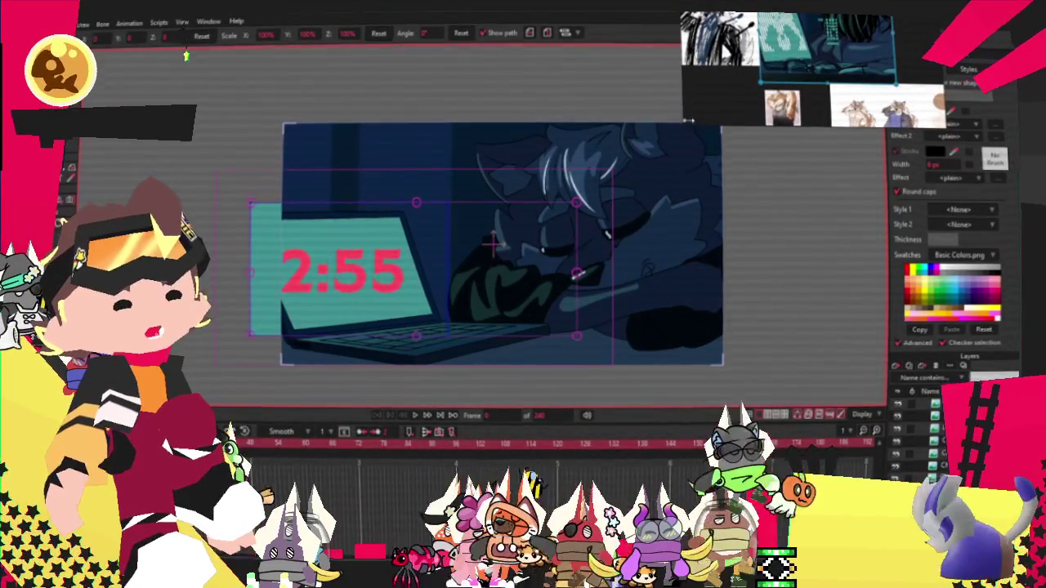
Step: Enlarge the PureRef board and zoom in on the deer character sheet
drag(680, 165, 625, 420)
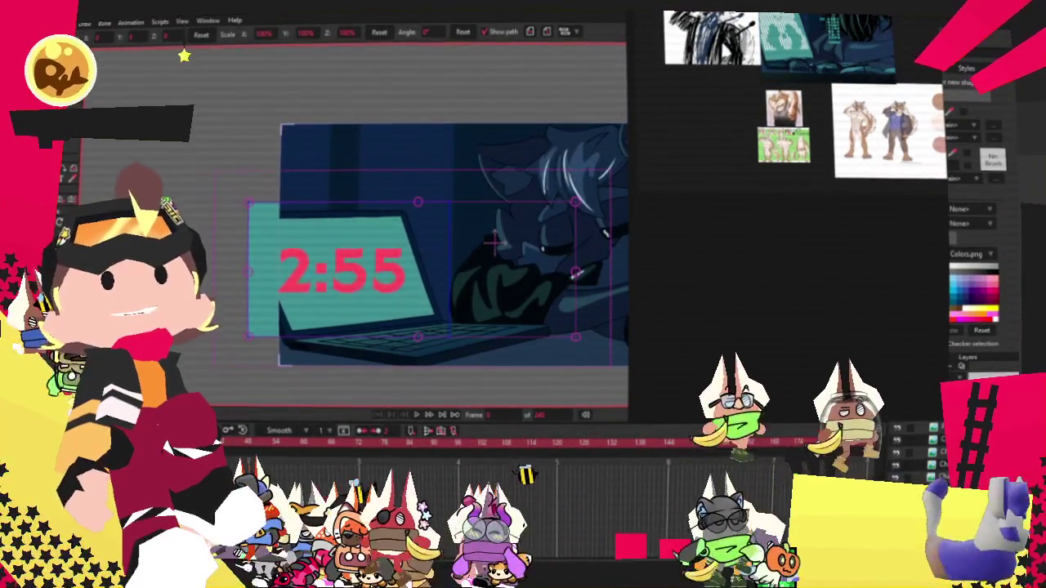
drag(807, 342, 787, 250)
scroll(787, 246, up, 5)
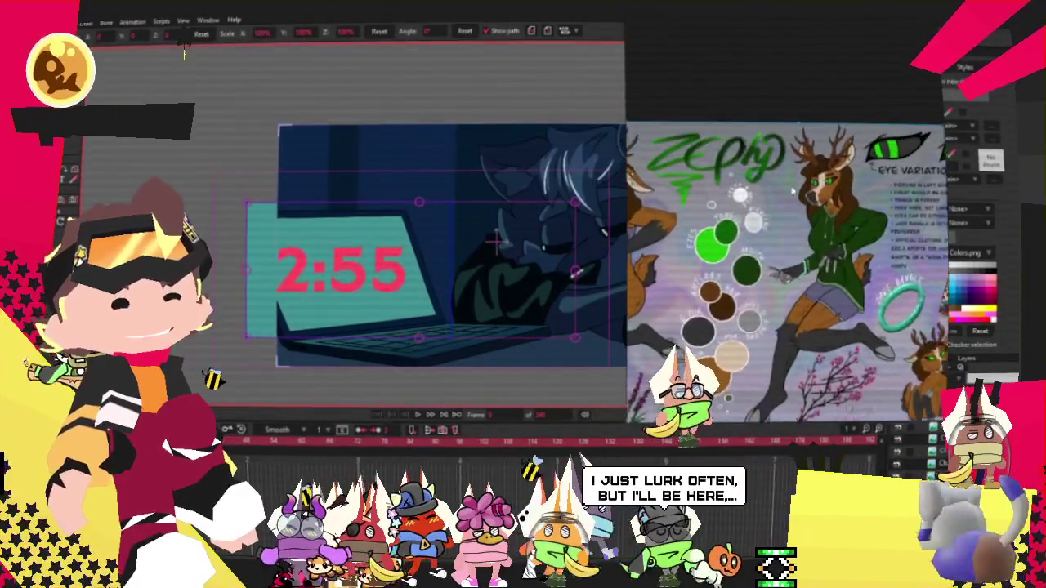
scroll(496, 234, down, 2)
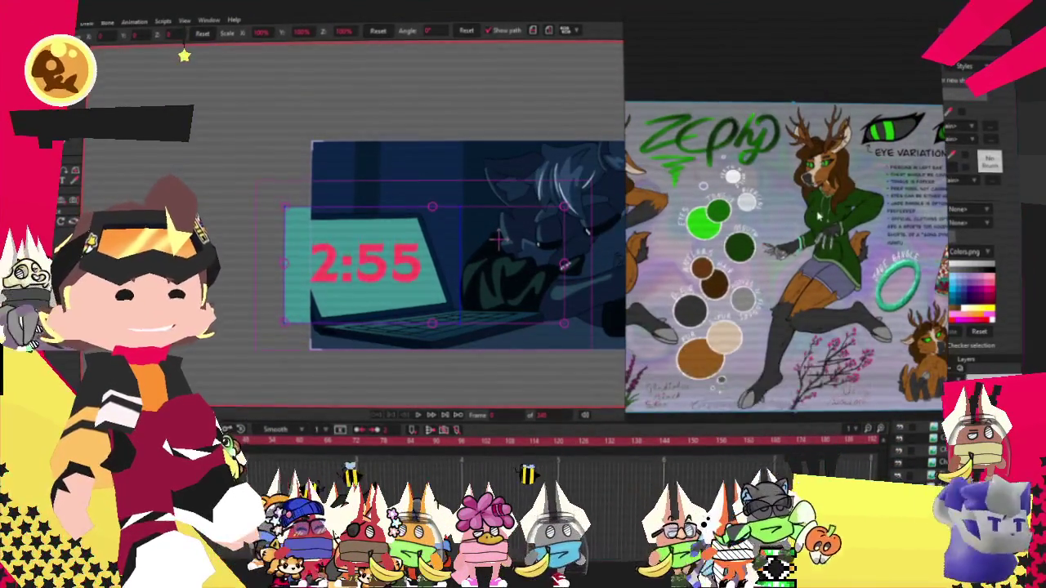
scroll(818, 216, up, 2)
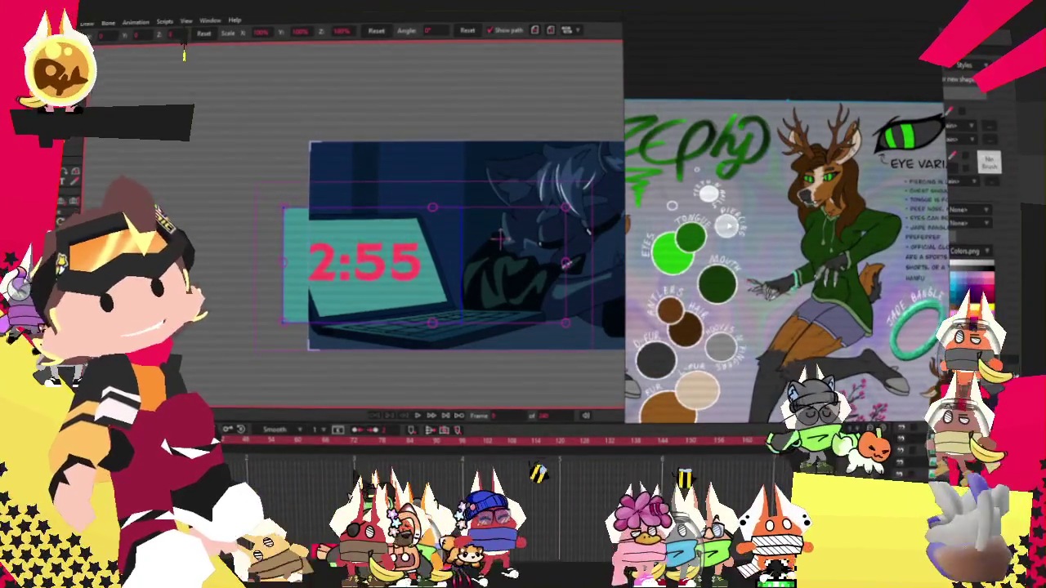
scroll(778, 279, down, 2)
scroll(779, 280, down, 2)
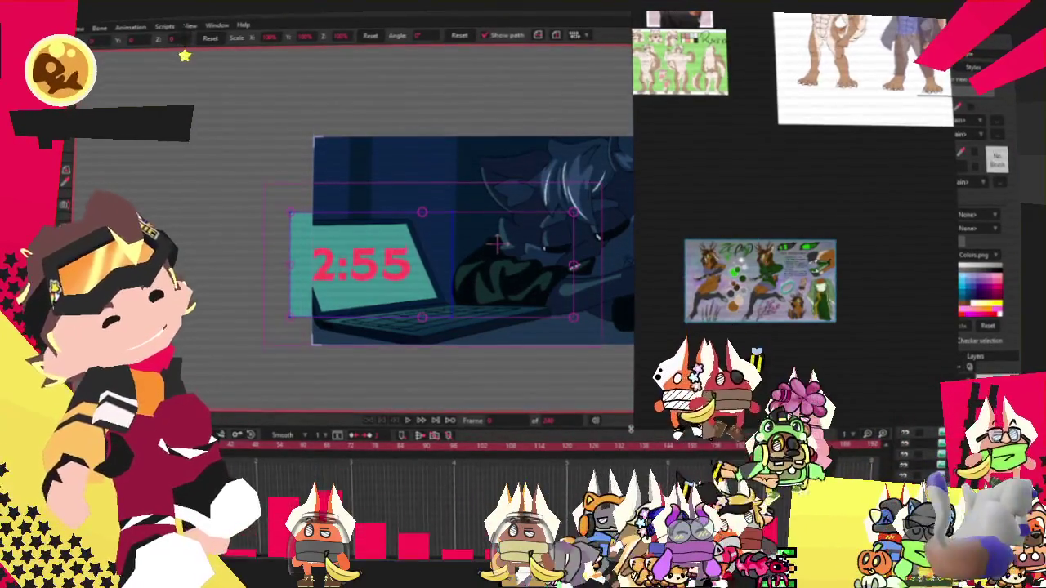
Step: Resize the PureRef window, reframe the character references, and select the sleeping-character background image
drag(637, 424, 840, 418)
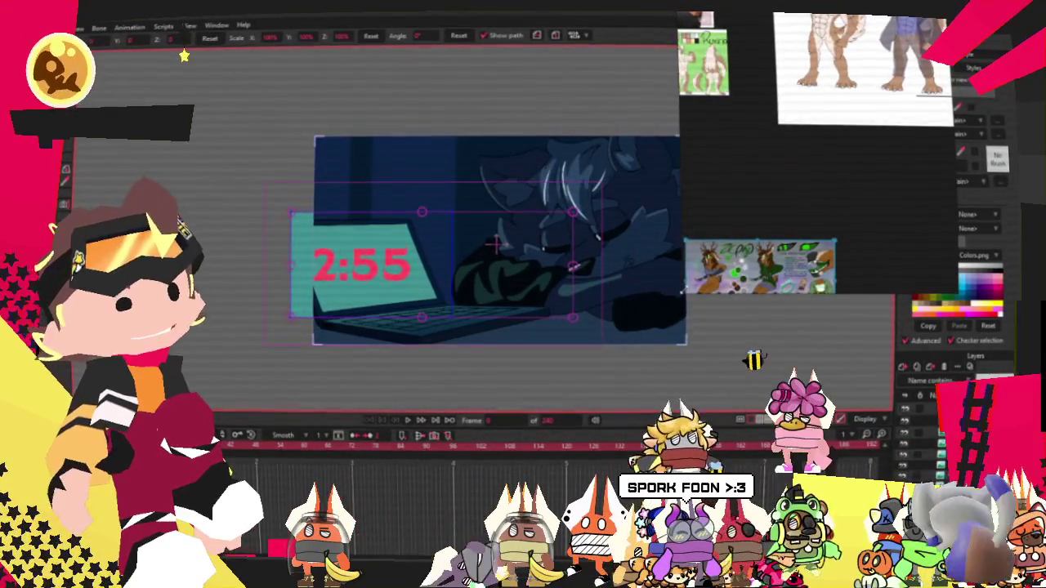
scroll(731, 211, down, 3)
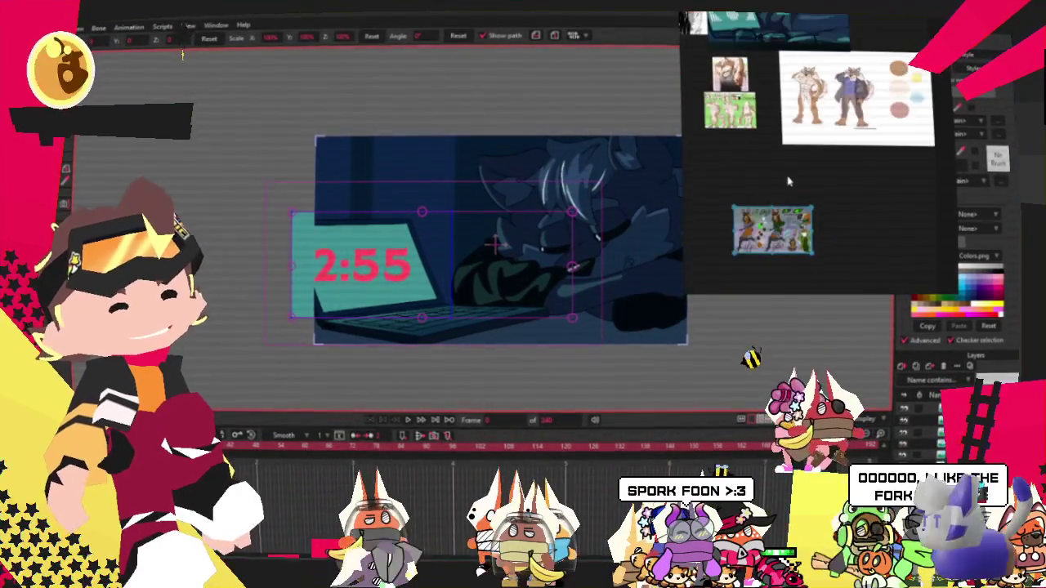
scroll(762, 104, up, 3)
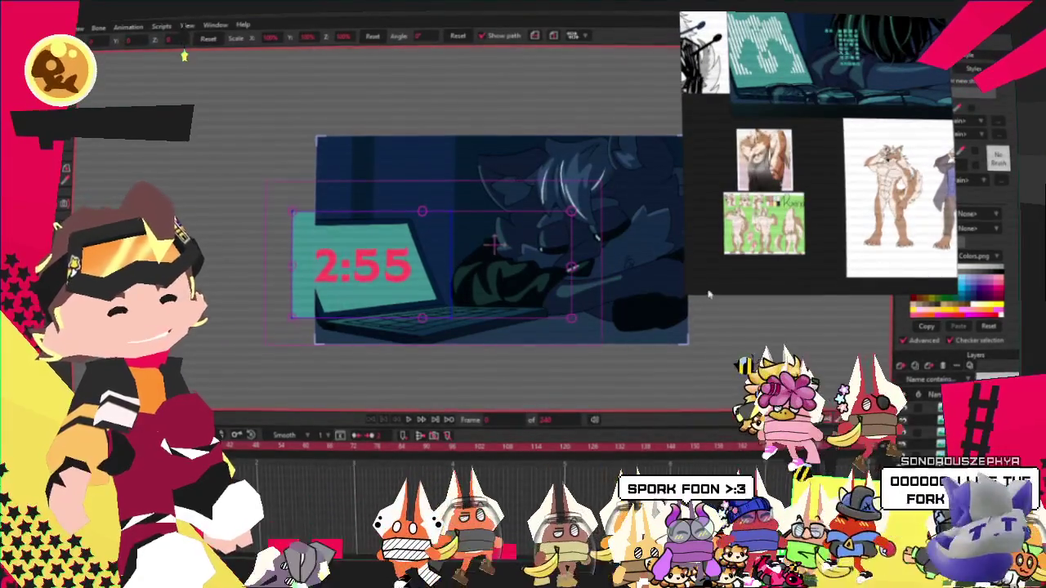
drag(688, 293, 711, 259)
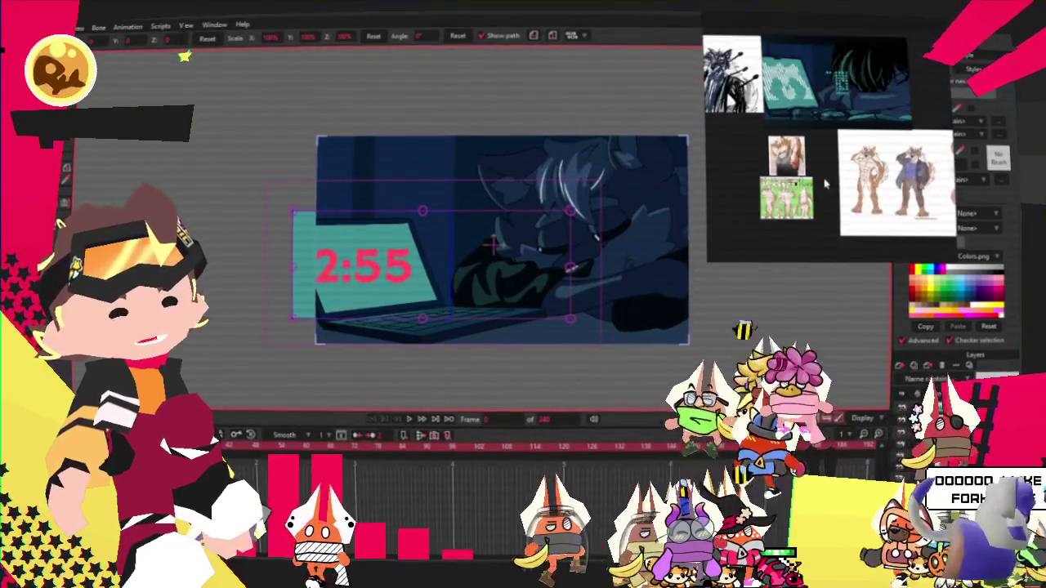
scroll(449, 267, down, 3)
scroll(450, 267, up, 3)
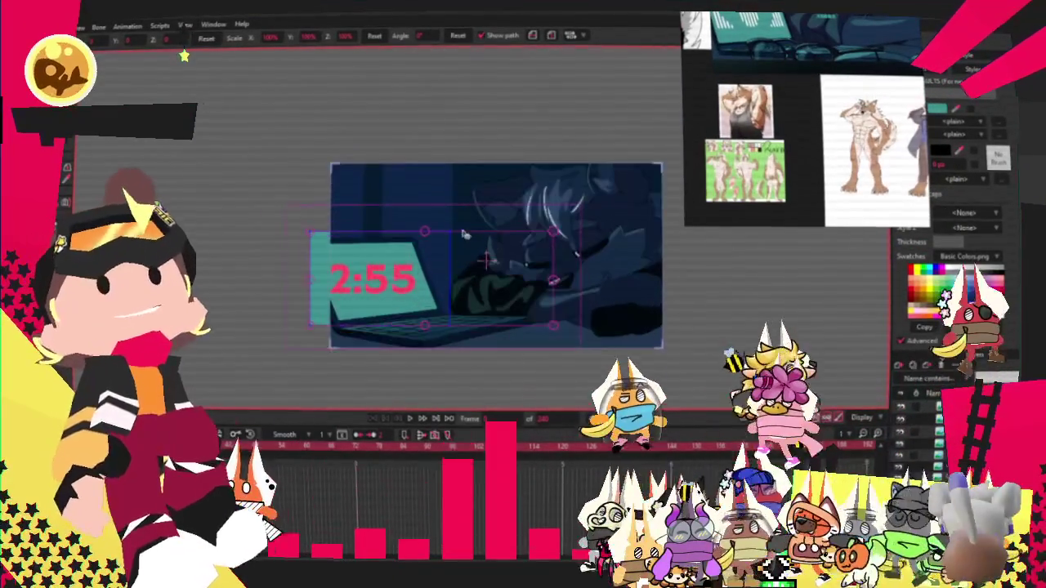
scroll(490, 249, up, 2)
scroll(563, 327, down, 1)
scroll(648, 372, up, 1)
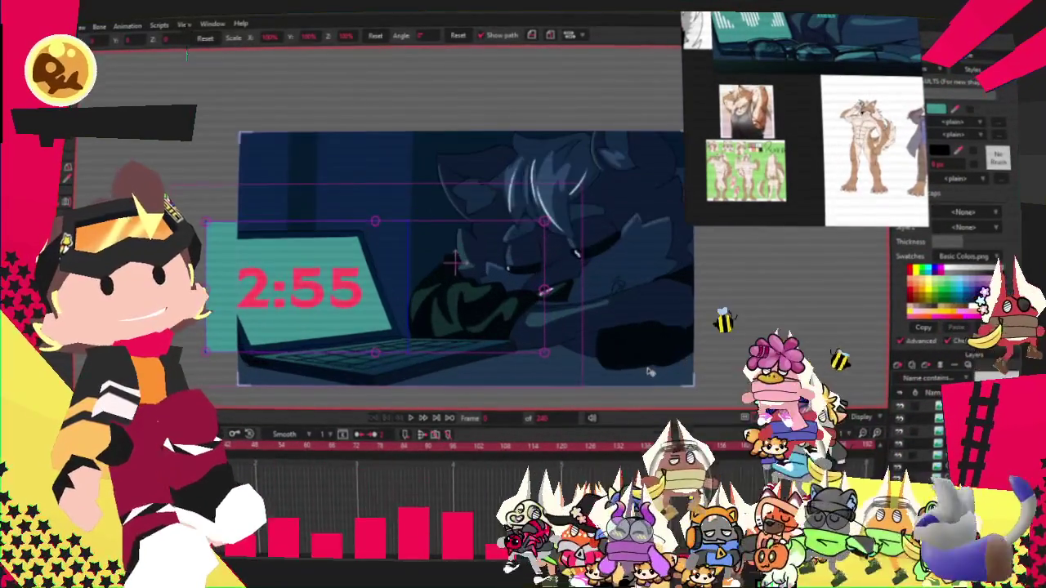
click(454, 259)
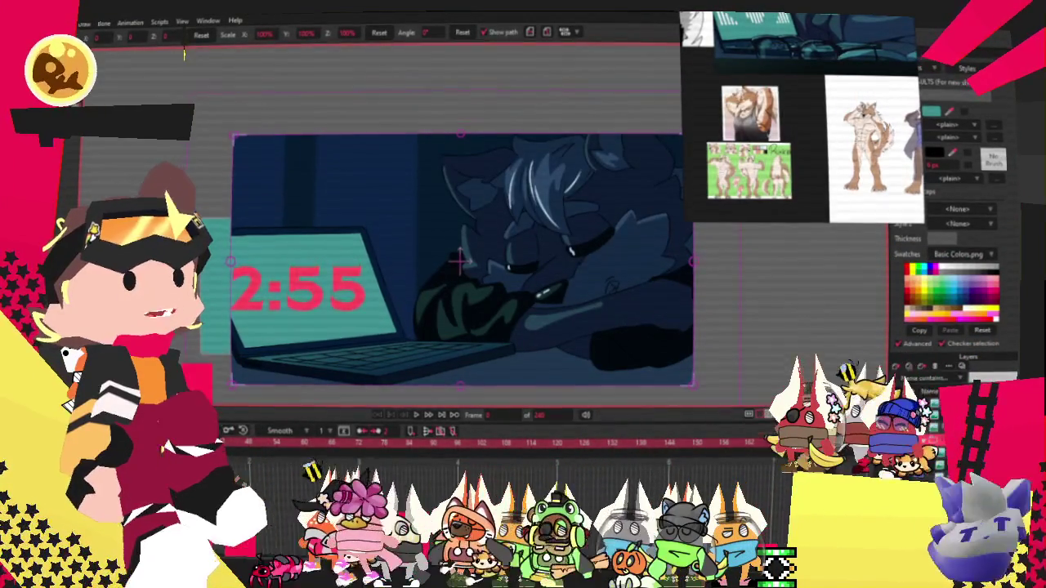
Step: Put the sleeping-character artwork in Transform Layer mode and set the animation end frame to 60
scroll(381, 215, up, 3)
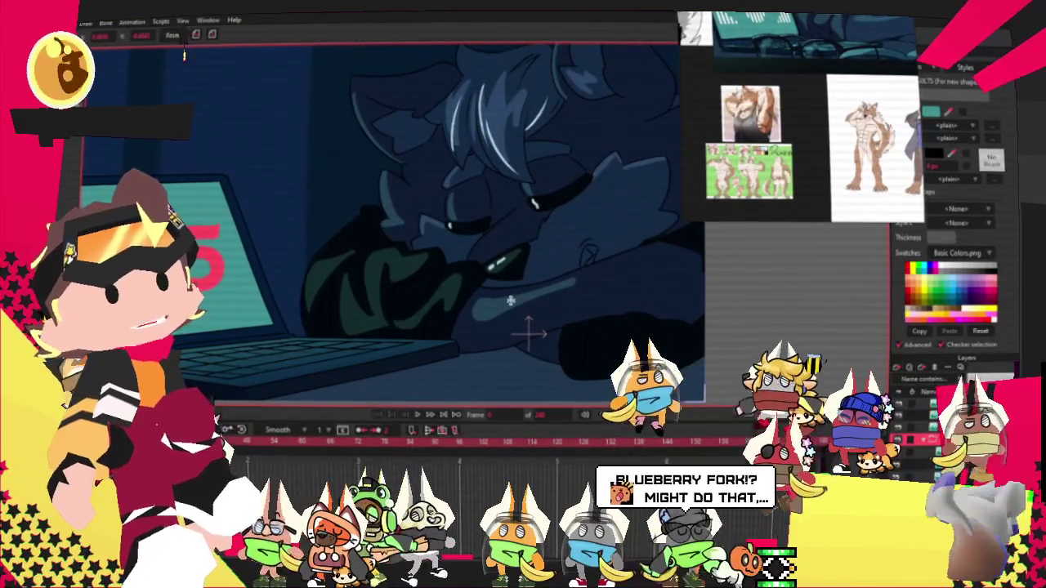
scroll(482, 321, down, 2)
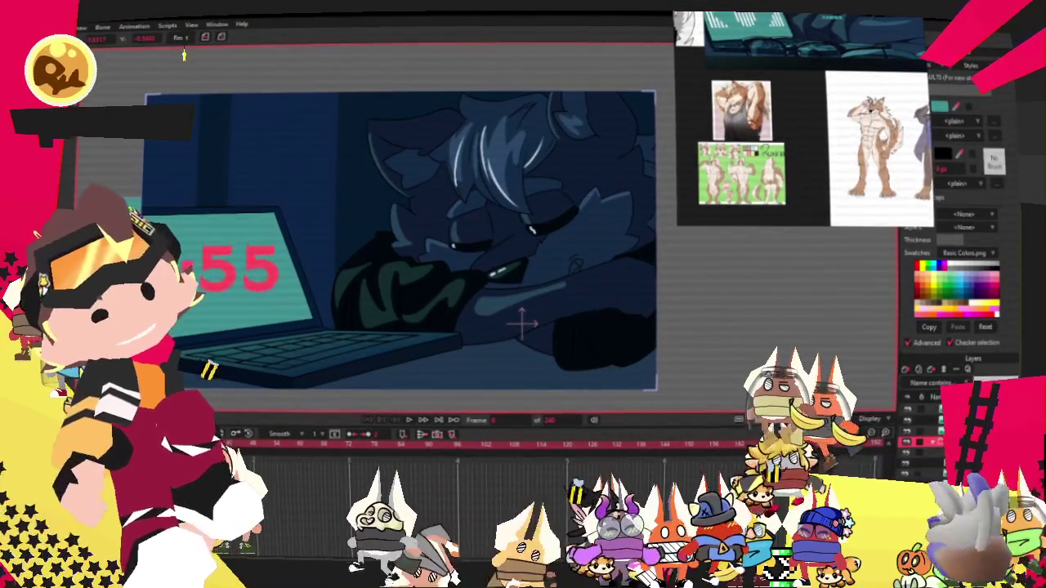
key(ctrl+t)
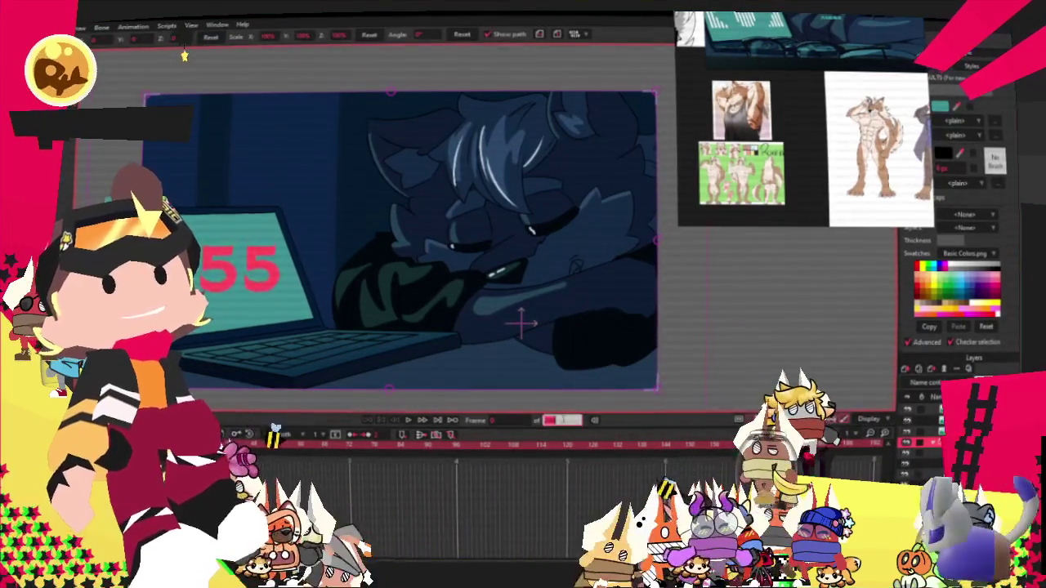
key(Return)
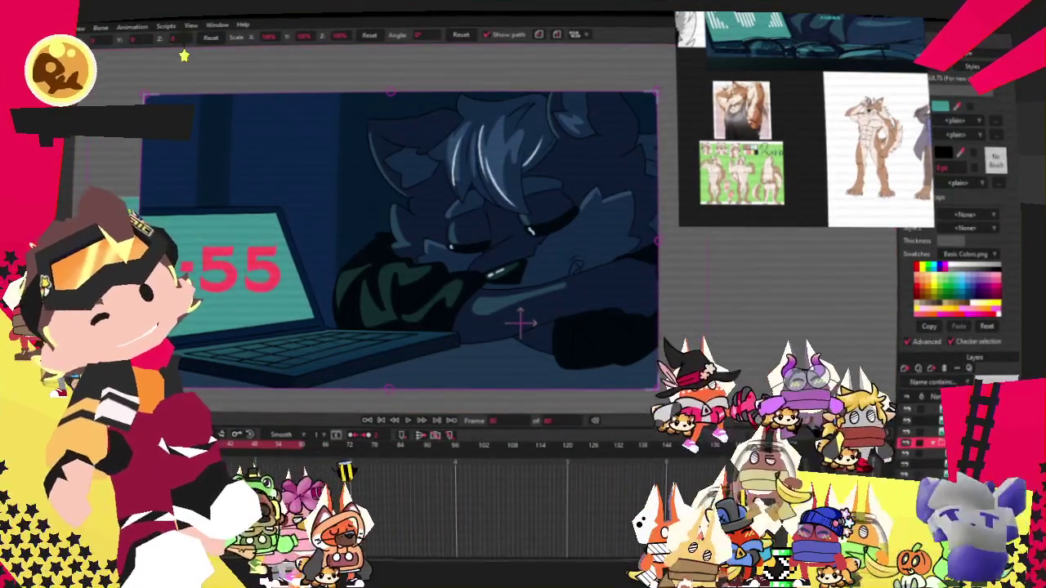
scroll(508, 323, down, 3)
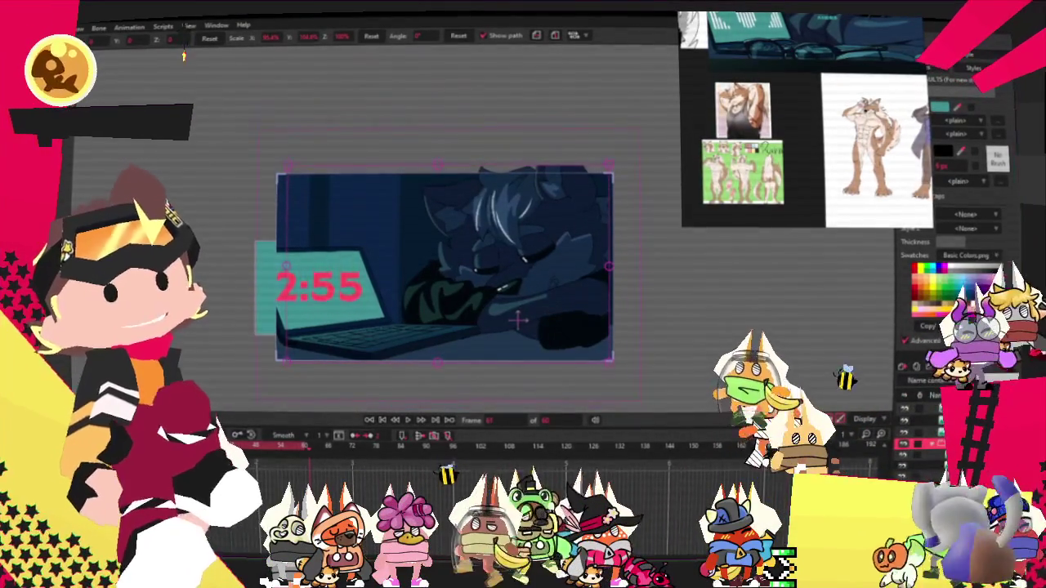
Step: Set the artwork keyframe's interpolation to Cycle
right_click(308, 476)
click(335, 498)
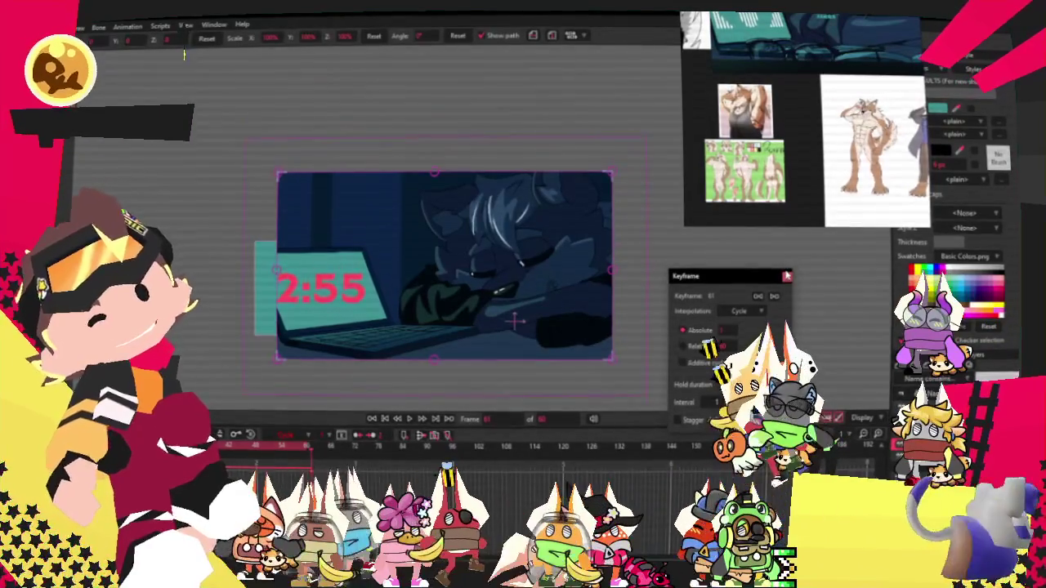
click(787, 278)
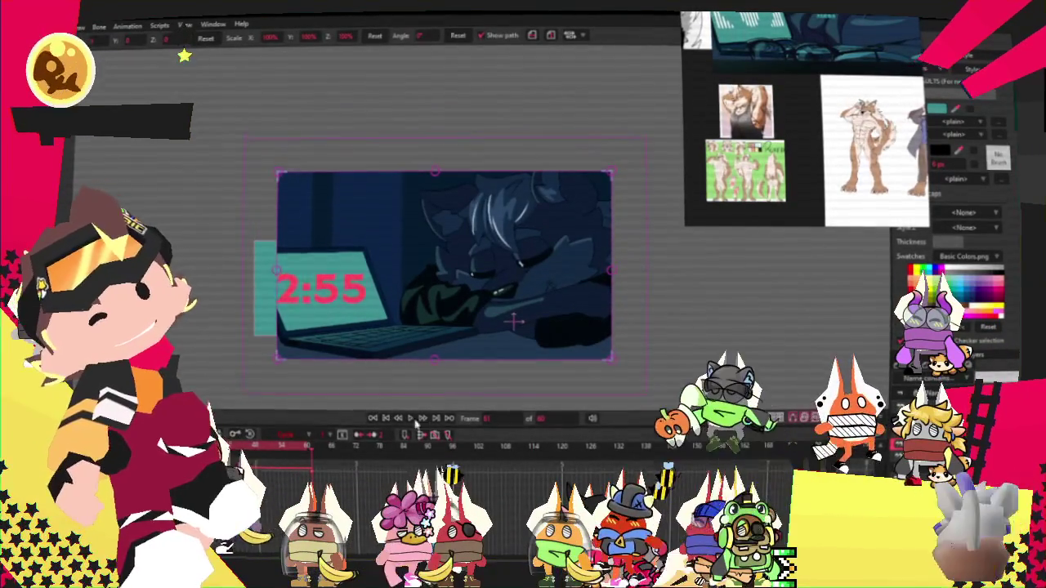
Step: Play the animation to preview the looping squash
click(419, 418)
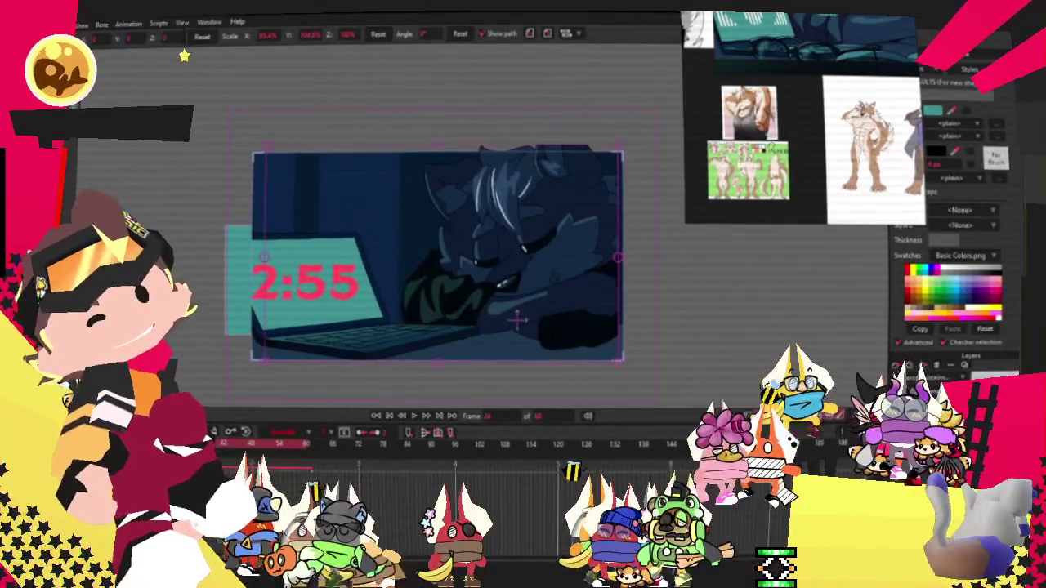
click(414, 417)
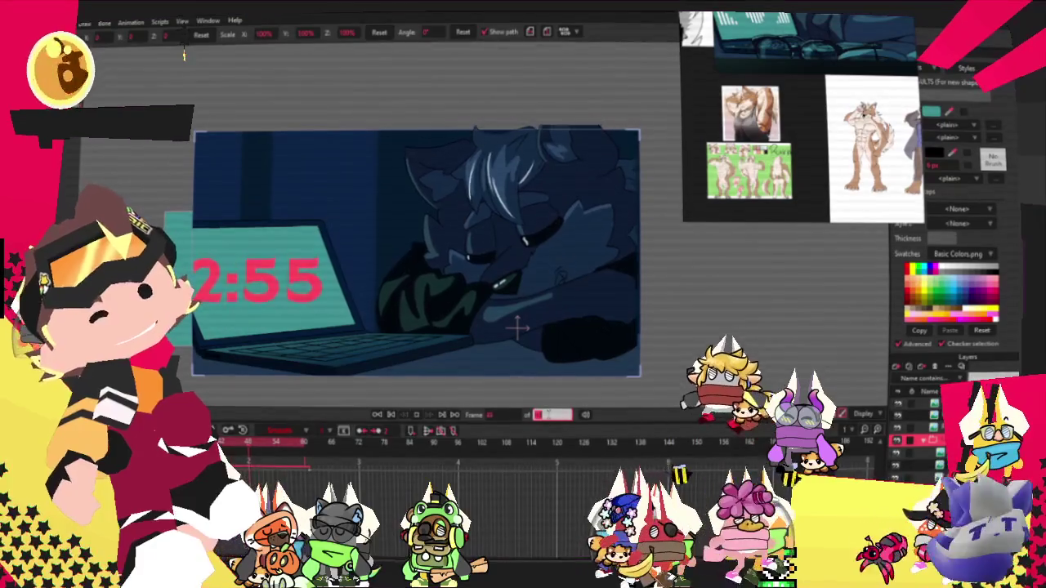
key(space)
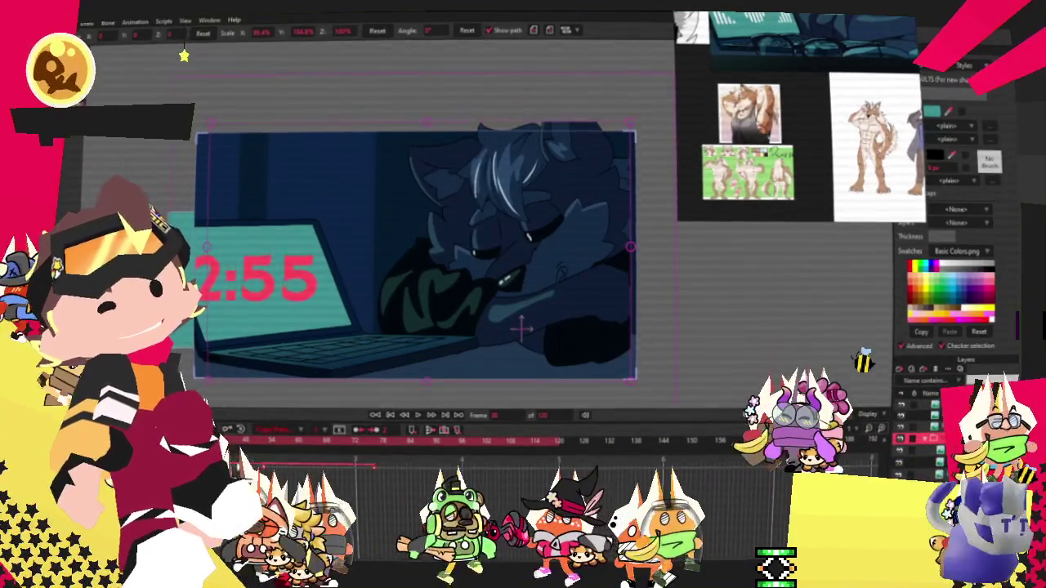
Step: Extend playback to 120 frames and squash the artwork to about 97% width, 103% height
click(406, 466)
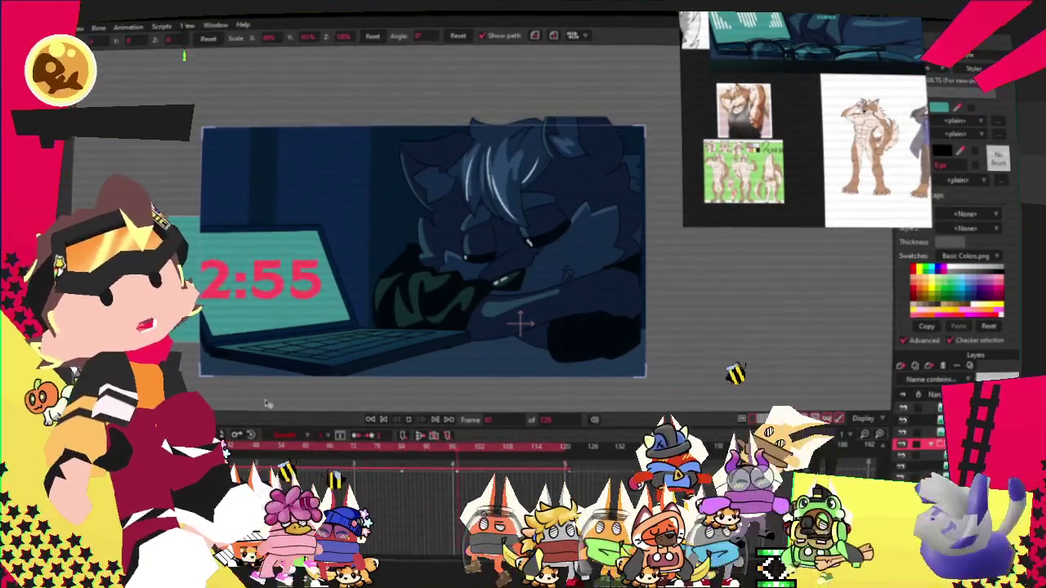
click(570, 449)
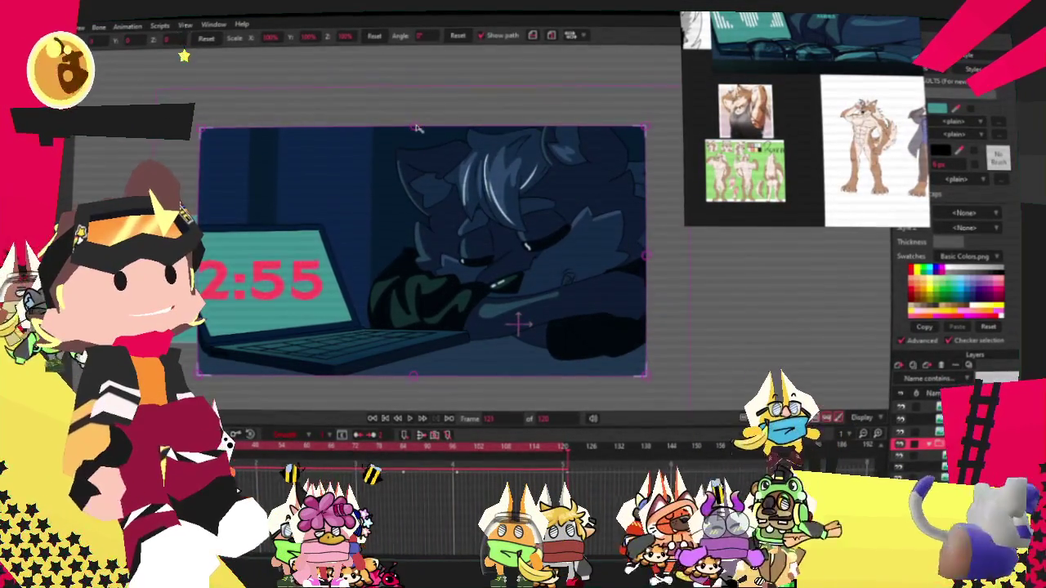
drag(417, 128, 418, 120)
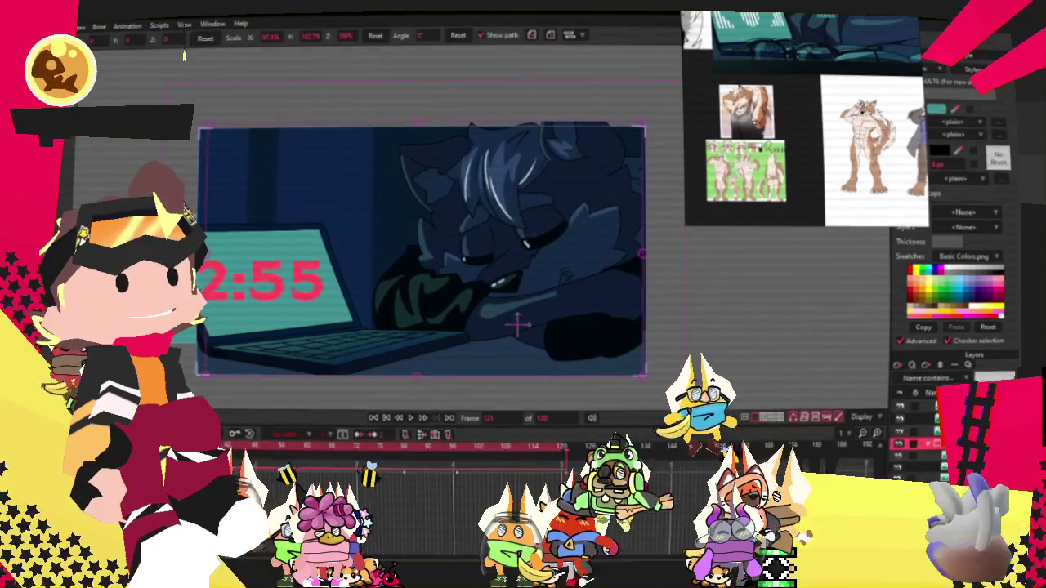
Step: Step between the first and squashed end frames to check the scale change
key(ctrl+z)
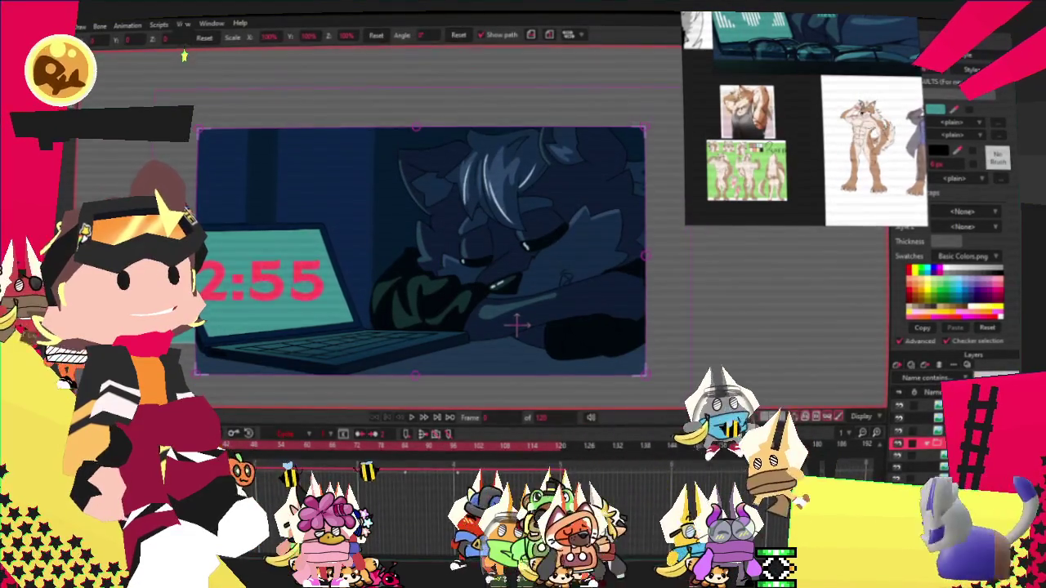
key(ctrl+shift+z)
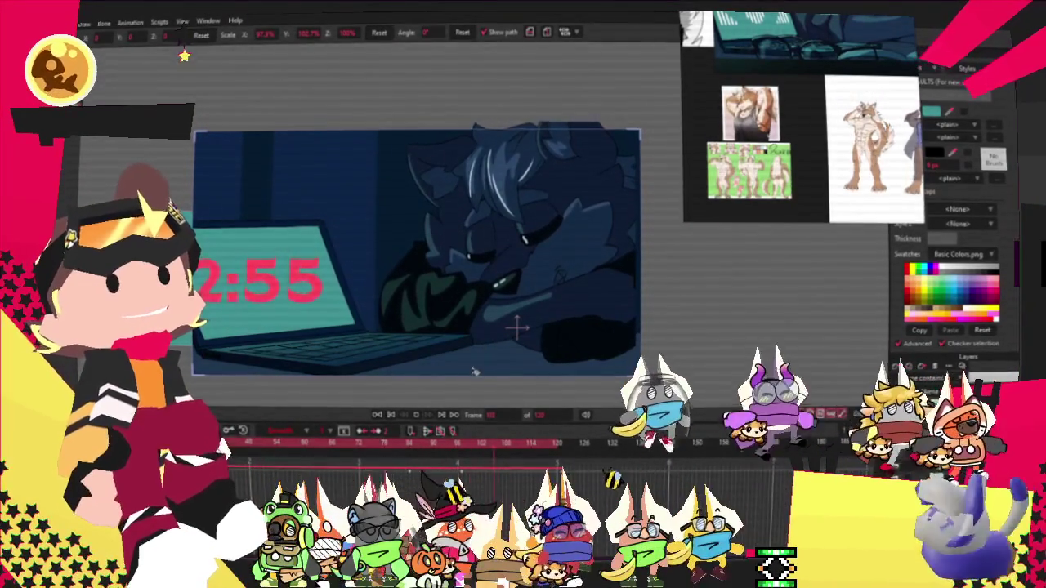
key(Right)
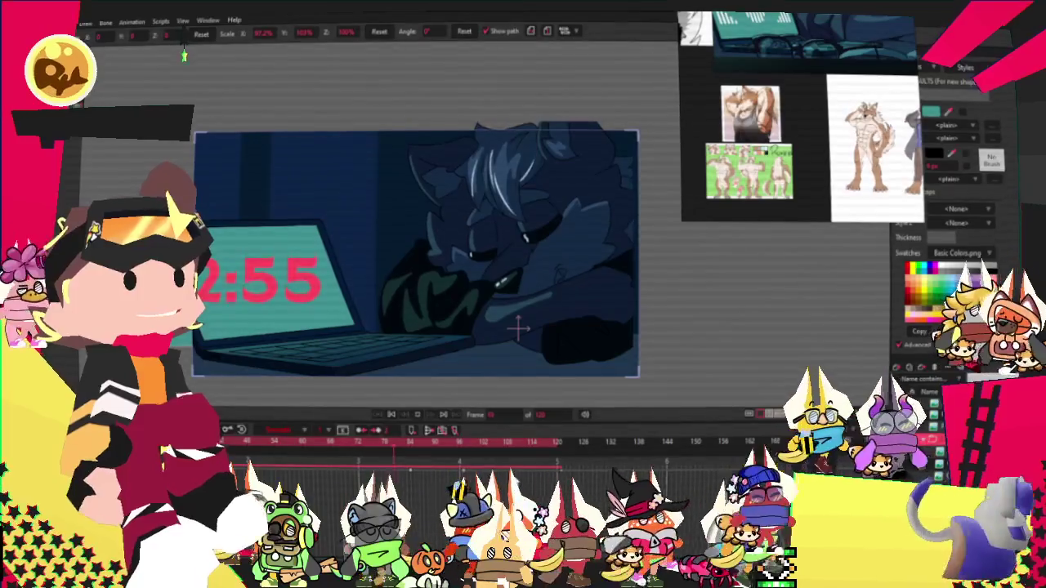
click(564, 466)
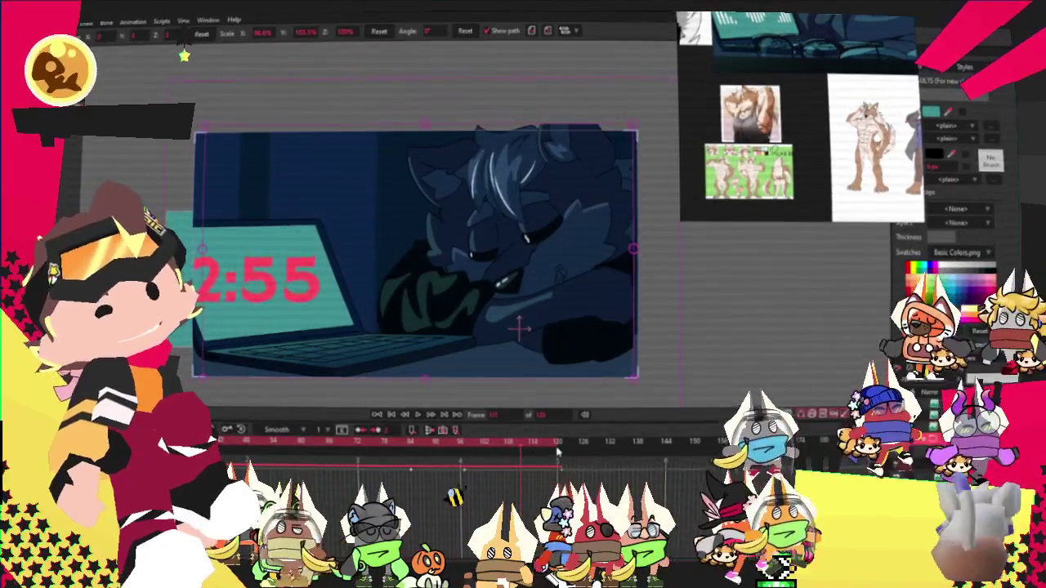
click(562, 445)
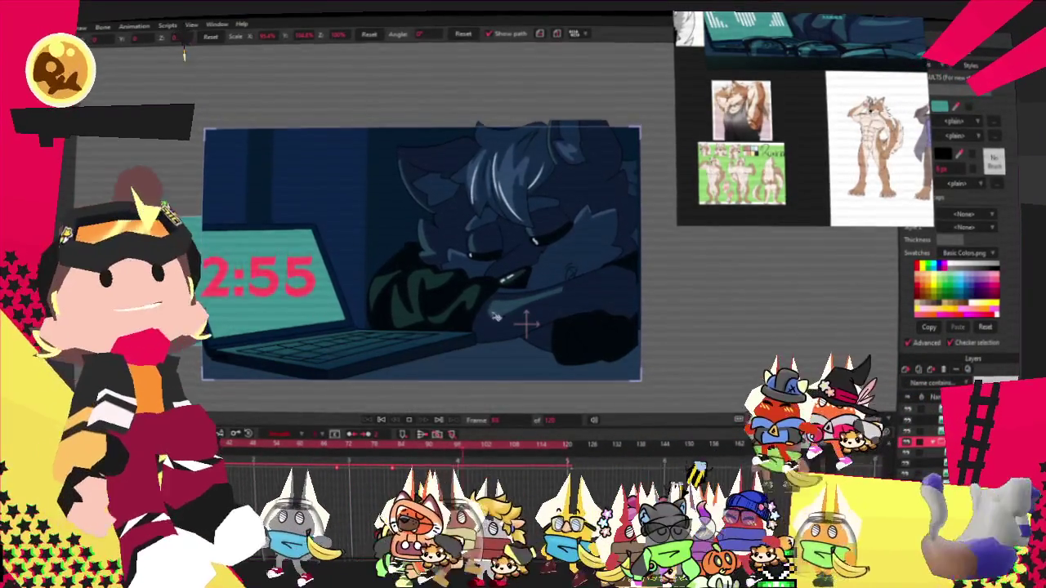
scroll(500, 376, up, 2)
scroll(389, 367, down, 1)
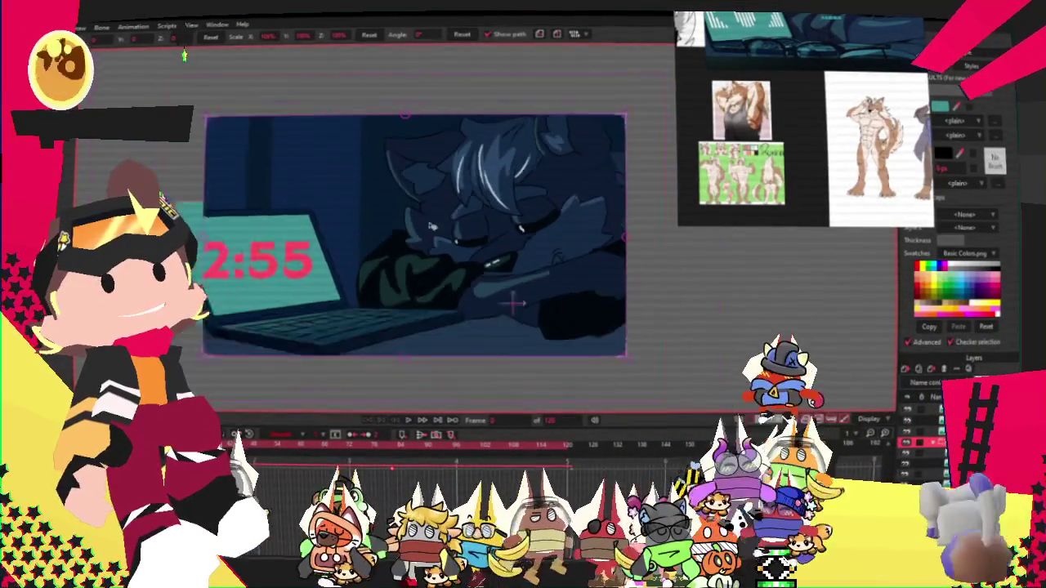
scroll(390, 311, down, 1)
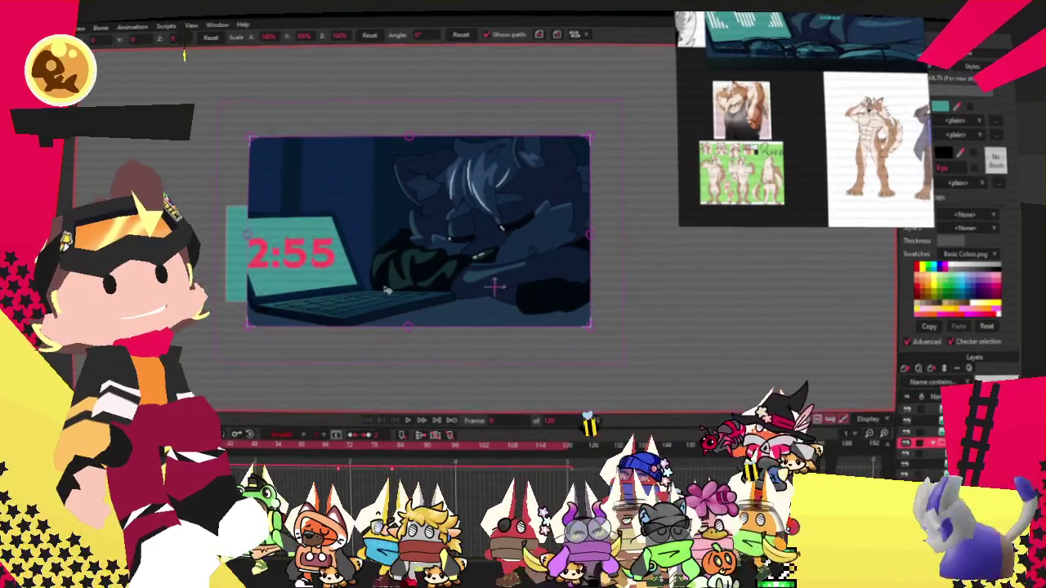
scroll(390, 290, up, 2)
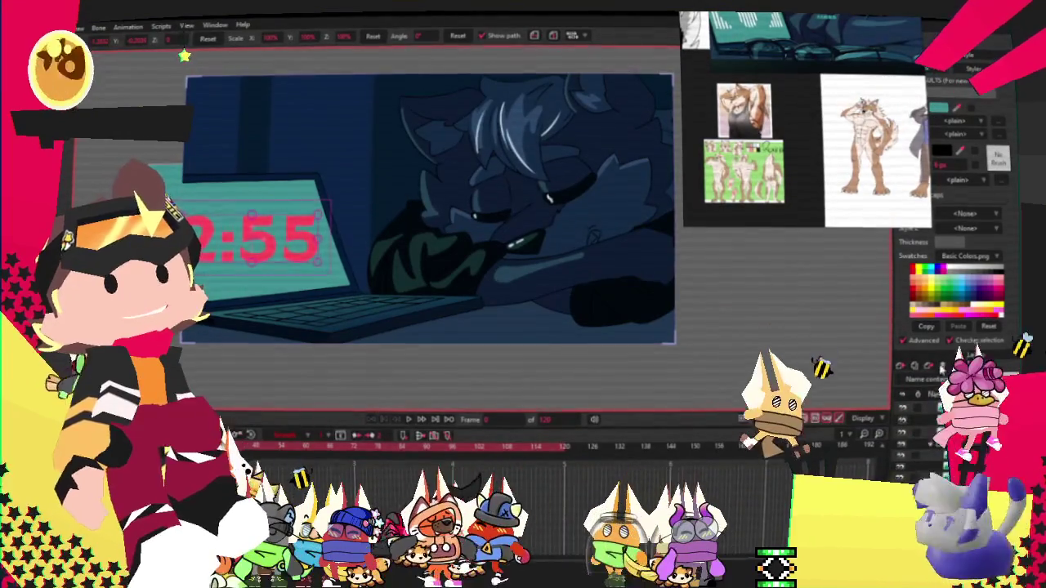
Step: Hide the red 2:55 clock text, select the full-frame layer, and switch between Select Points and Transform Layer
click(418, 206)
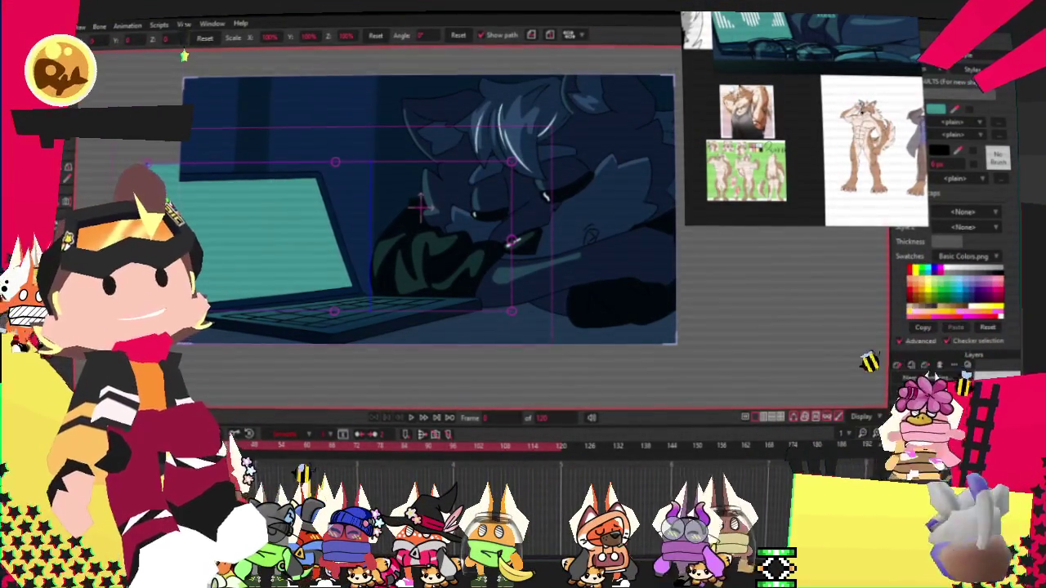
click(419, 207)
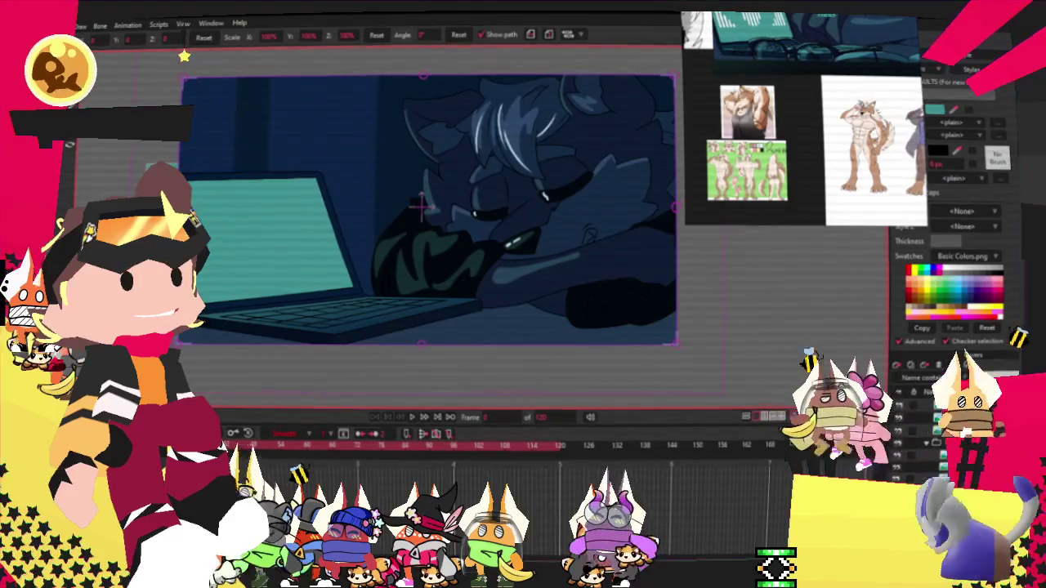
key(g)
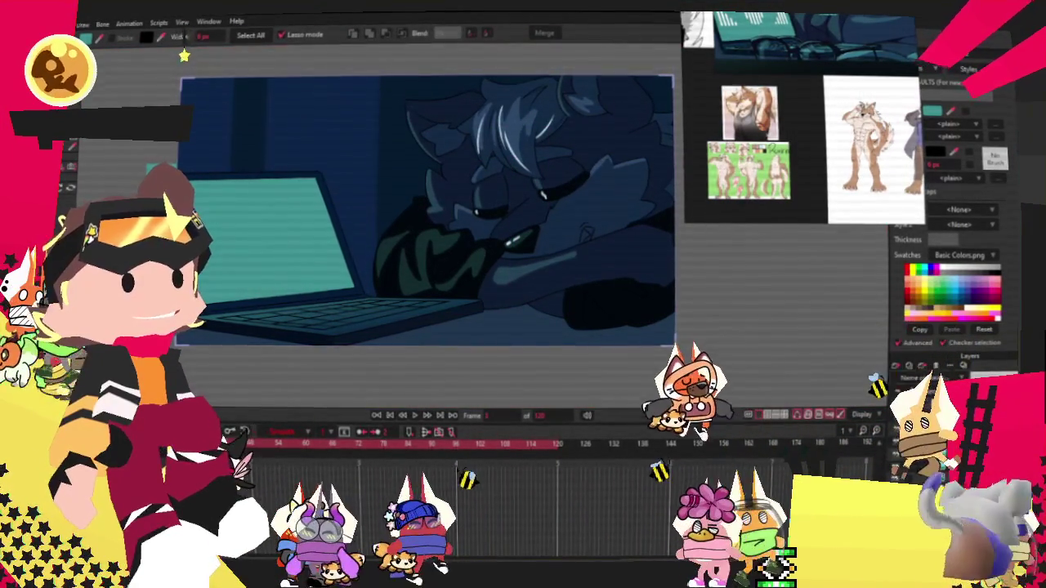
scroll(263, 309, down, 2)
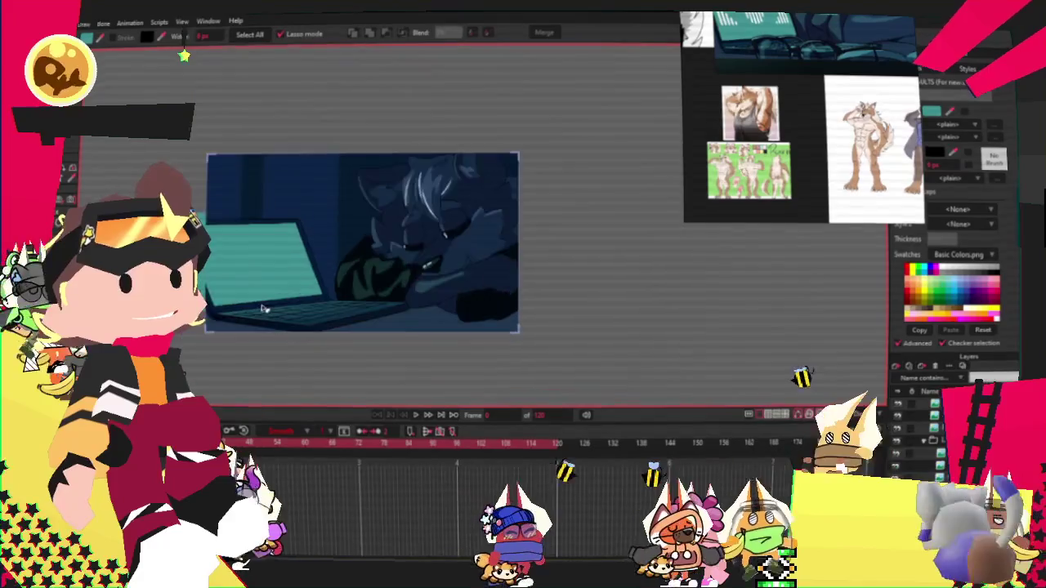
scroll(263, 308, up, 2)
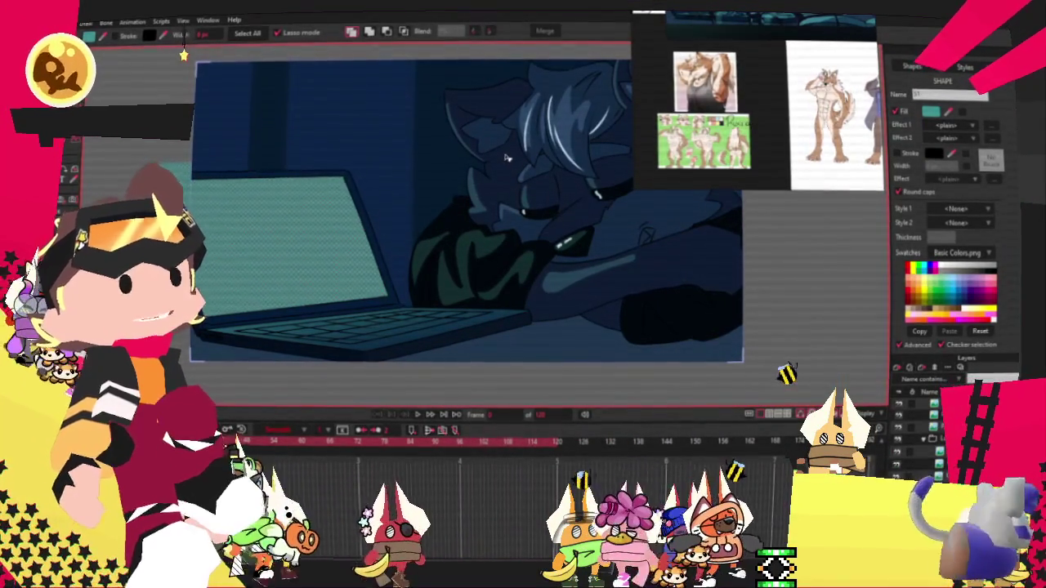
key(m)
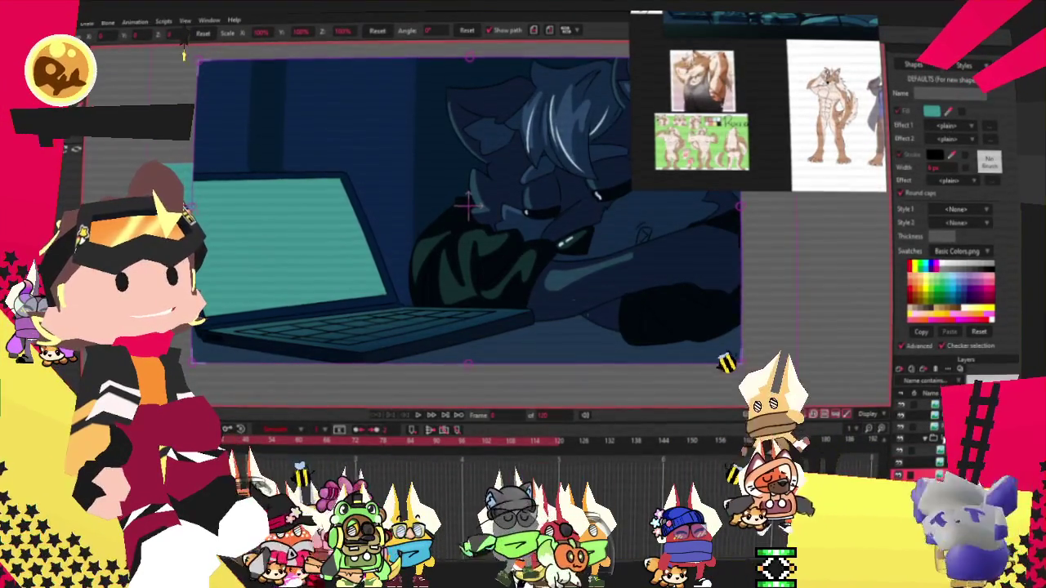
Step: Check the current layer's masking options, leaving them unchanged
double_click(919, 473)
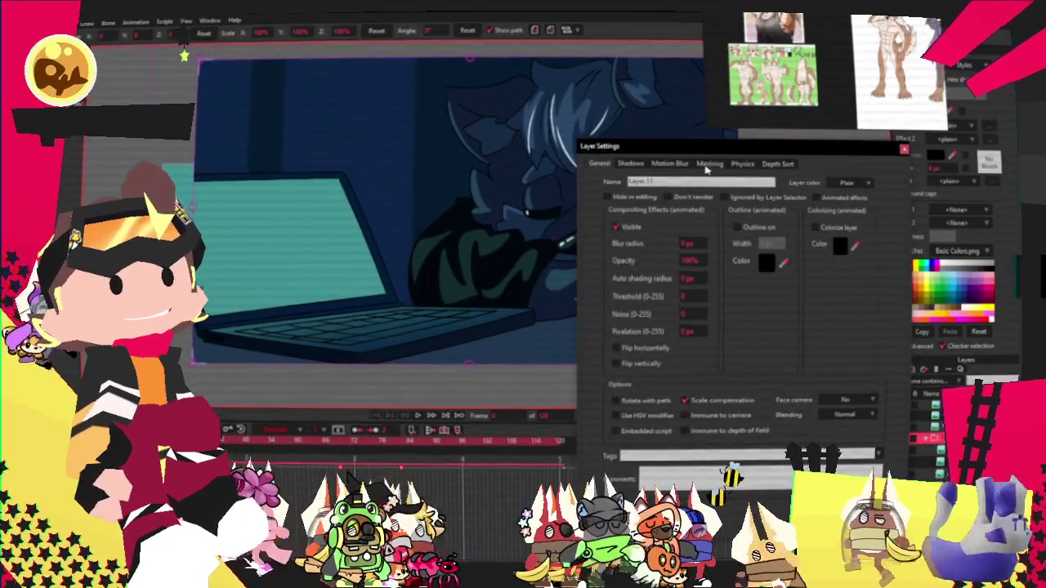
click(709, 164)
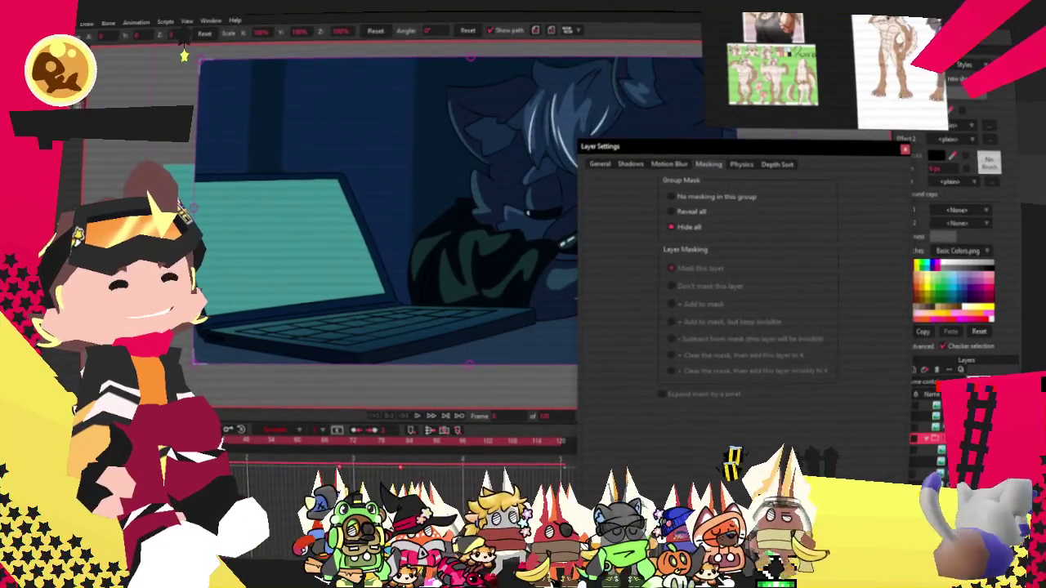
key(Return)
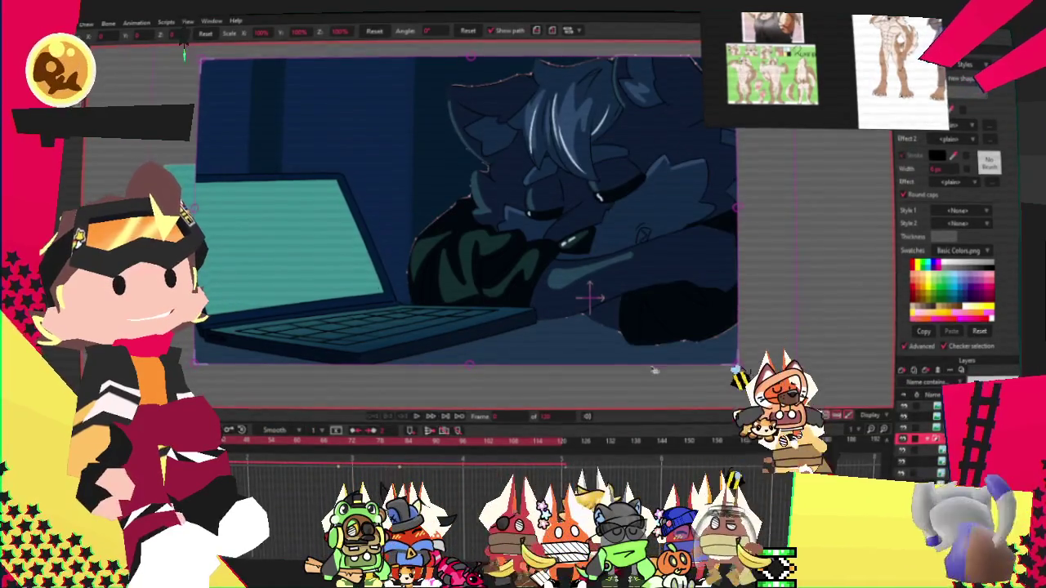
scroll(418, 227, up, 3)
scroll(418, 226, up, 3)
scroll(418, 226, down, 5)
scroll(585, 288, up, 1)
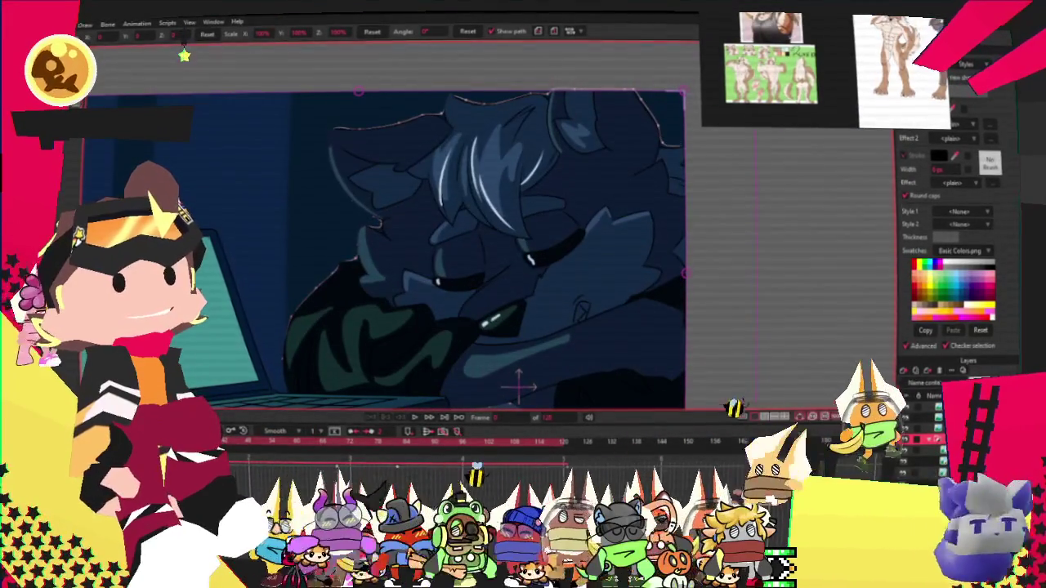
Step: Set Character_4.png's masking to Don't mask
double_click(355, 269)
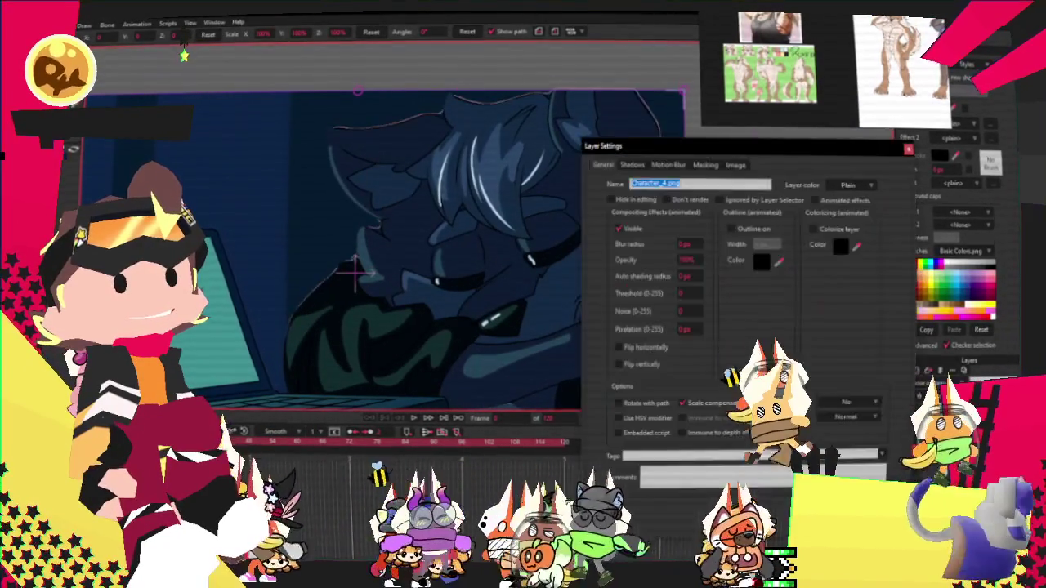
click(705, 164)
click(670, 199)
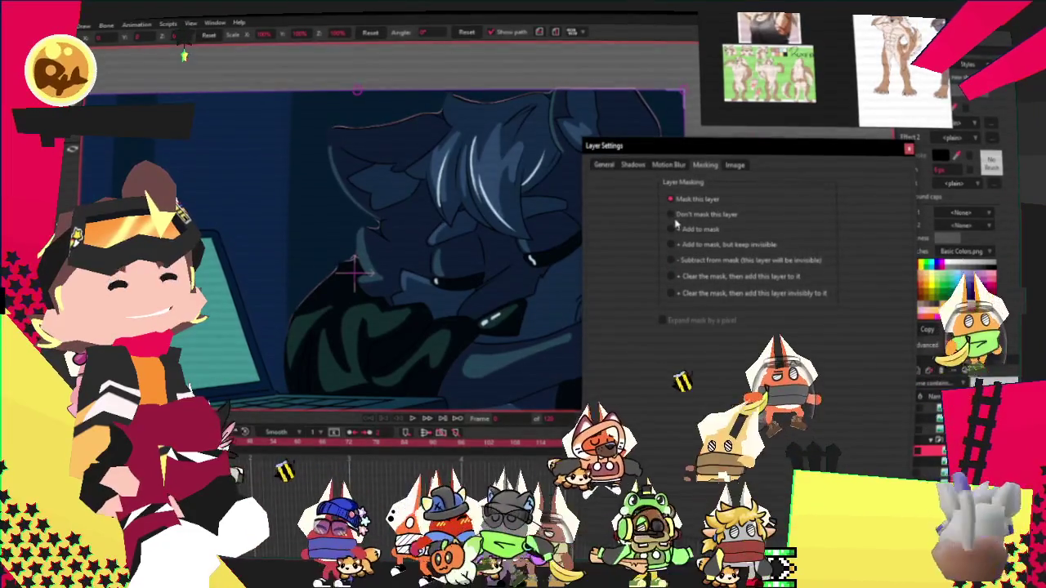
click(672, 214)
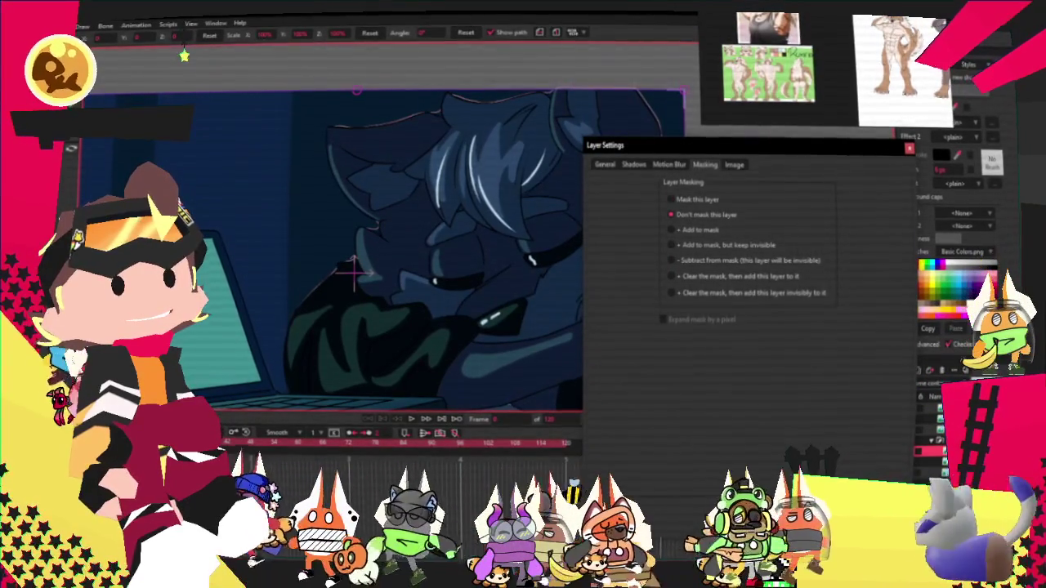
key(Return)
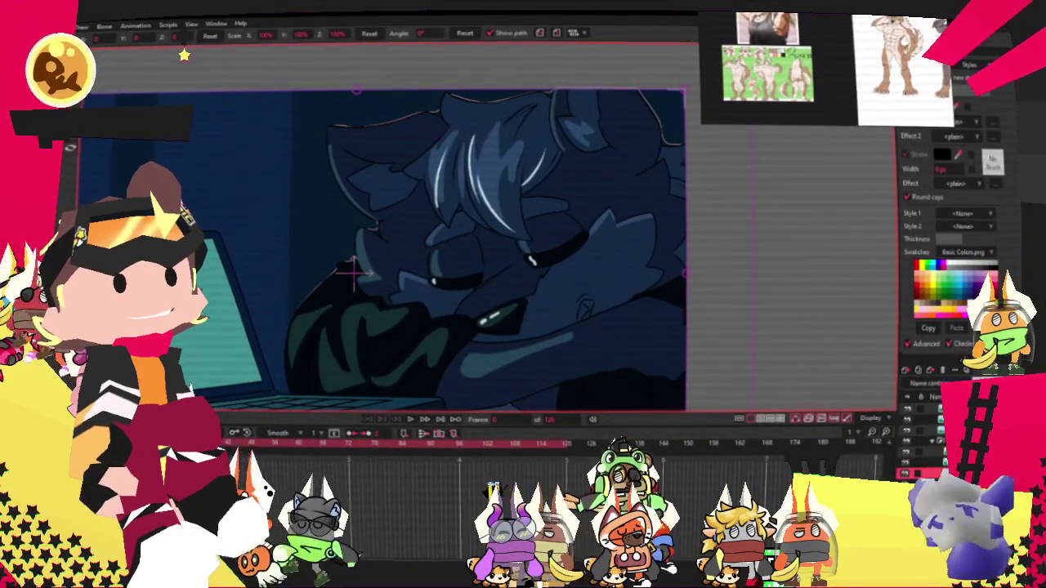
Step: Set Character_2.png's masking to Subtract from mask
double_click(787, 229)
click(728, 165)
click(706, 164)
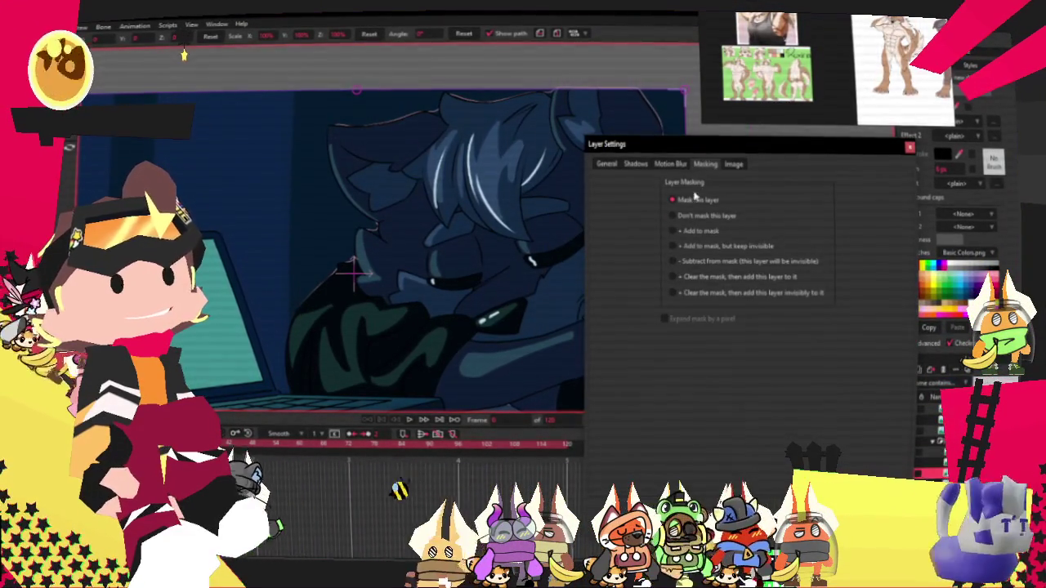
click(673, 263)
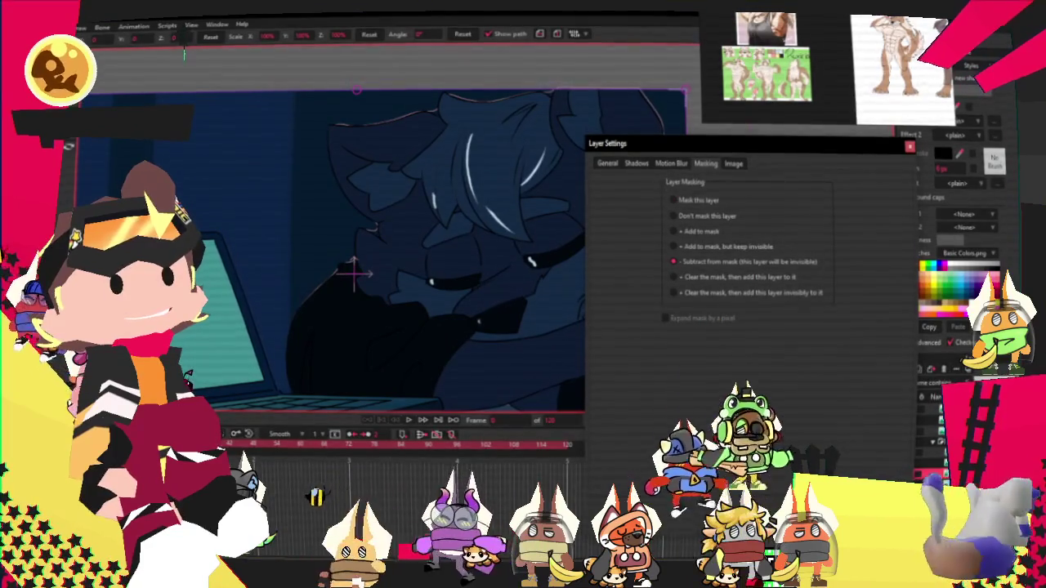
key(Return)
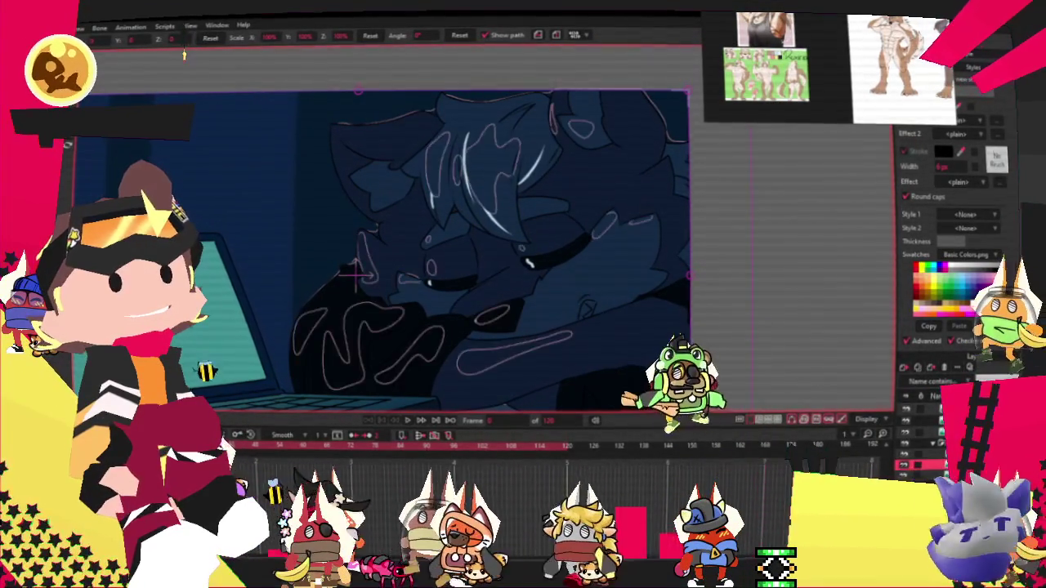
Step: Set the wavy outline shapes layer to Subtract from mask
double_click(923, 464)
click(708, 161)
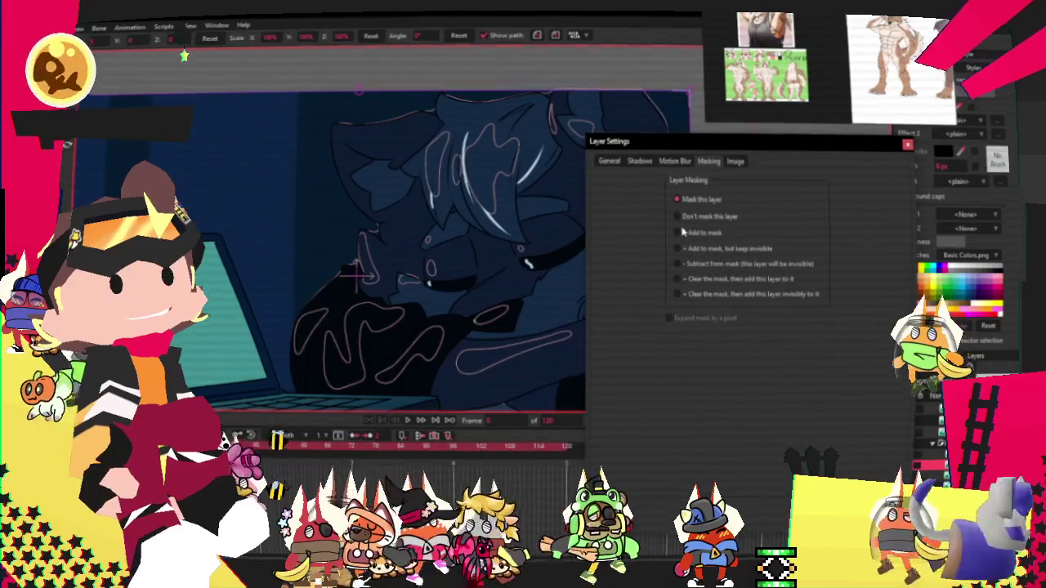
click(677, 264)
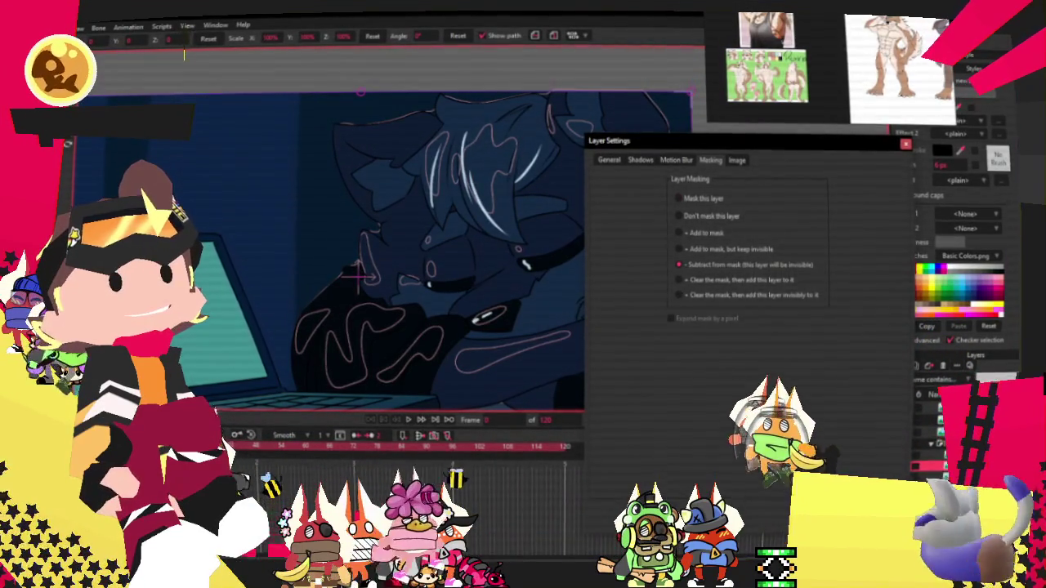
key(Return)
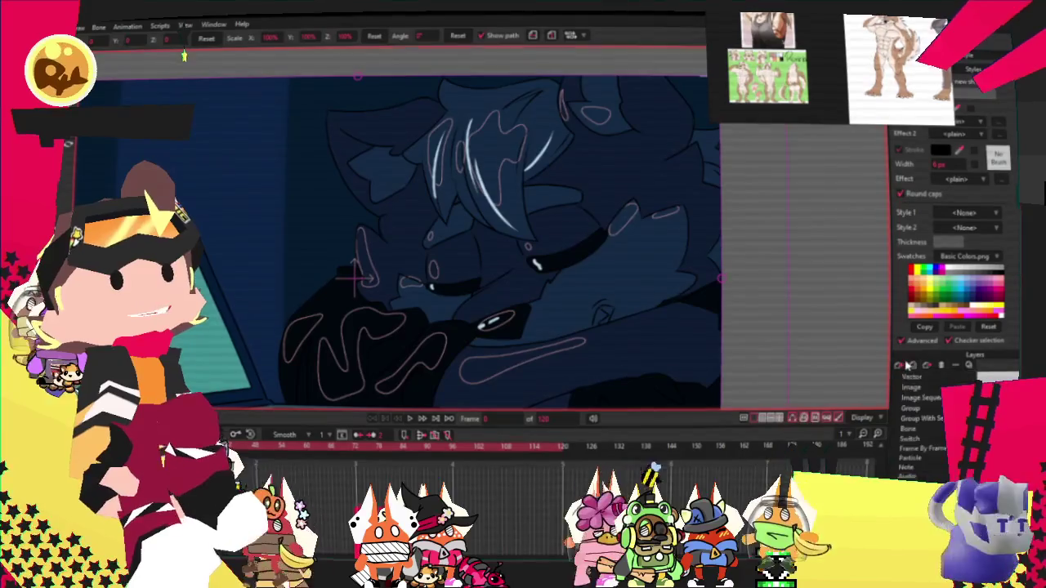
click(926, 378)
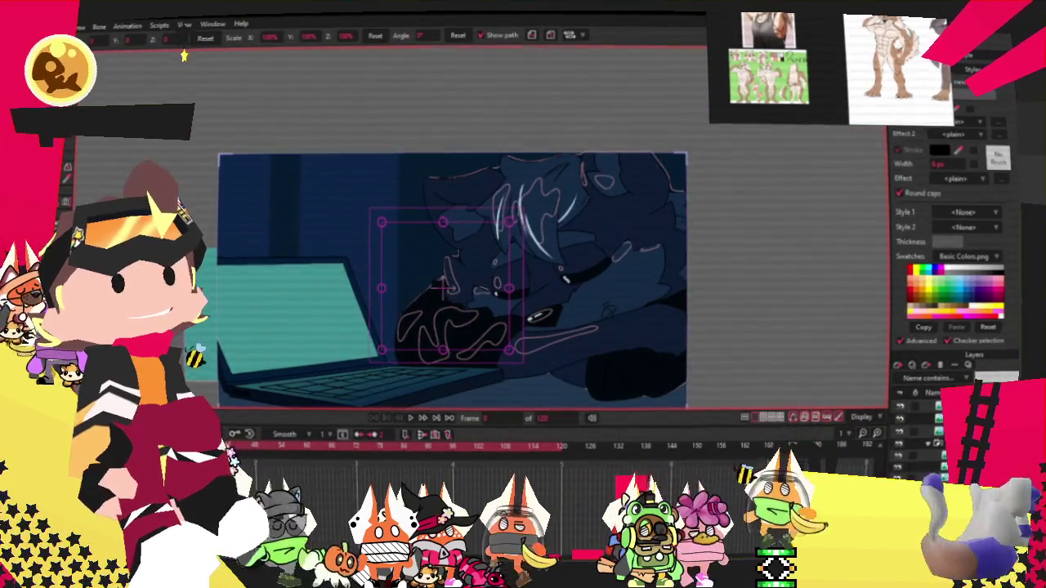
key(r)
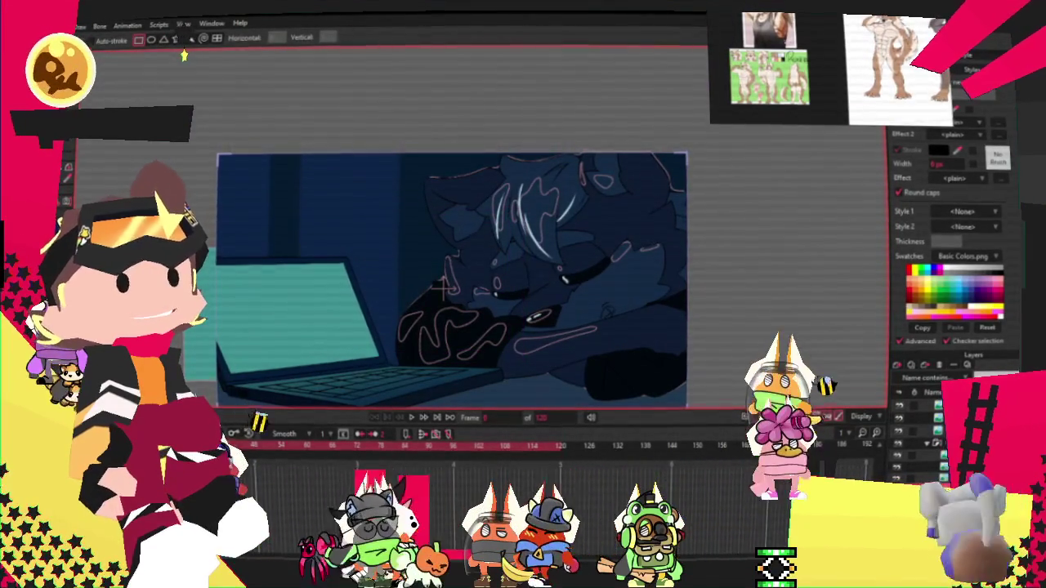
key(0)
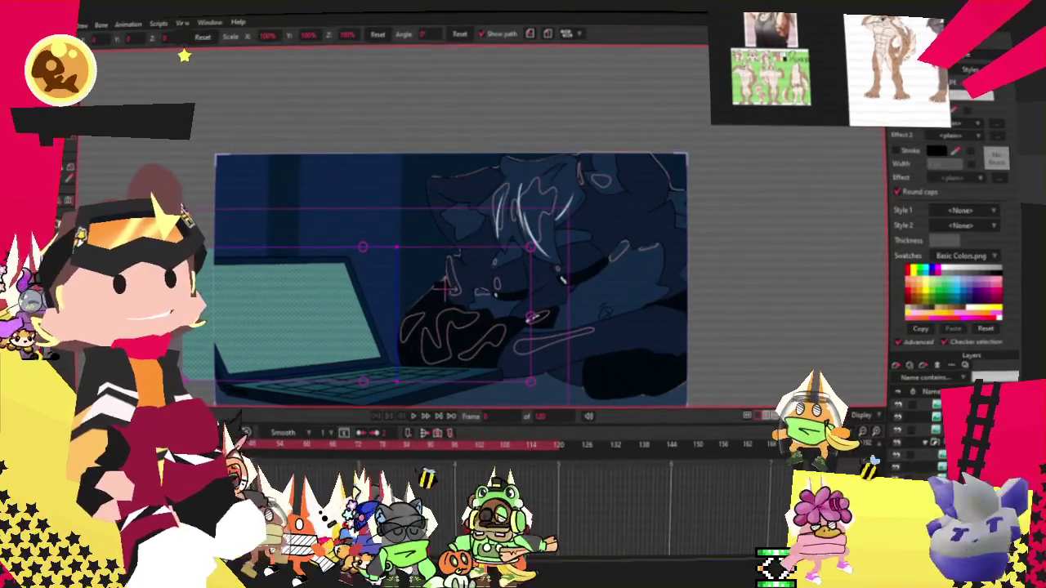
key(t)
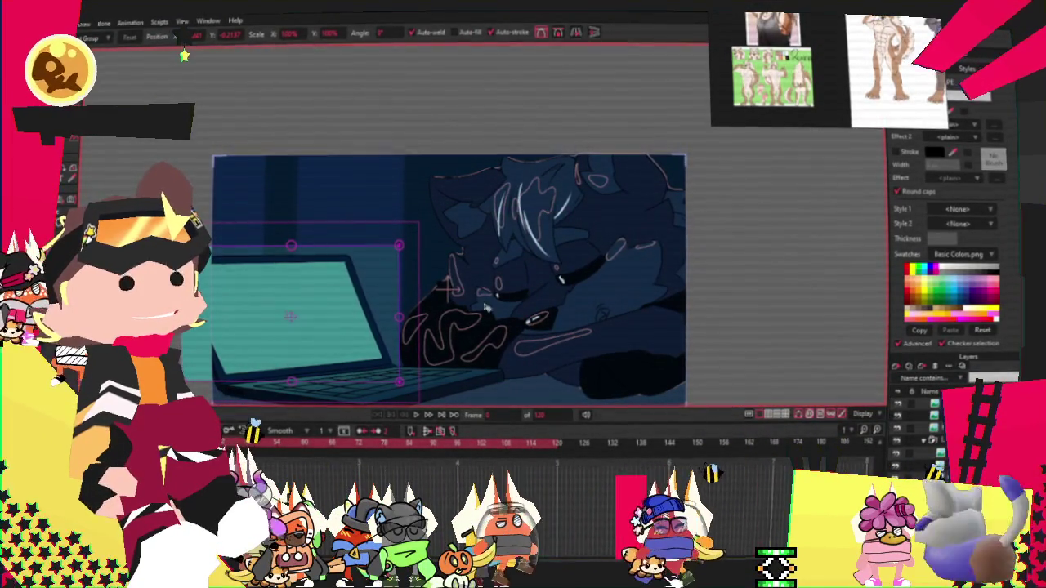
click(641, 241)
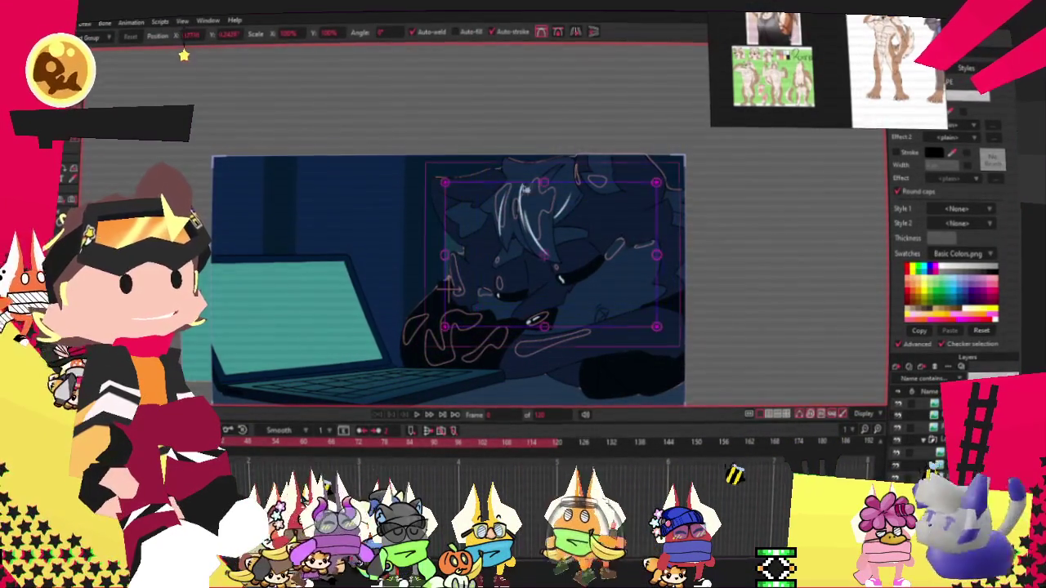
key(q)
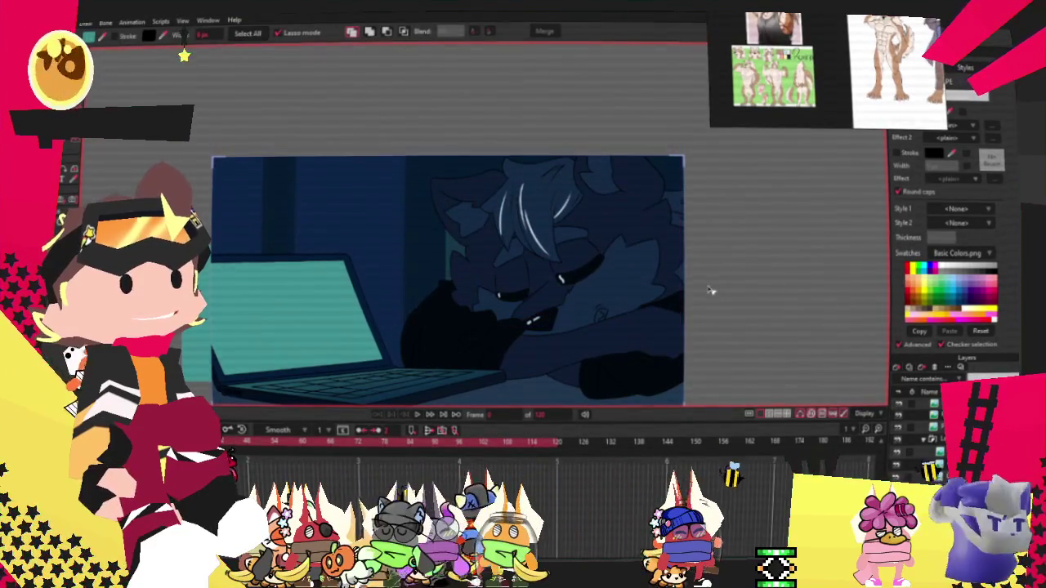
scroll(669, 276, up, 2)
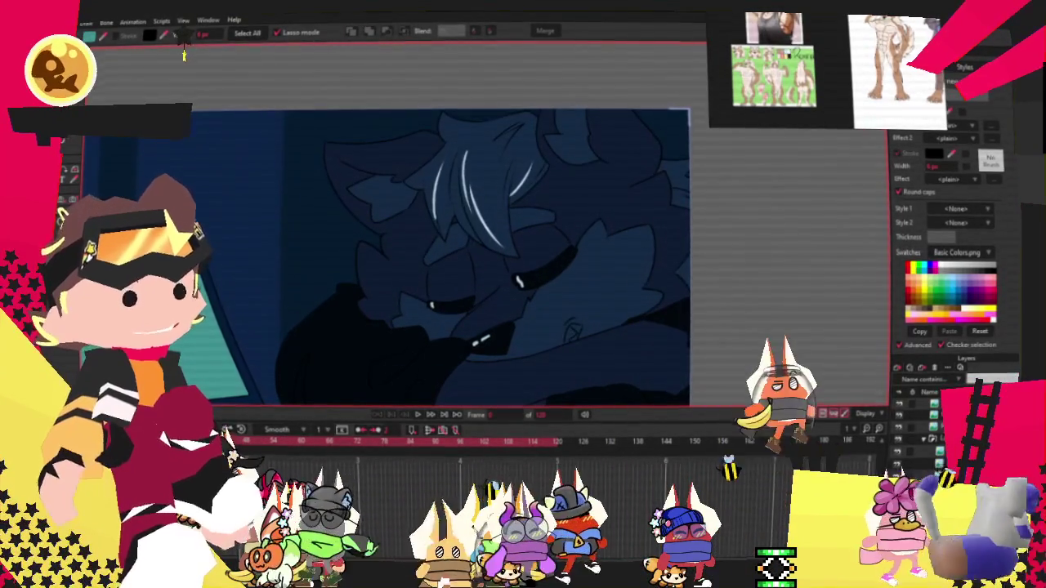
Step: Set the current layer's masking to Don't mask
double_click(939, 412)
click(711, 162)
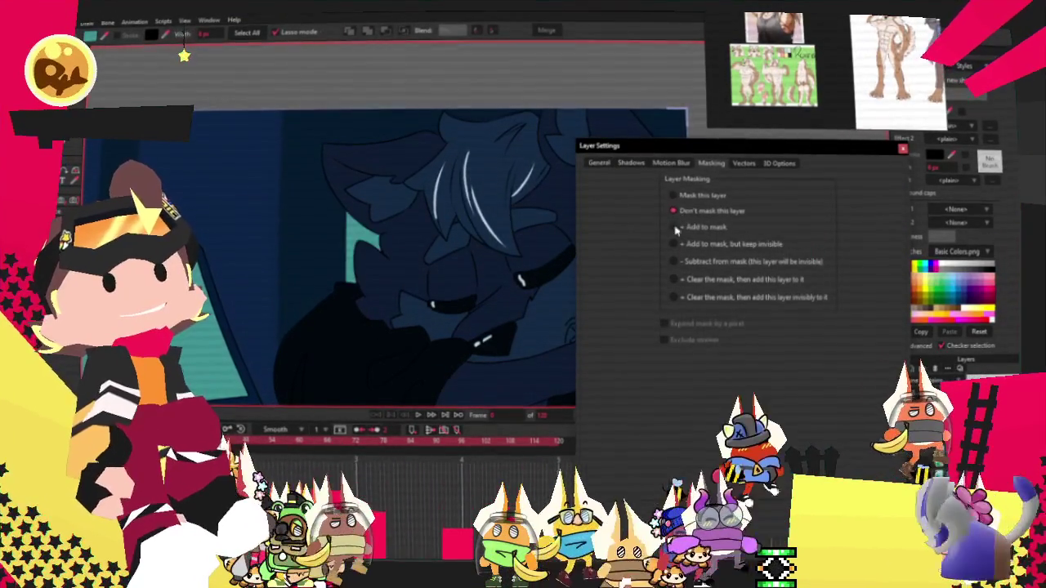
click(673, 228)
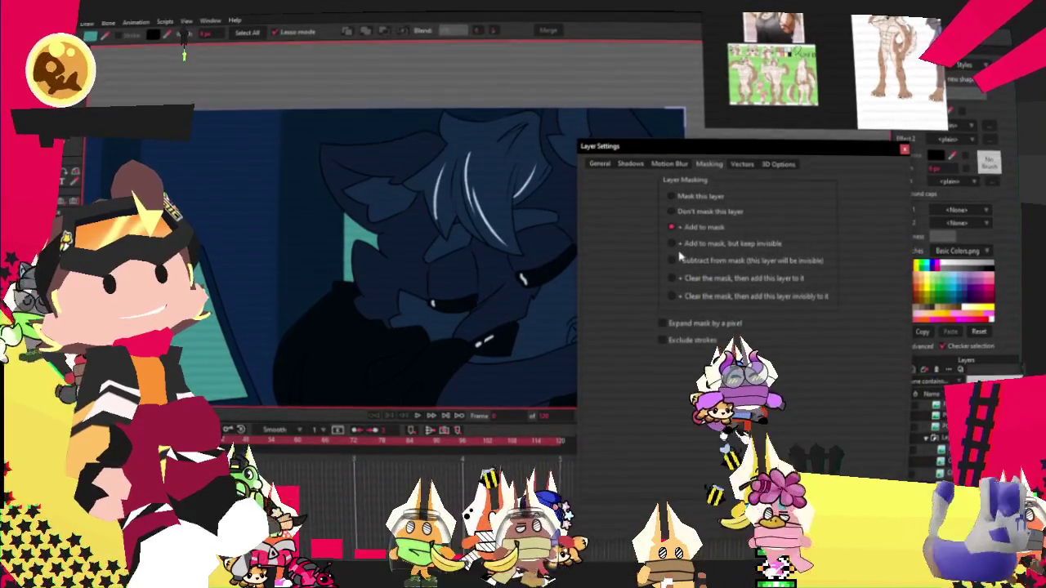
click(672, 212)
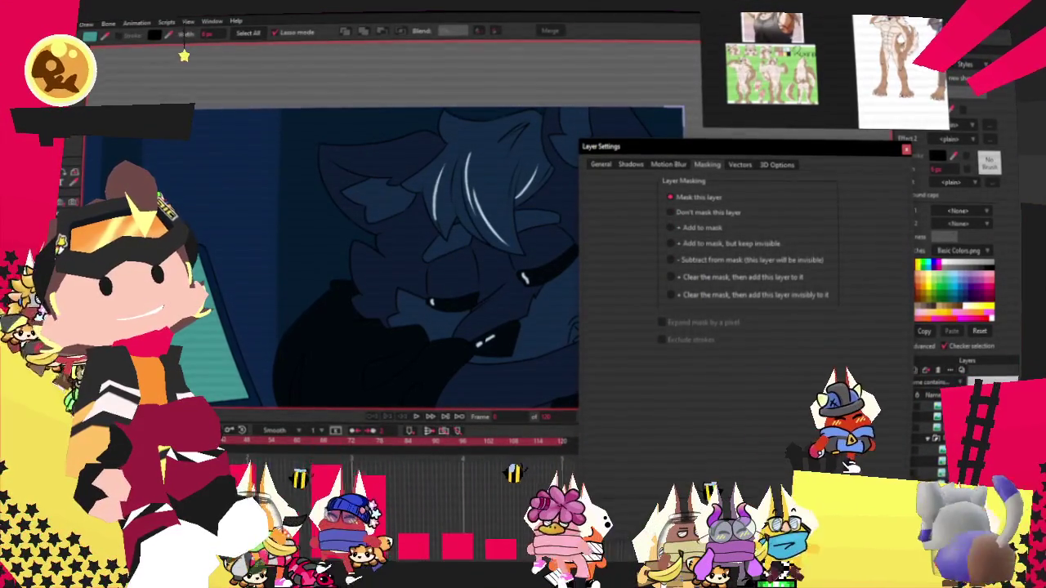
key(Return)
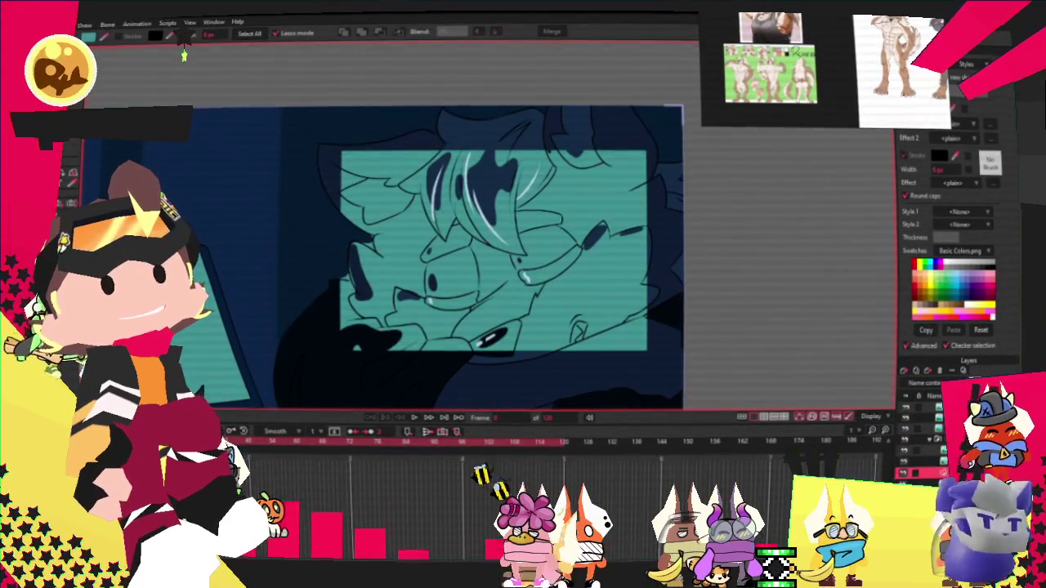
Step: Hide and reshow the teal rectangle to compare its tint on the artwork
key(ctrl+z)
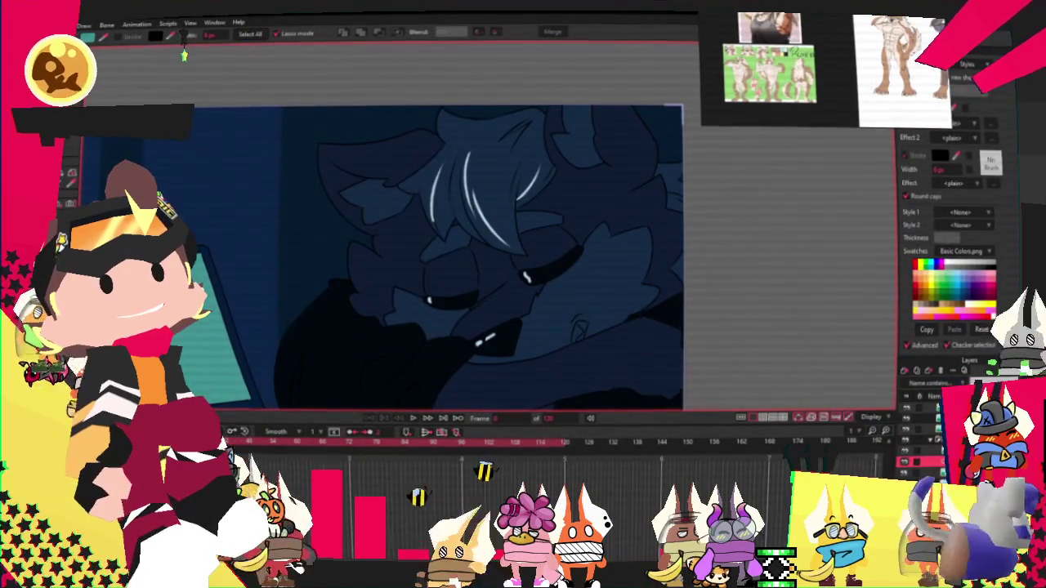
key(ctrl+shift+z)
scroll(564, 255, up, 5)
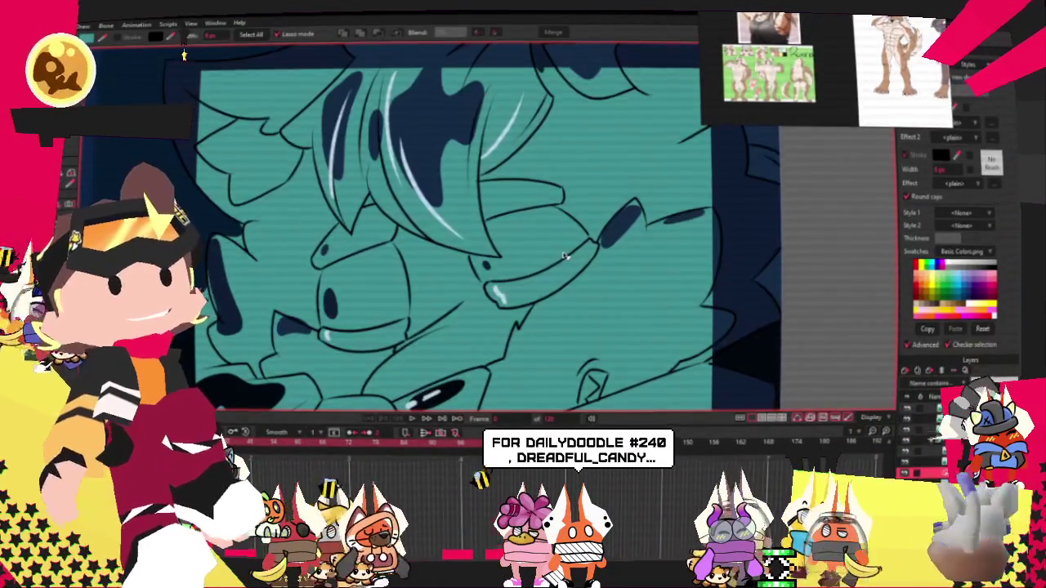
scroll(564, 256, down, 3)
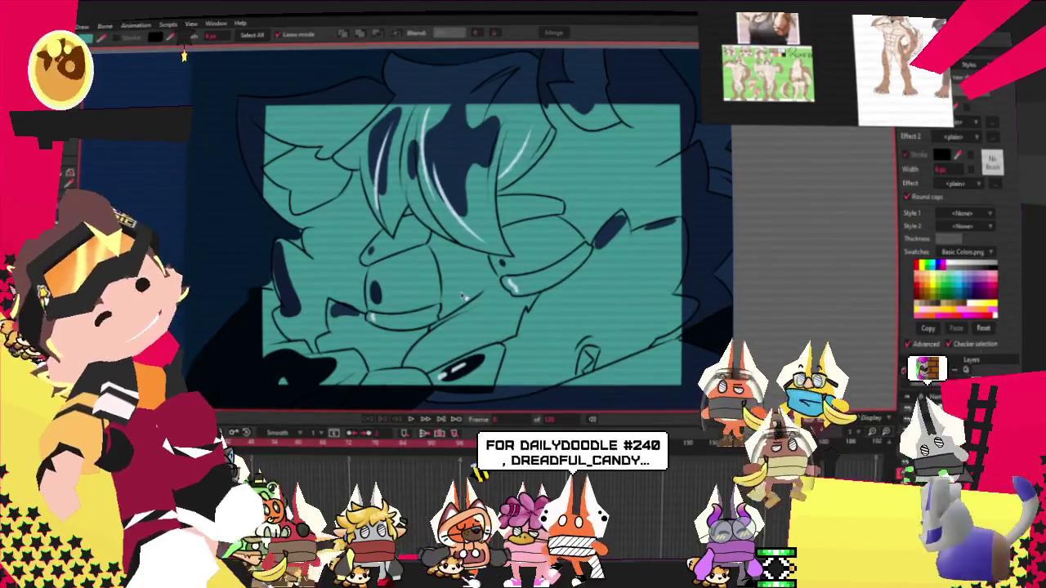
Step: Switch to Transform Layer, zoom around the canvas, and open Character_3.png's layer settings
key(m)
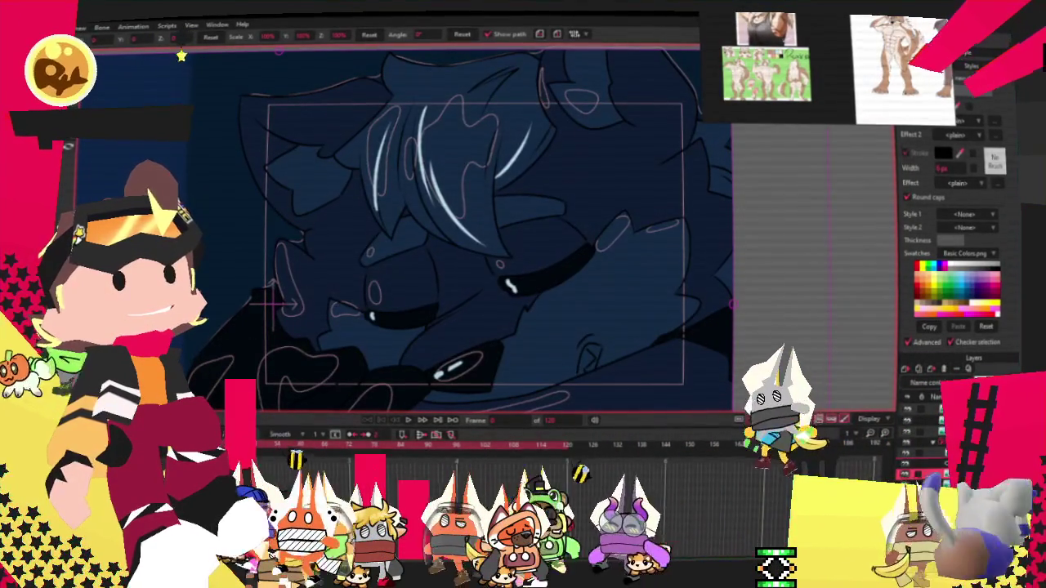
scroll(423, 239, up, 2)
scroll(423, 239, up, 2)
scroll(421, 239, down, 2)
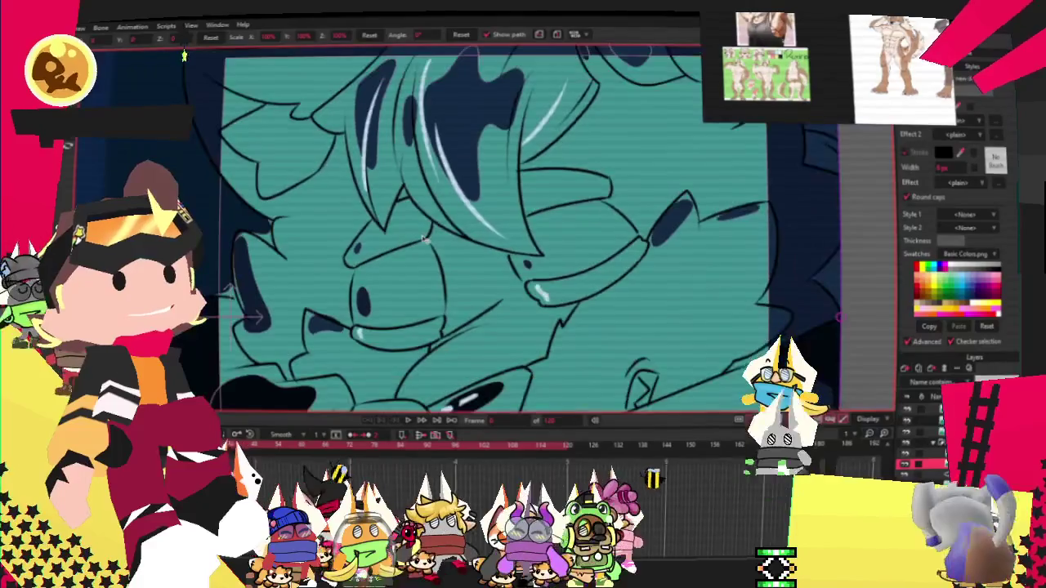
scroll(423, 238, down, 2)
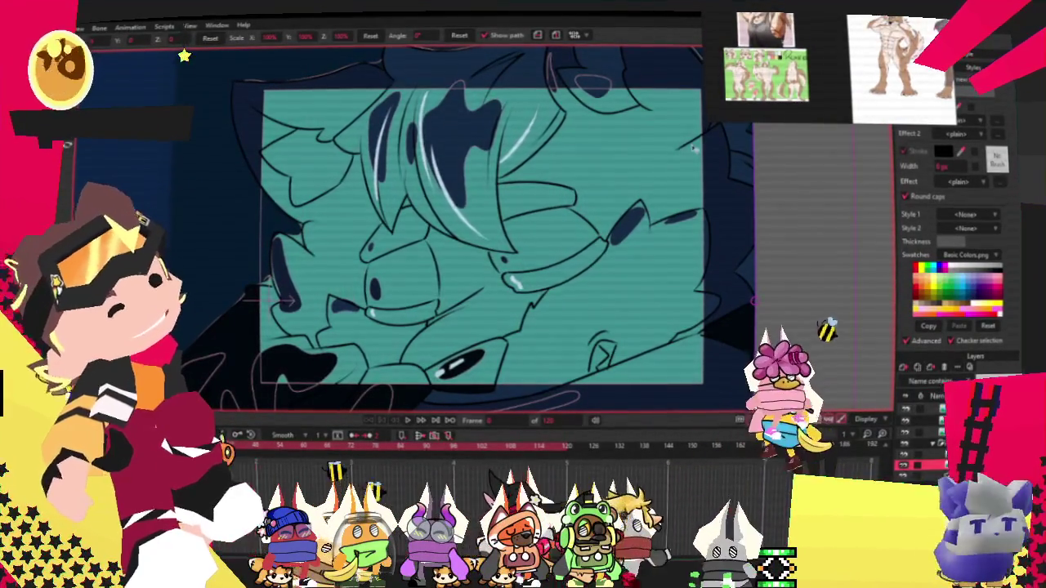
scroll(322, 176, down, 1)
scroll(322, 176, down, 1)
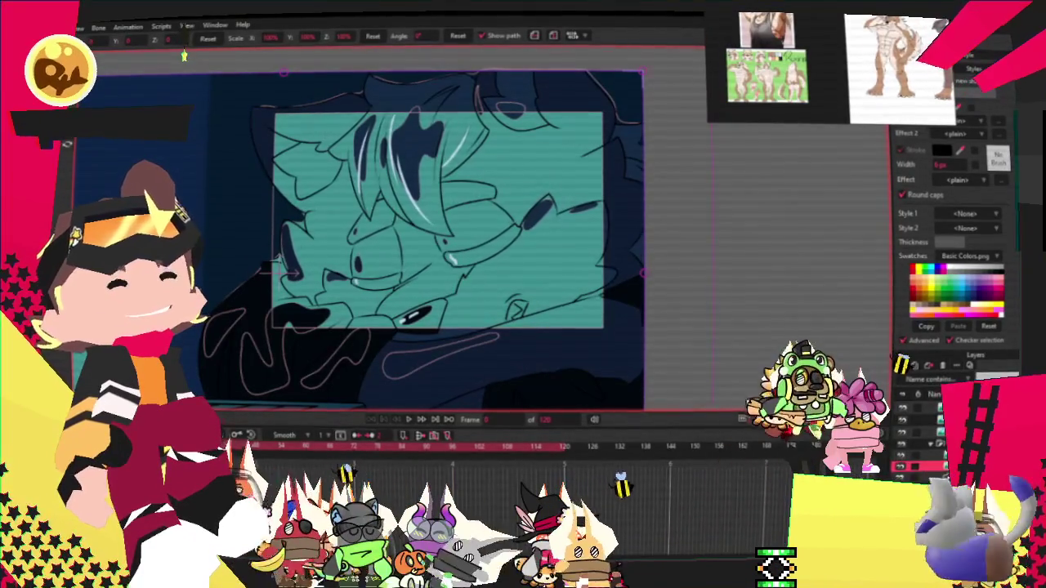
double_click(919, 466)
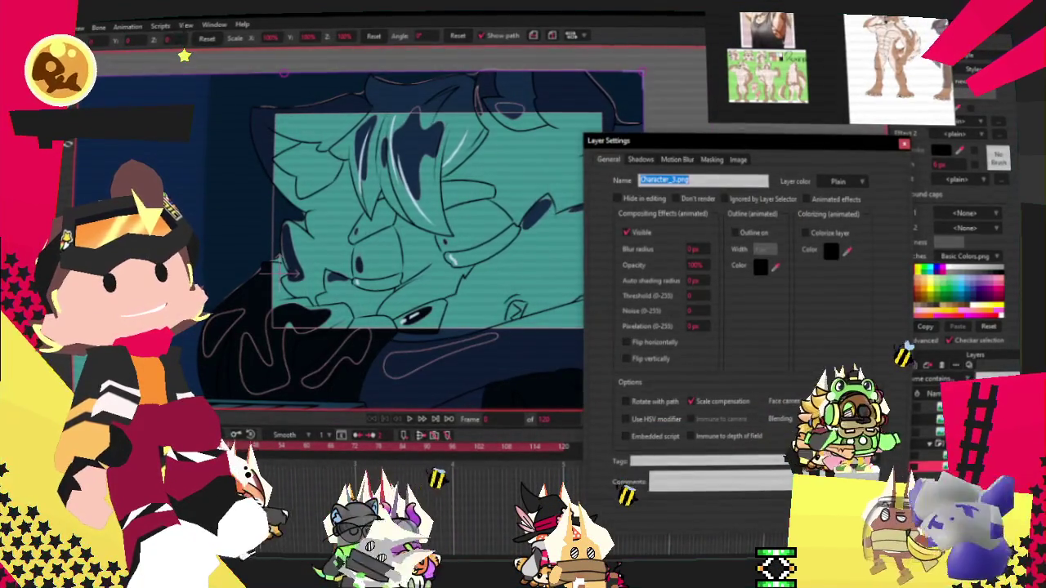
Step: Set the selected layer so it no longer affects the mask
key(Return)
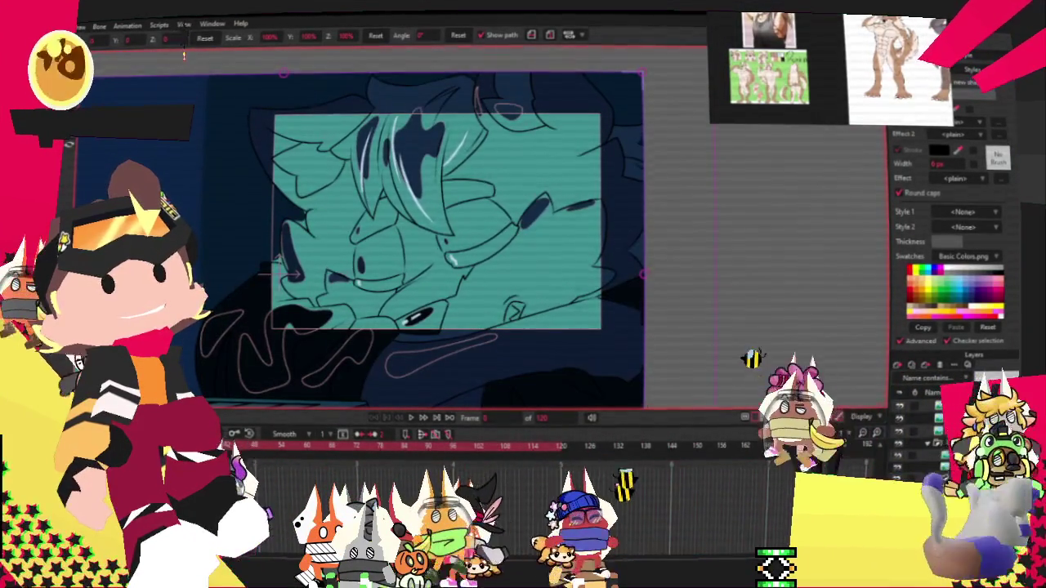
double_click(919, 466)
click(711, 160)
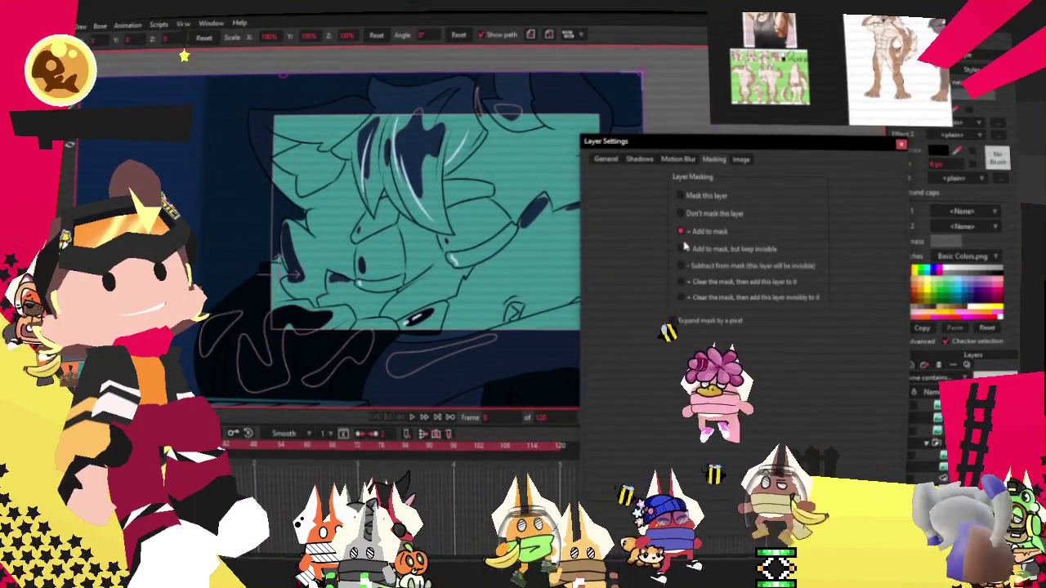
click(683, 213)
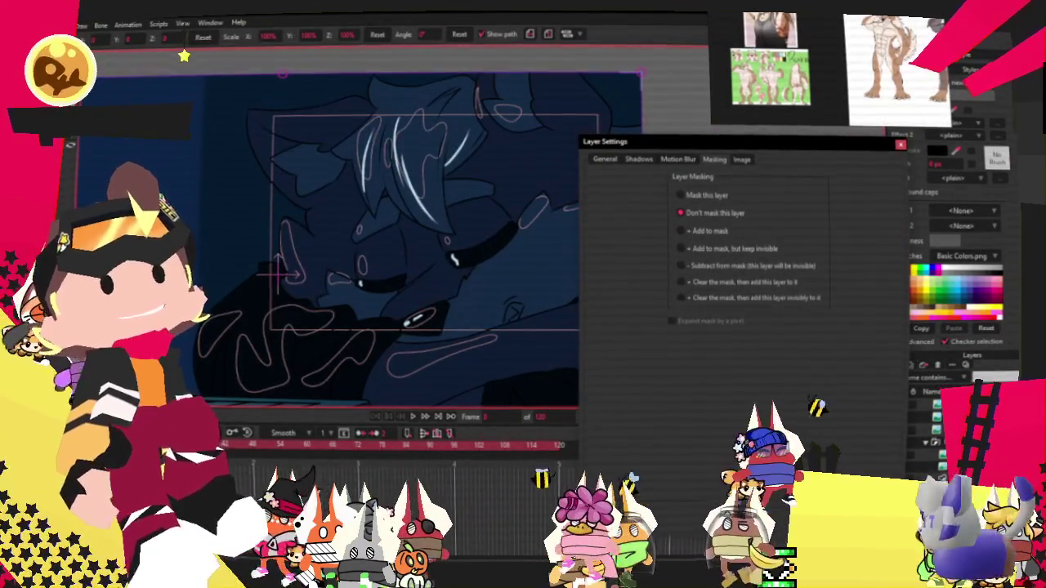
key(Return)
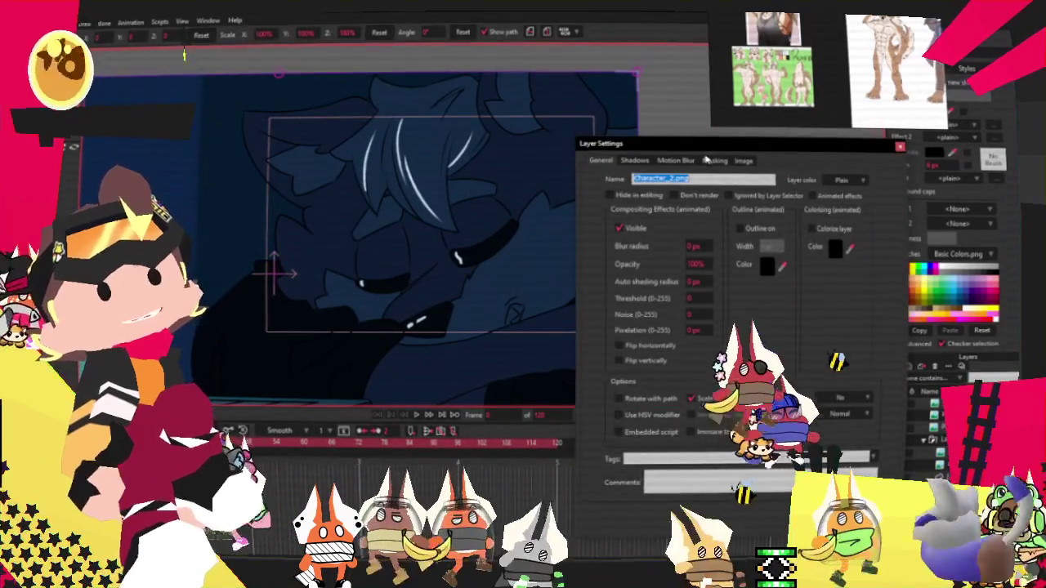
Step: Set the next layer's masking to 'Add to mask, but keep invisible'
click(714, 161)
click(677, 264)
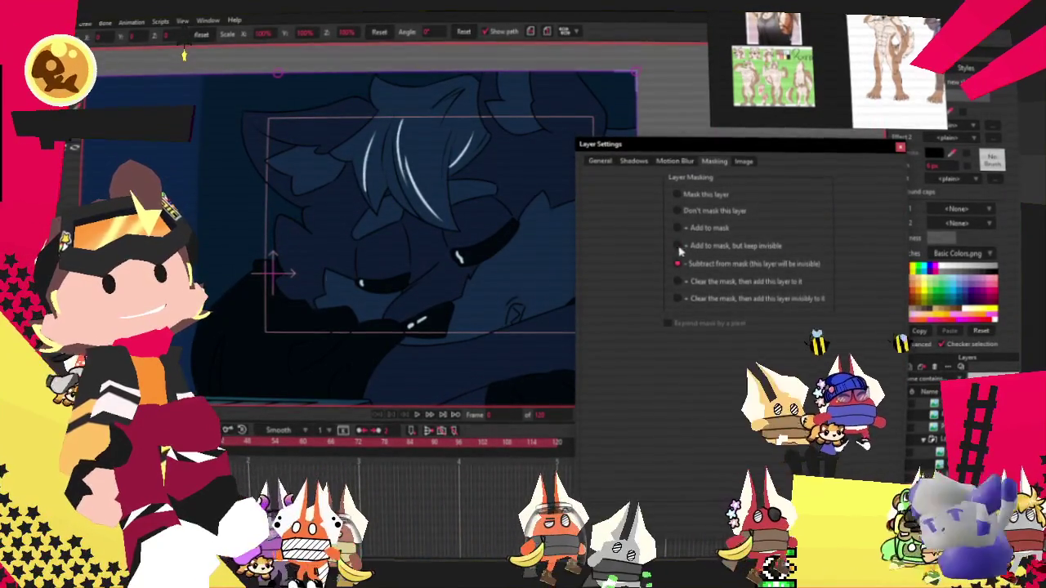
click(677, 246)
key(Return)
Step: Set the teal-shapes layer to 'Add to mask, but keep invisible'
click(940, 412)
double_click(939, 413)
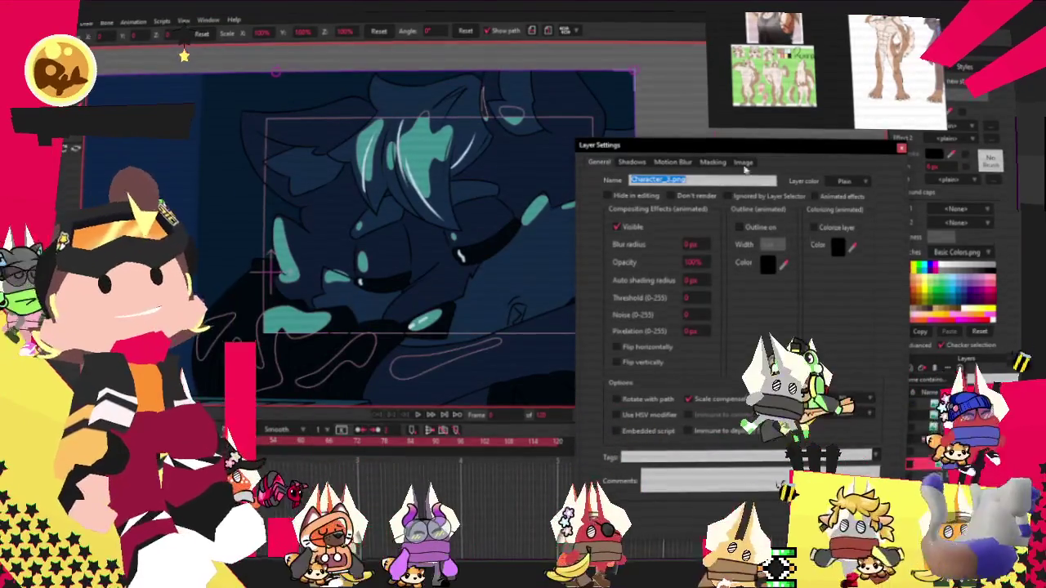
click(712, 161)
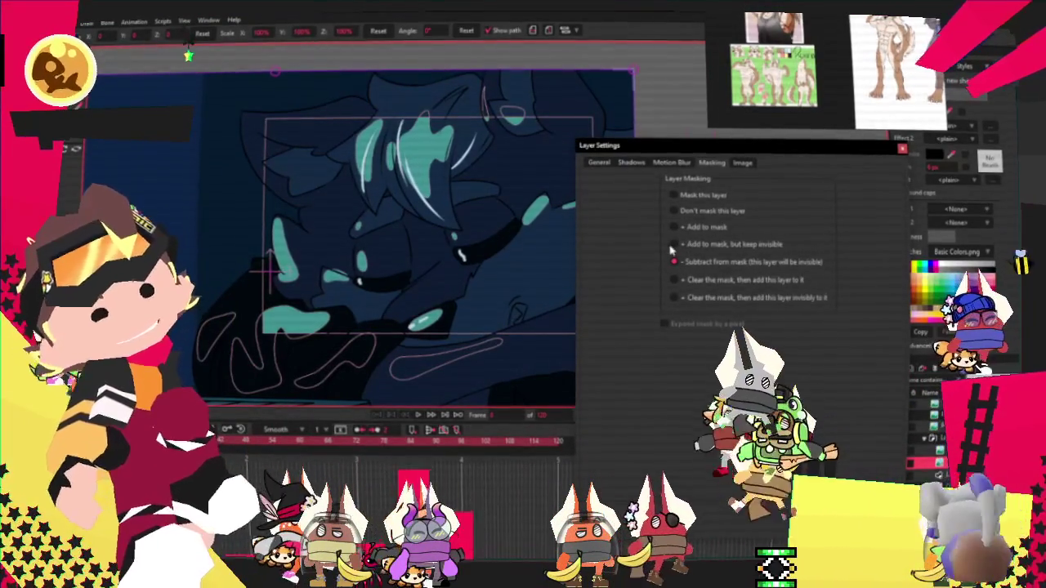
click(671, 244)
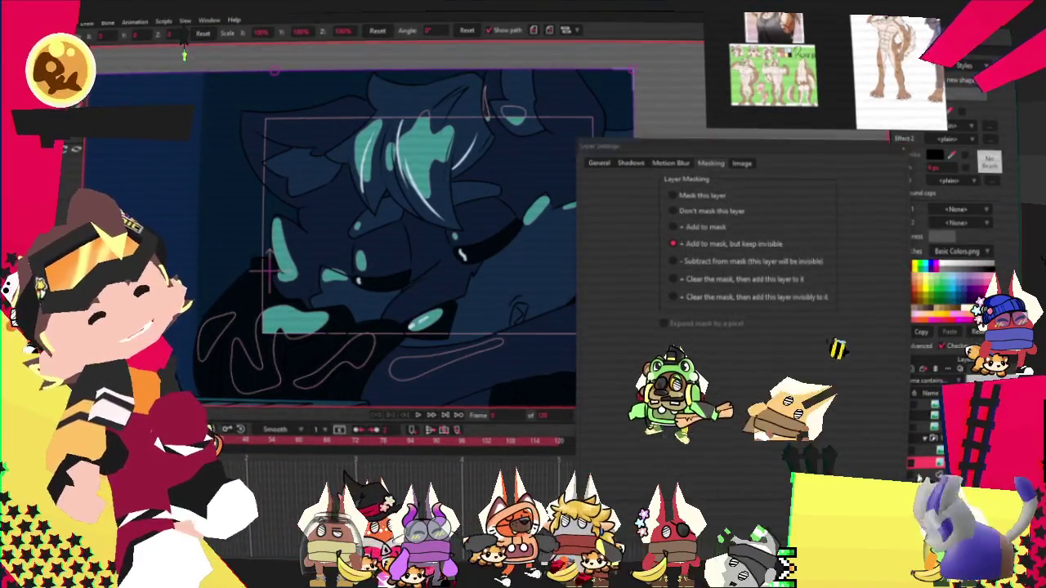
key(Return)
Step: Review the teal-shapes layer settings and hide the teal rectangle over the artwork
double_click(940, 413)
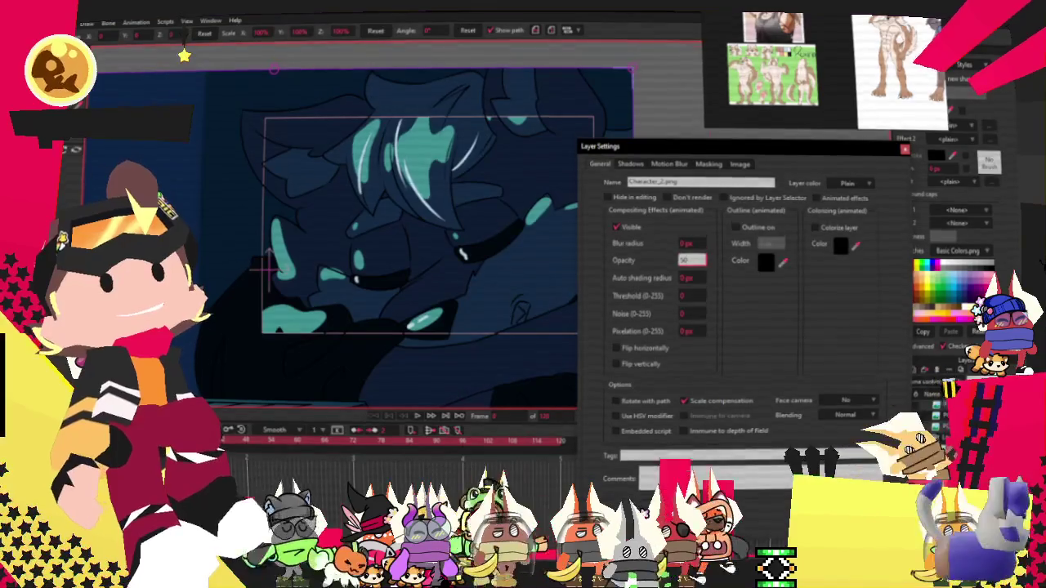
scroll(359, 237, up, 3)
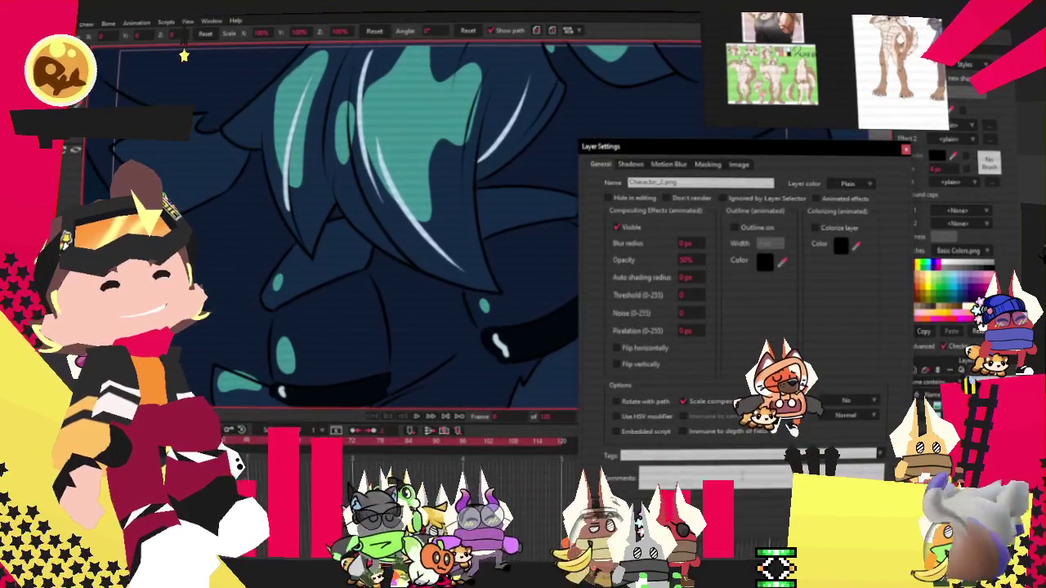
key(Return)
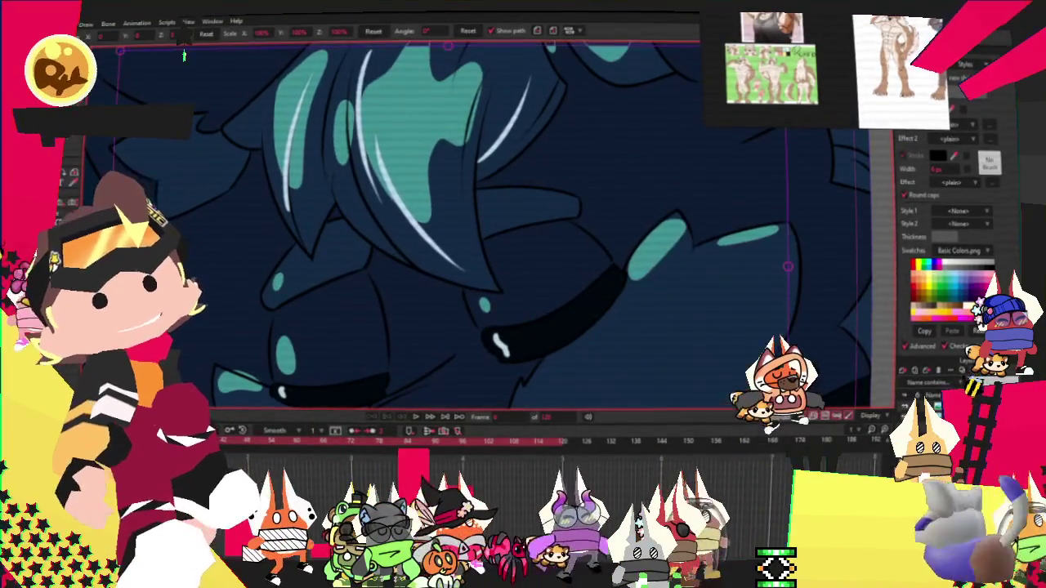
scroll(184, 55, down, 3)
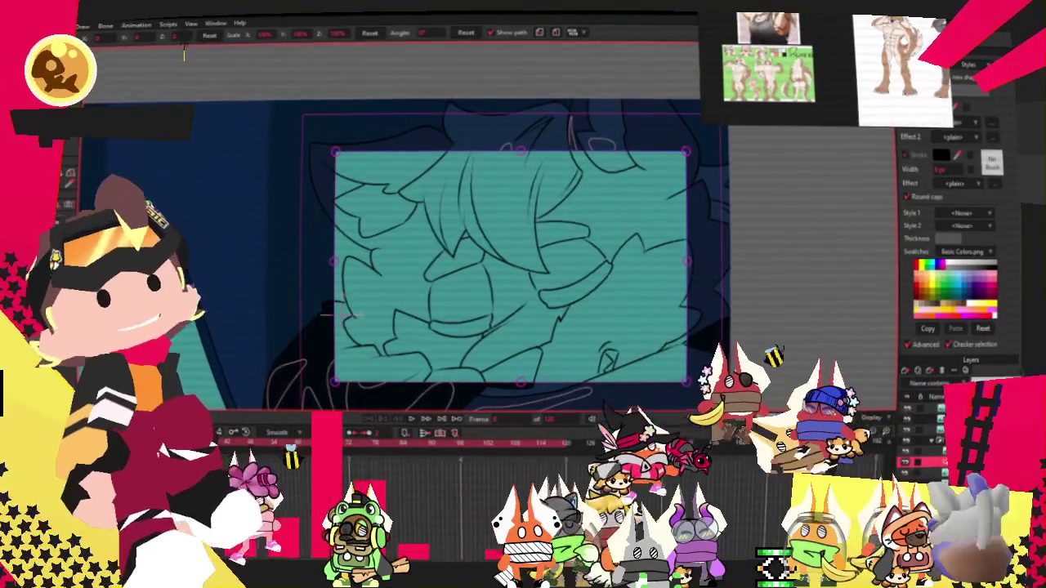
key(ctrl+z)
scroll(526, 232, up, 1)
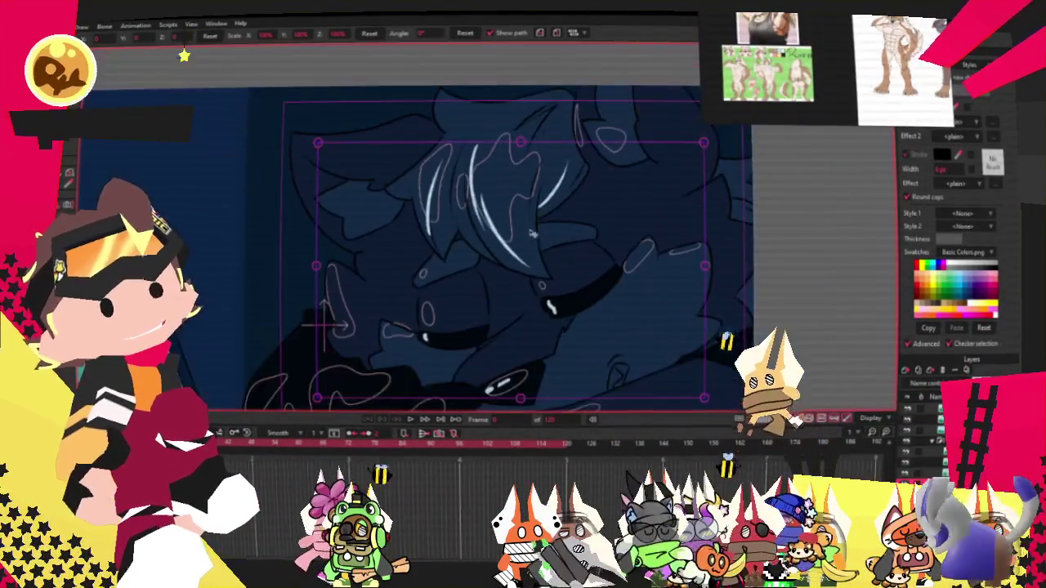
scroll(570, 288, up, 2)
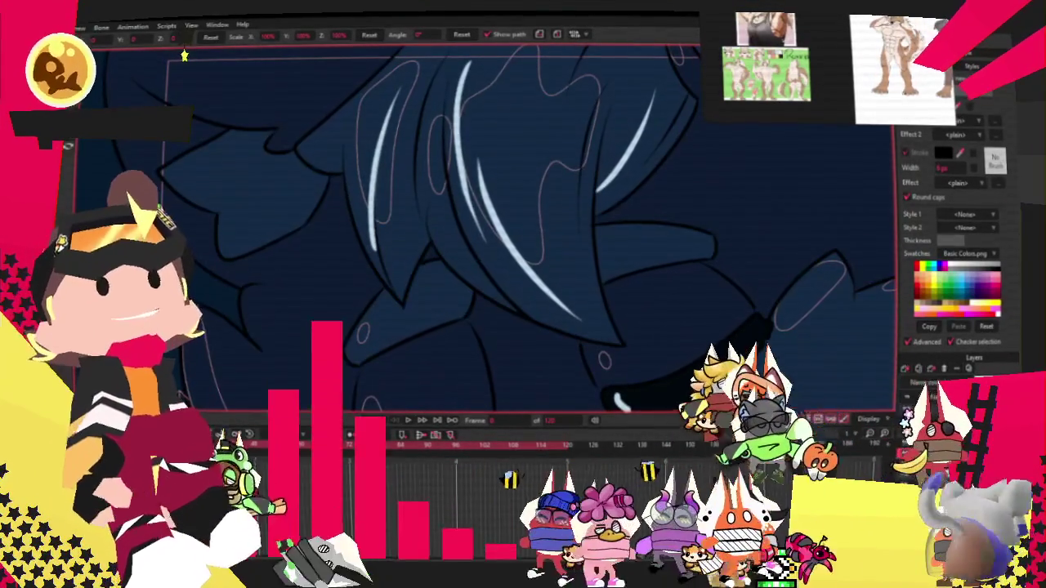
Step: Set the selected layer's masking to 'Mask this layer' so it is clipped by the teal shapes
double_click(940, 454)
click(707, 162)
click(674, 247)
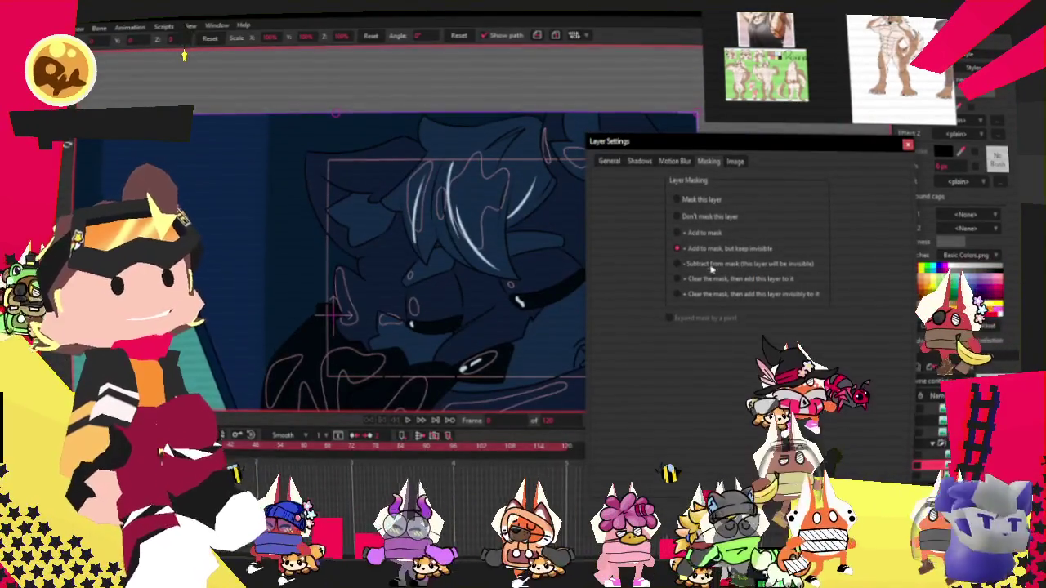
click(676, 200)
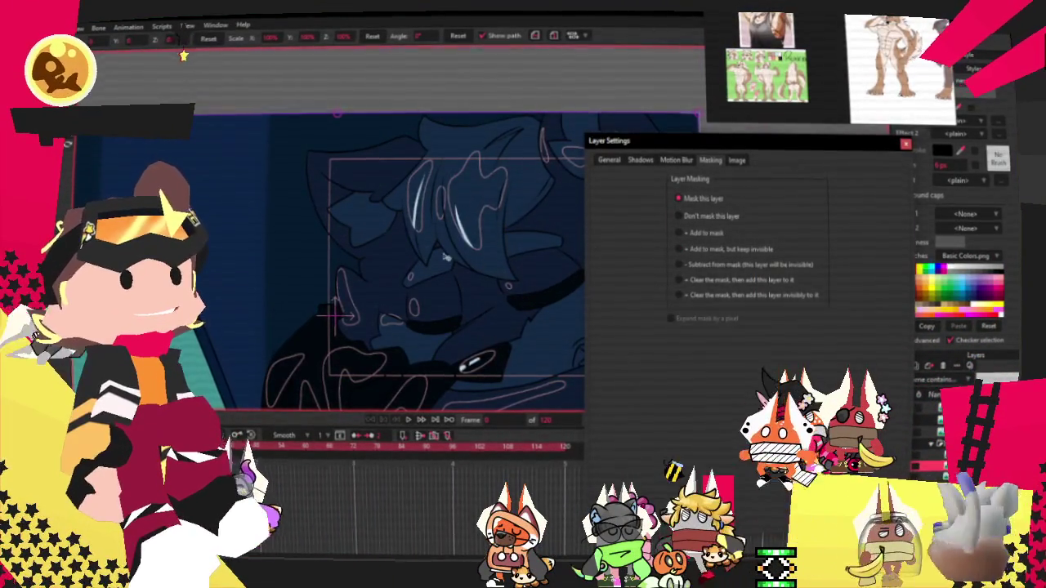
scroll(460, 261, up, 5)
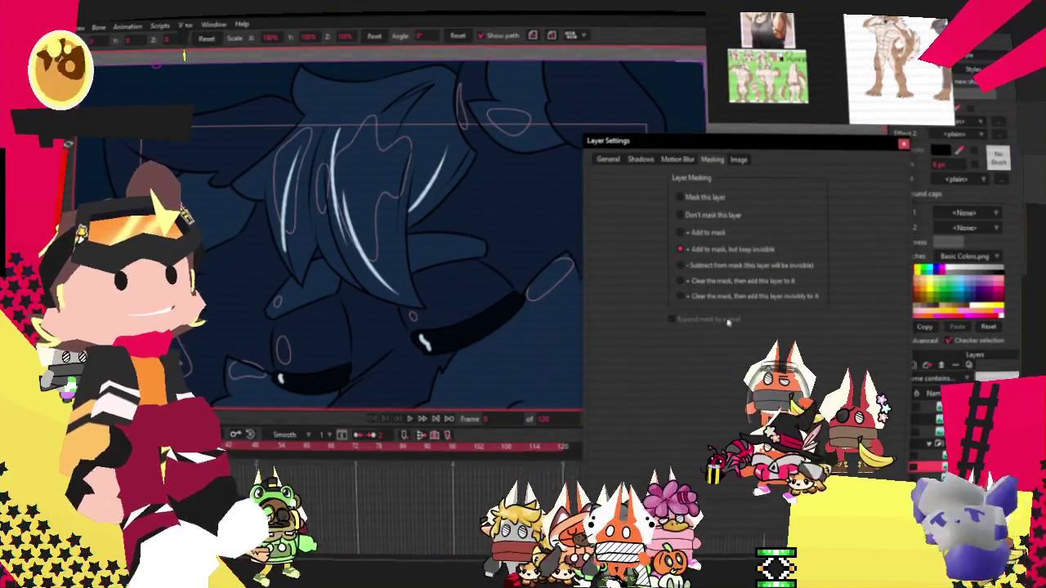
key(Return)
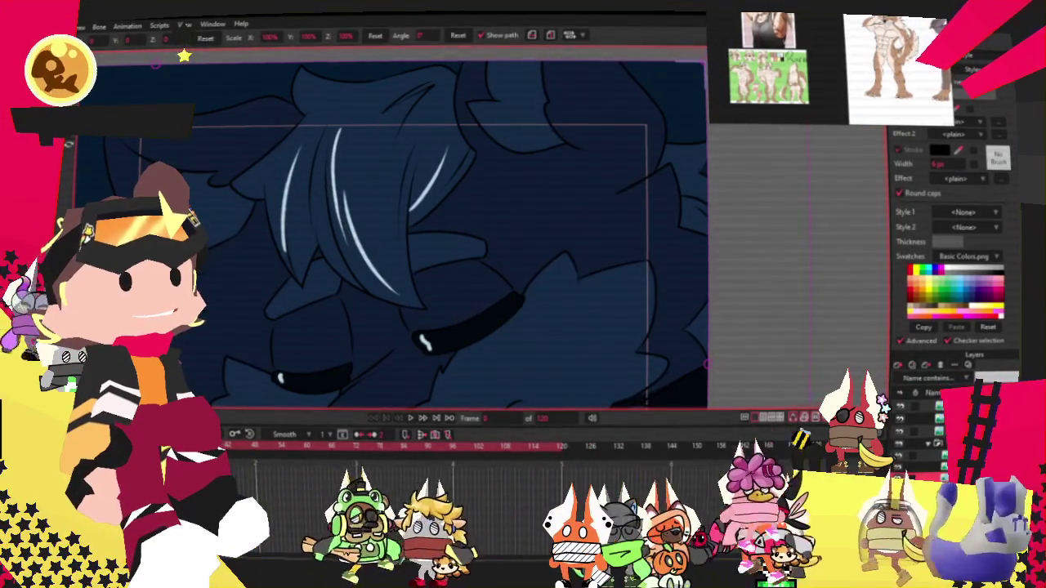
Step: Set the layer to 'Add to mask, but keep invisible' with opacity kept at 100%
key(ctrl+l)
click(713, 159)
click(696, 250)
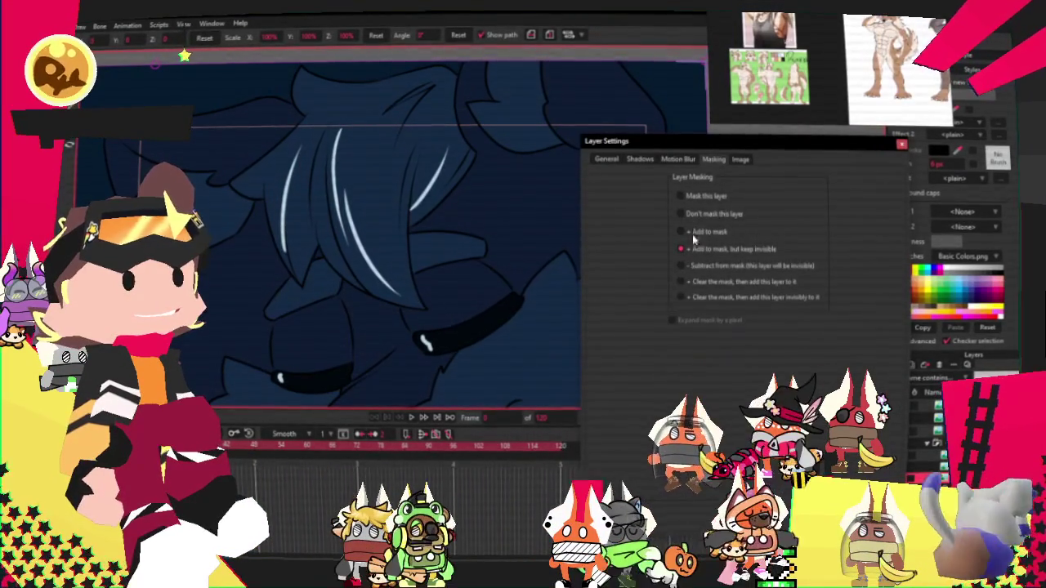
click(605, 159)
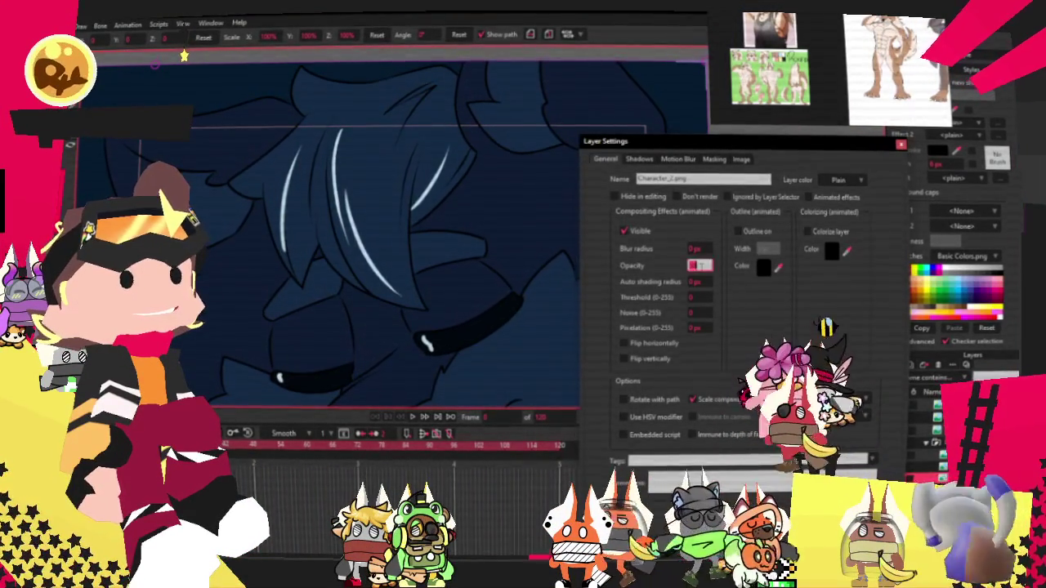
key(Tab)
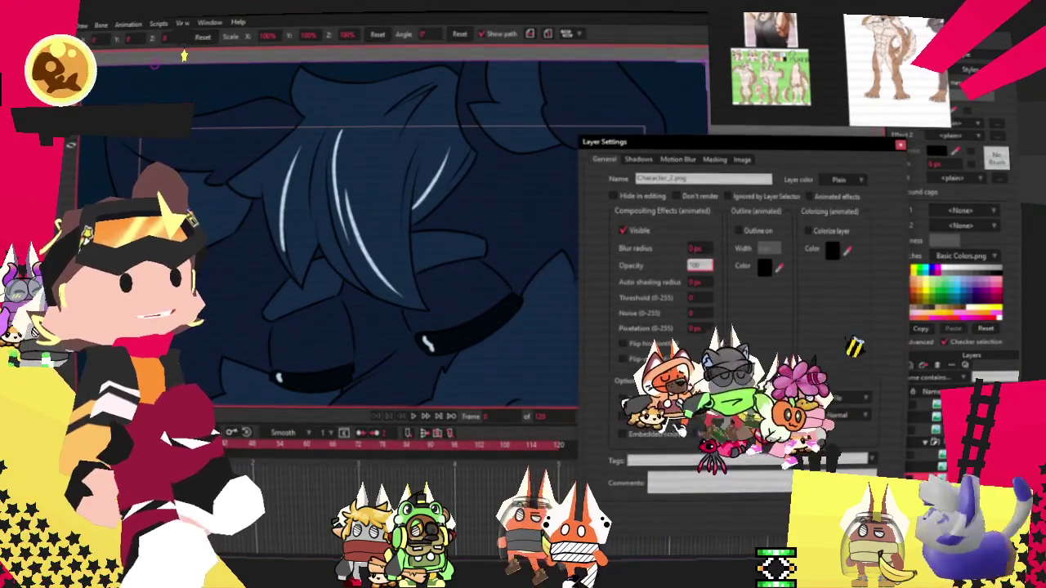
key(Return)
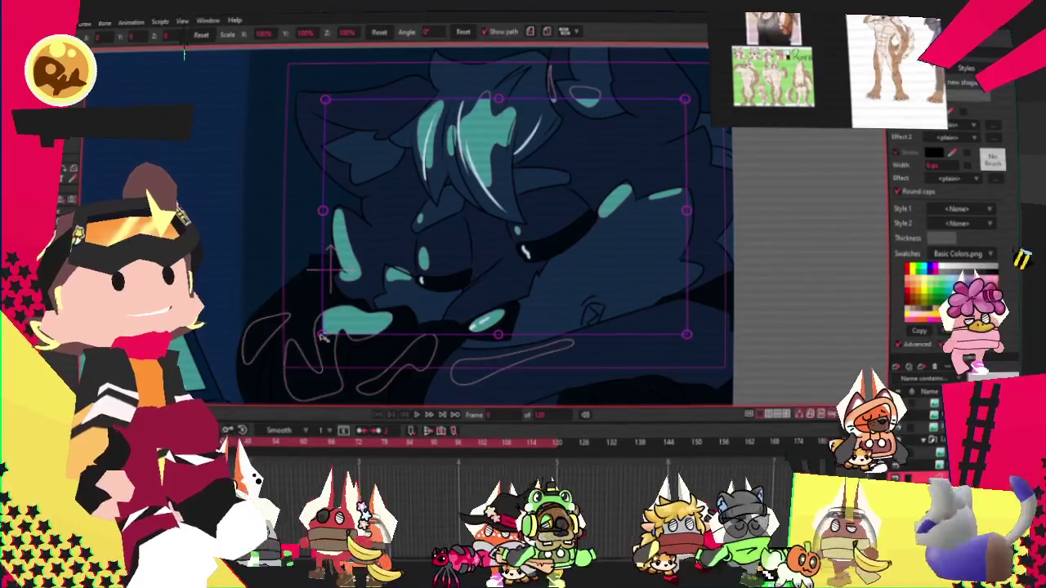
Step: Zoom out to the whole scene, select then deselect all character points, and activate Select Points
click(333, 268)
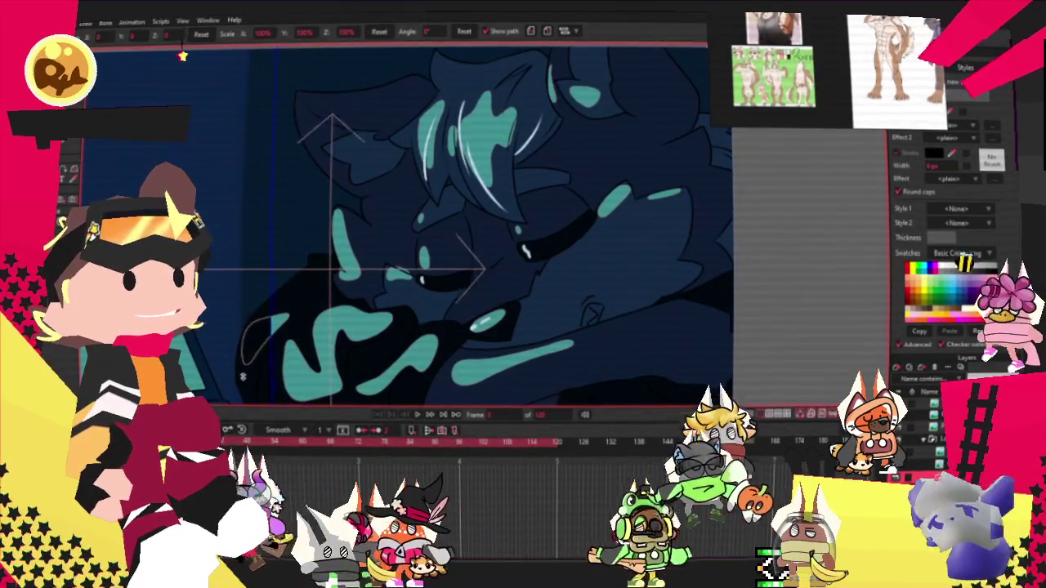
scroll(590, 275, down, 3)
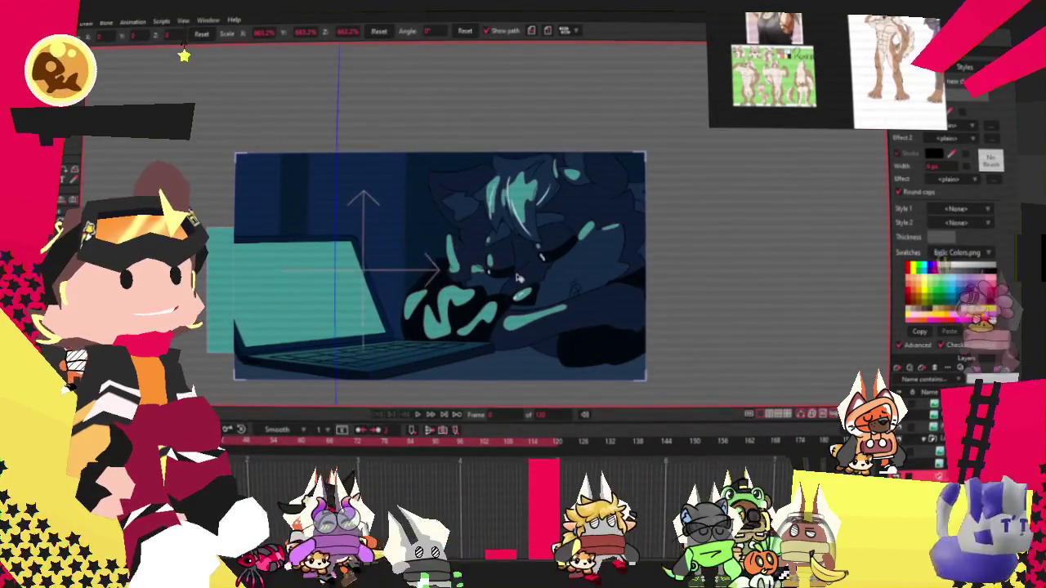
key(minus)
key(ctrl+a)
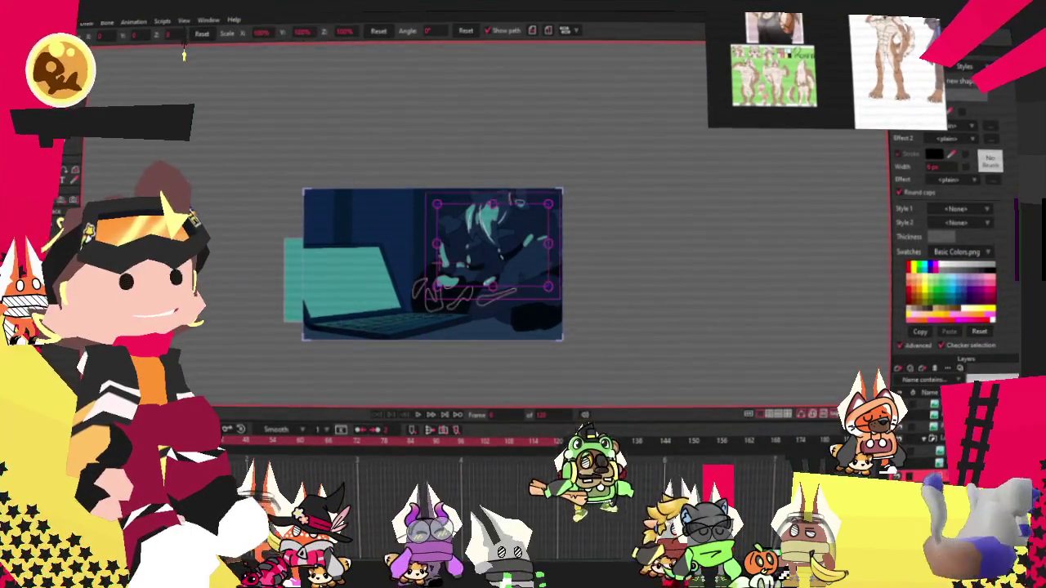
key(g)
scroll(448, 309, up, 3)
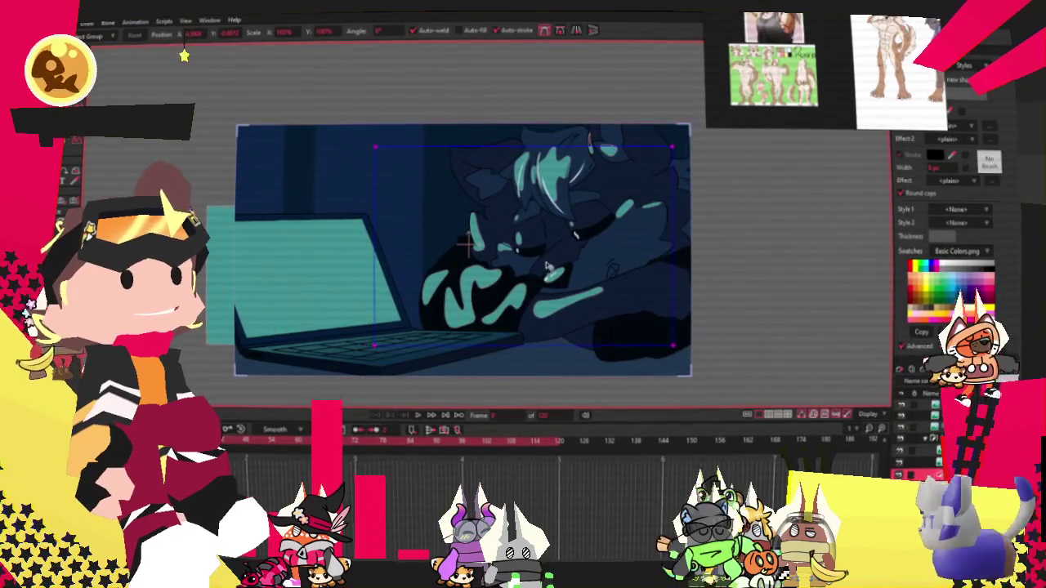
key(ctrl+shift+a)
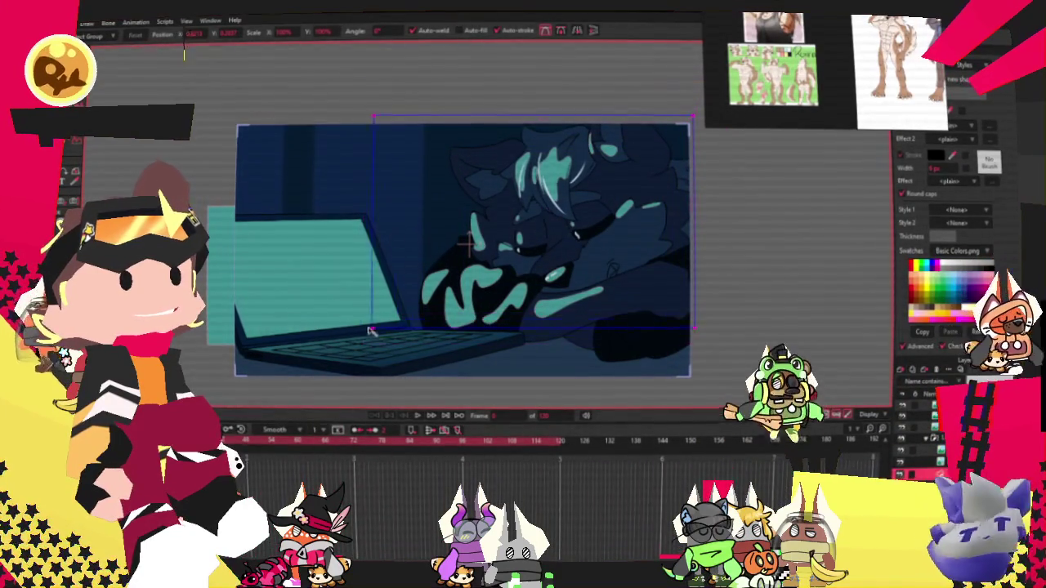
scroll(471, 317, up, 3)
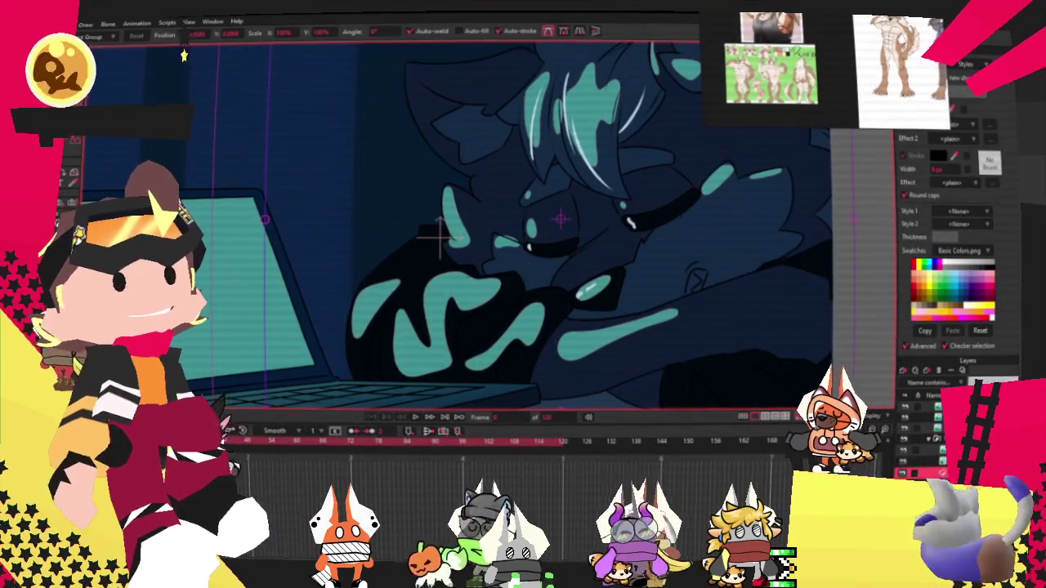
key(g)
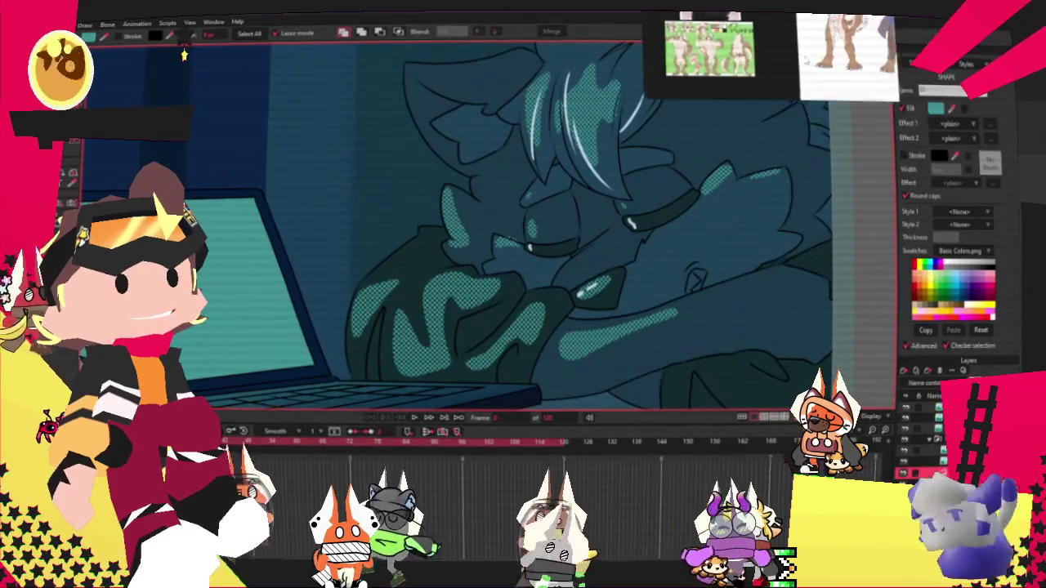
Step: Lower the glow fill colour's brightness and alpha to a dim, see-through teal
click(937, 108)
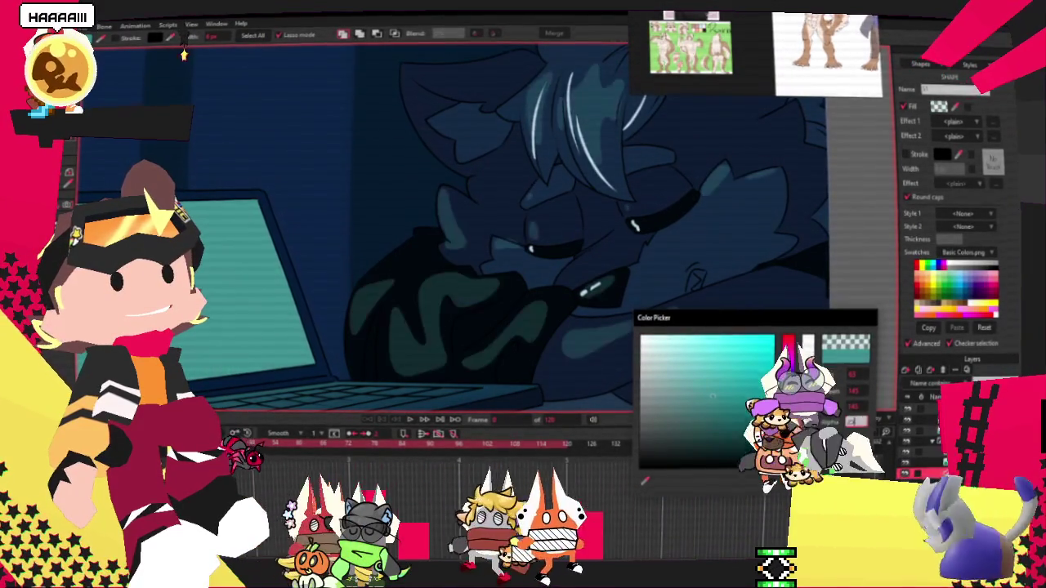
key(Escape)
scroll(594, 285, down, 3)
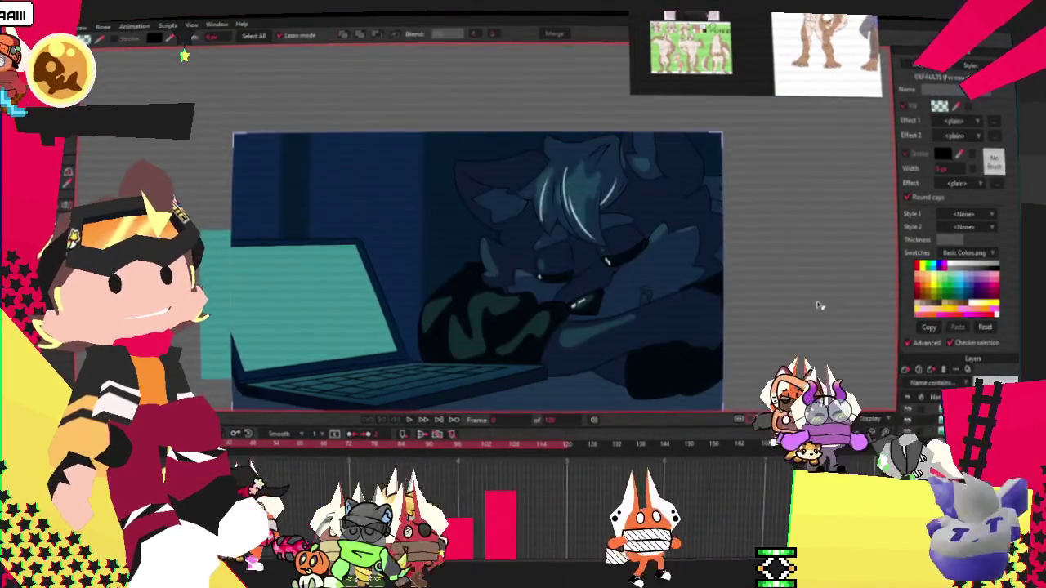
scroll(594, 285, up, 4)
scroll(503, 185, up, 1)
key(m)
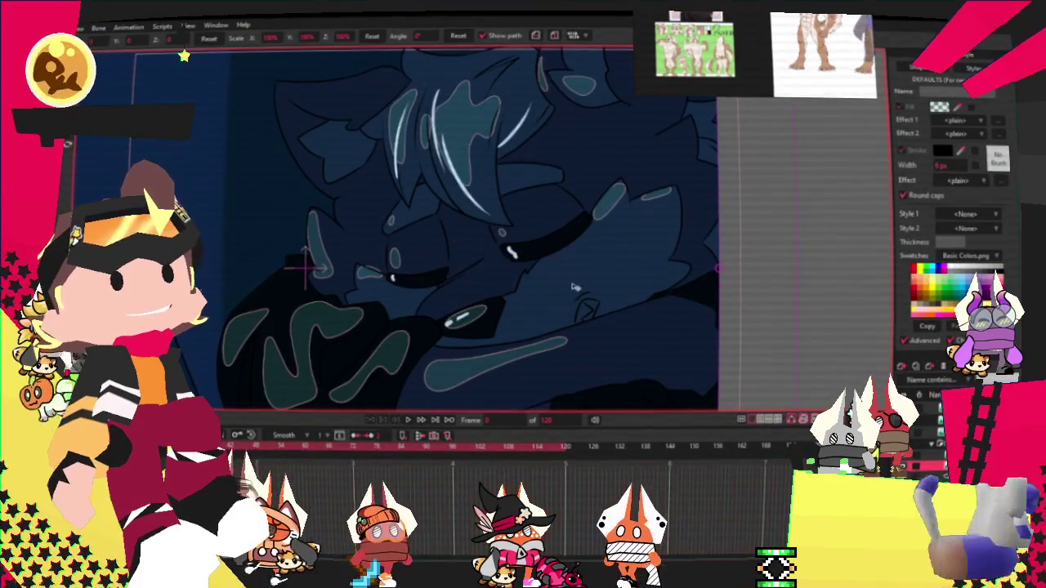
scroll(345, 225, down, 3)
scroll(287, 219, up, 3)
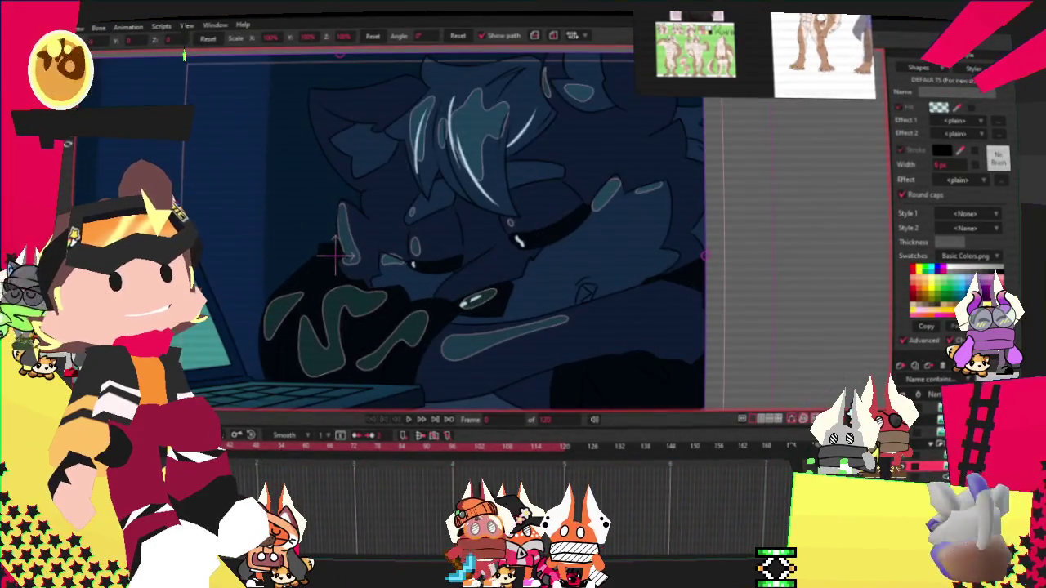
scroll(687, 351, down, 3)
scroll(575, 280, up, 4)
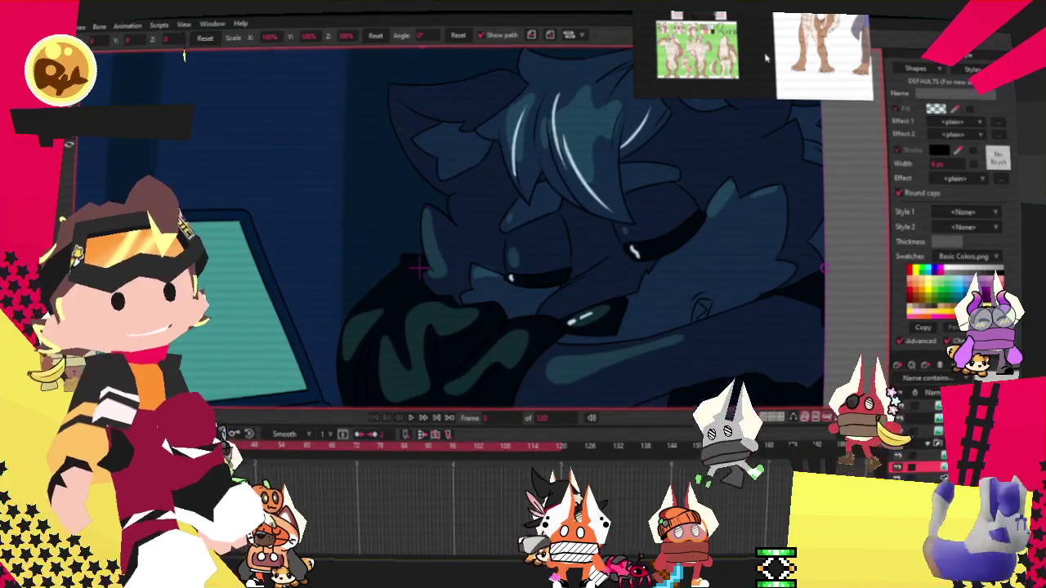
scroll(613, 384, down, 2)
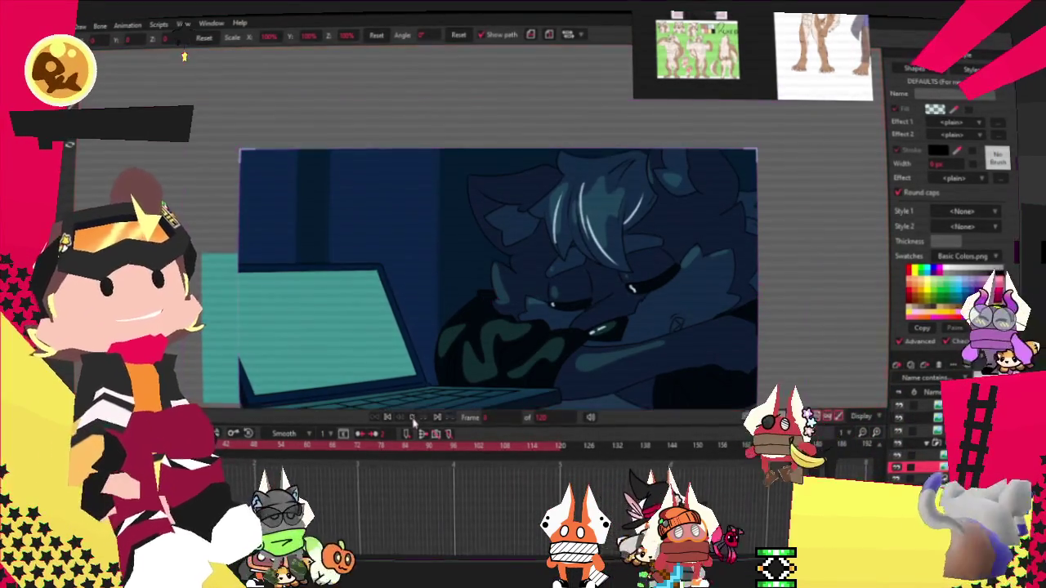
scroll(589, 290, up, 2)
scroll(588, 290, up, 3)
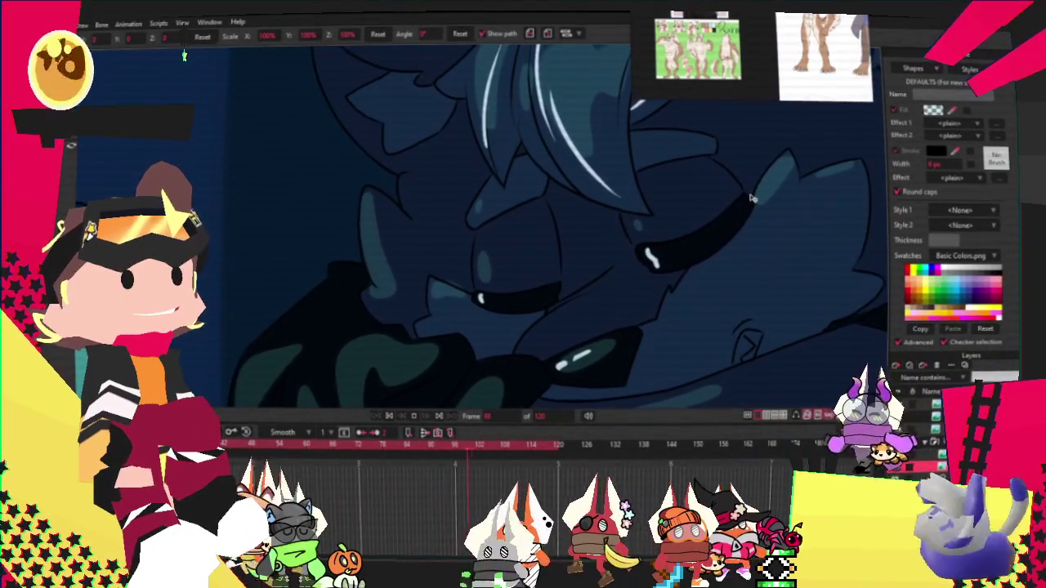
scroll(577, 212, down, 2)
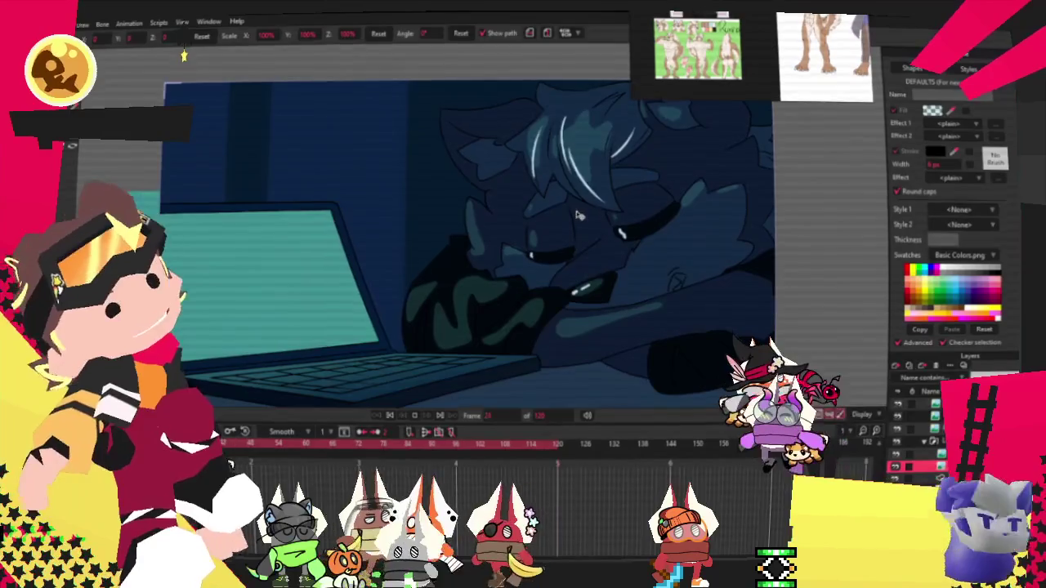
scroll(638, 211, up, 1)
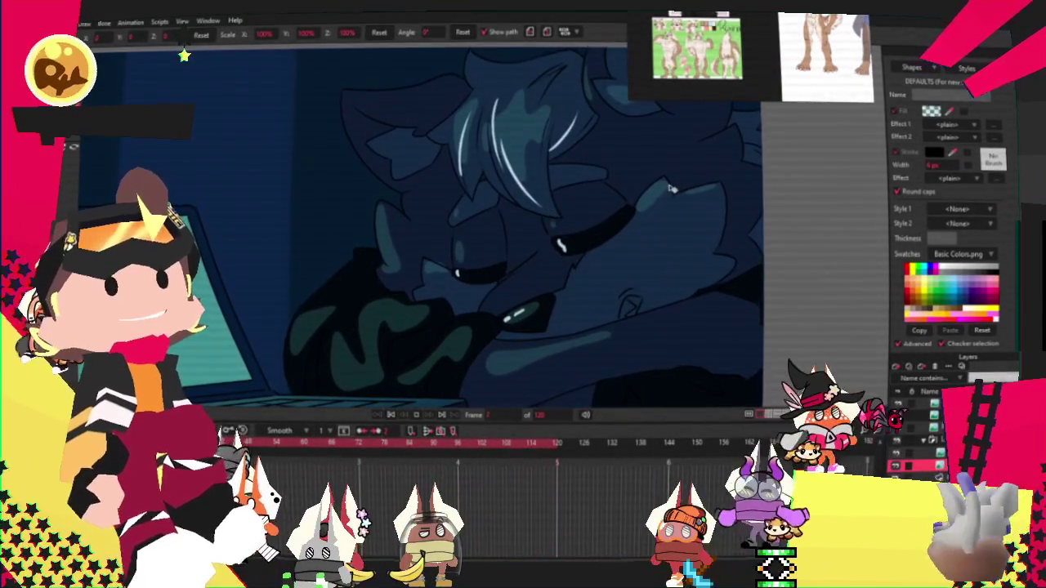
scroll(576, 188, up, 1)
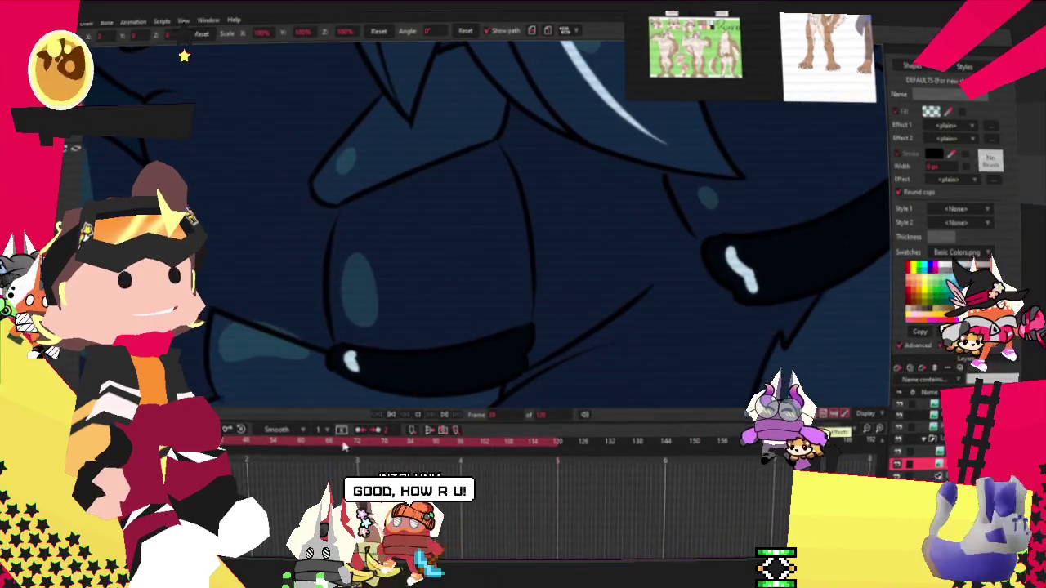
key(alt+f)
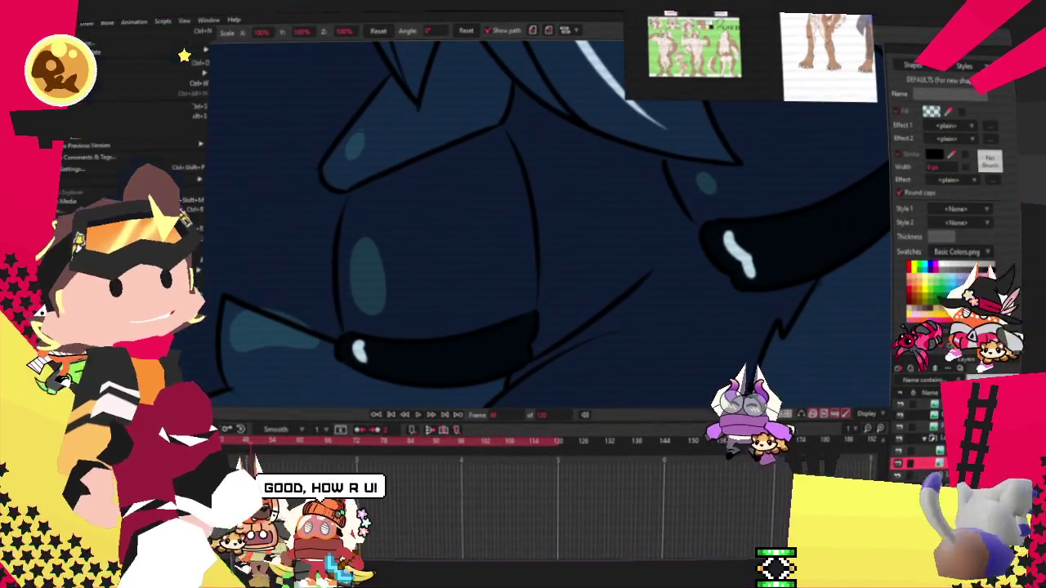
key(Return)
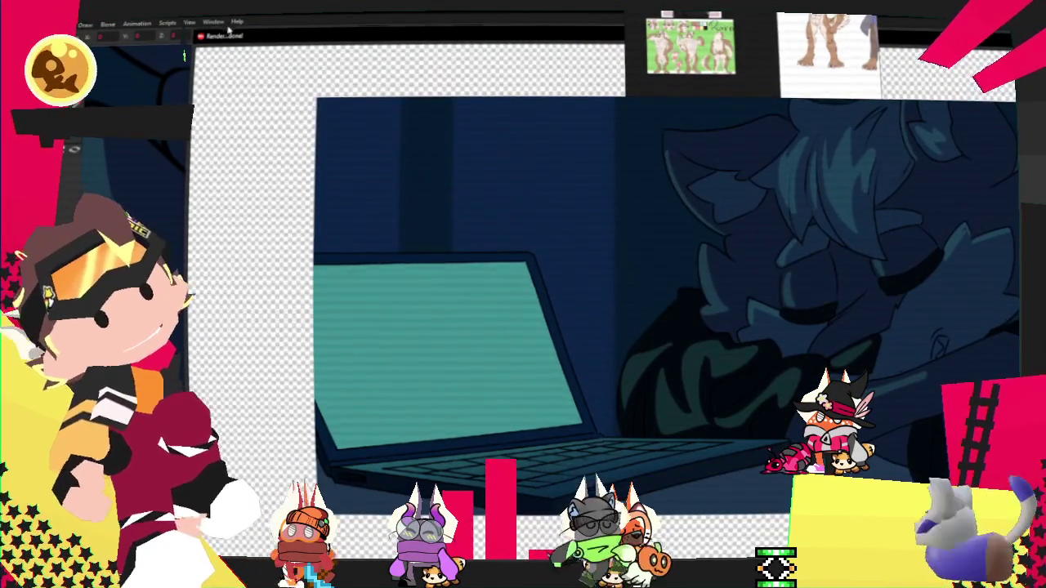
click(201, 36)
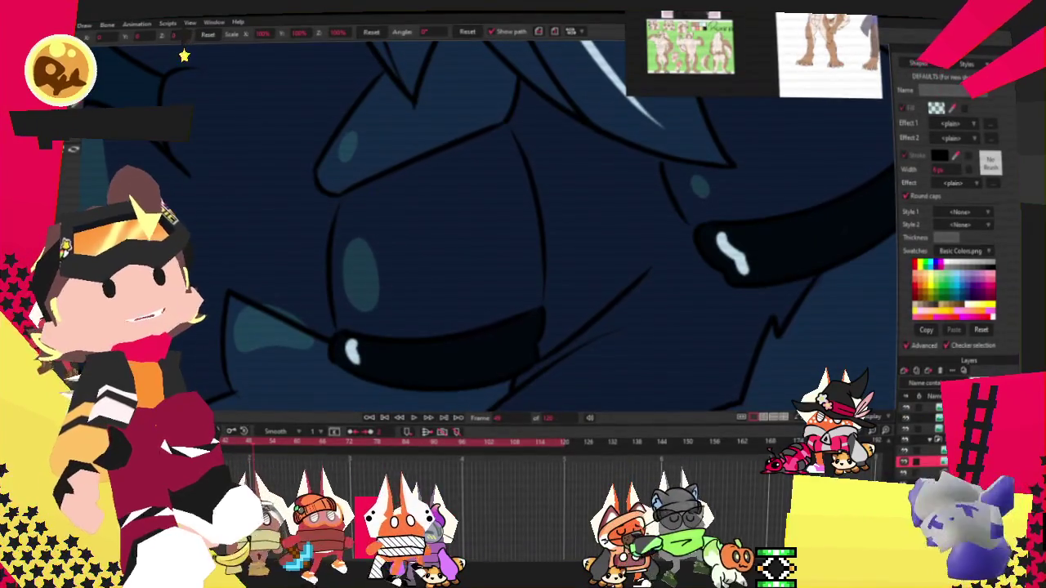
scroll(351, 258, down, 3)
scroll(409, 237, down, 2)
scroll(490, 221, up, 2)
scroll(527, 209, down, 2)
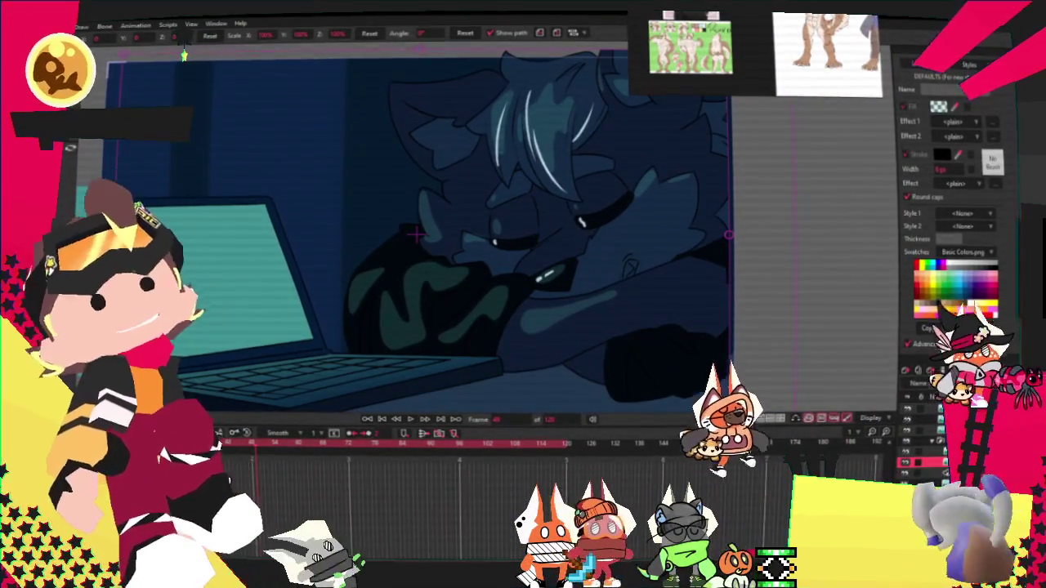
click(920, 473)
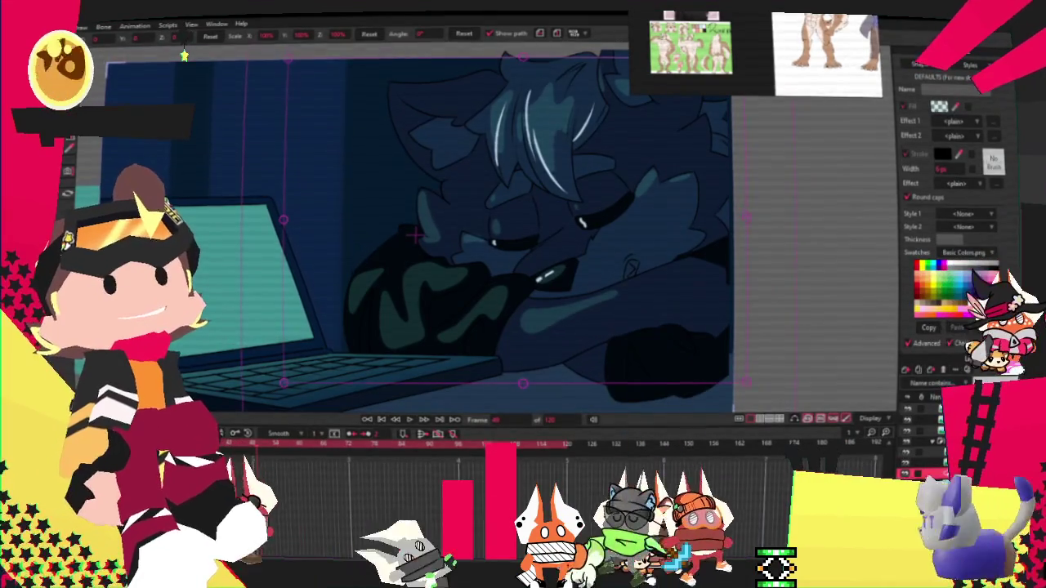
click(907, 420)
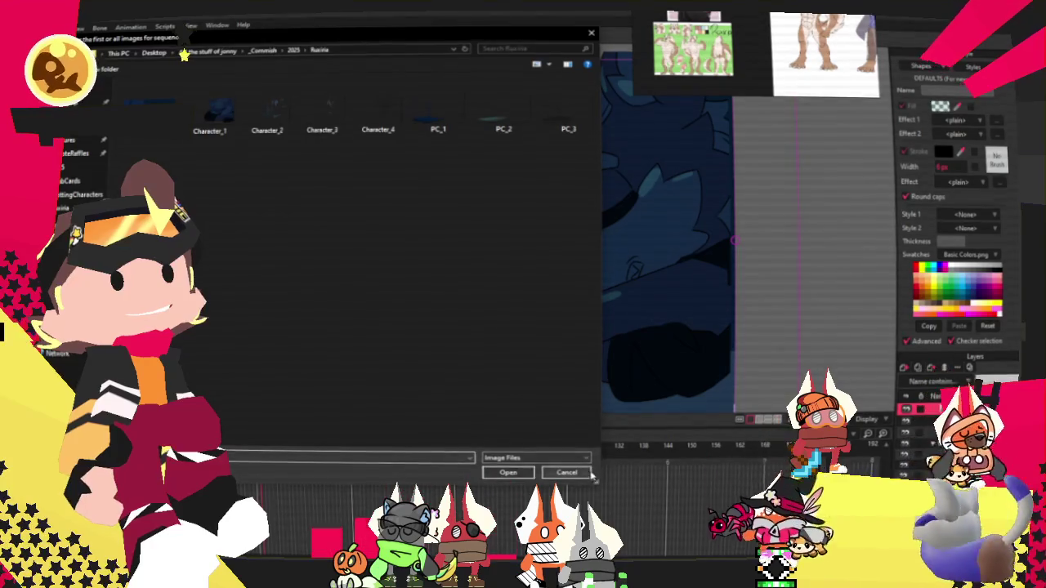
click(588, 473)
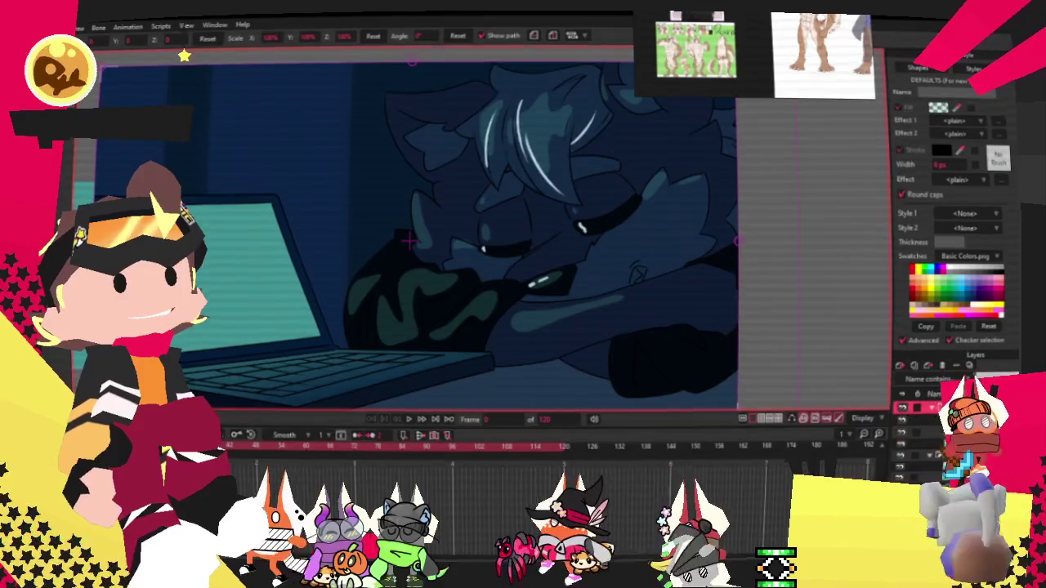
key(ctrl+r)
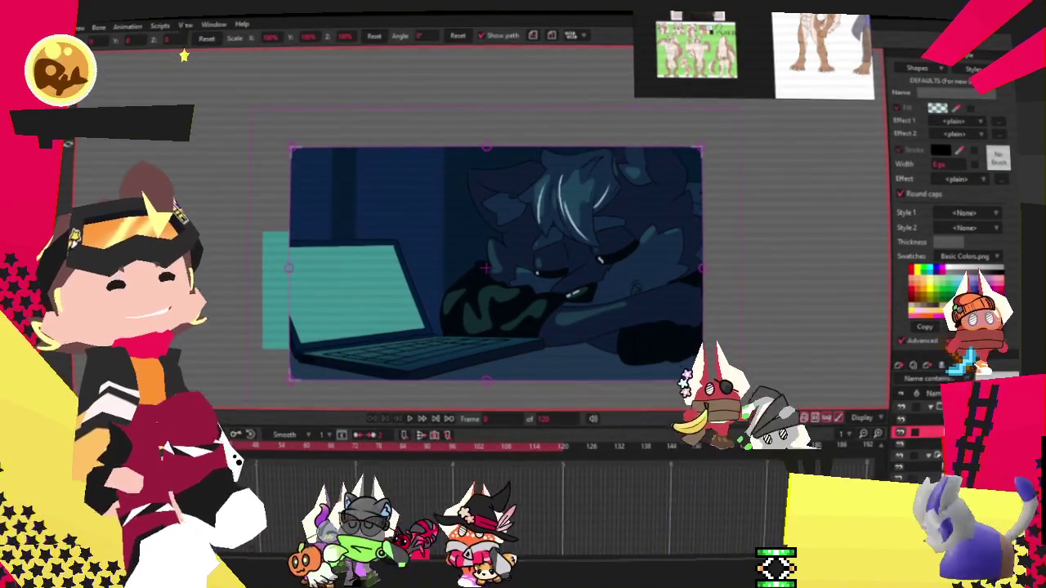
double_click(923, 431)
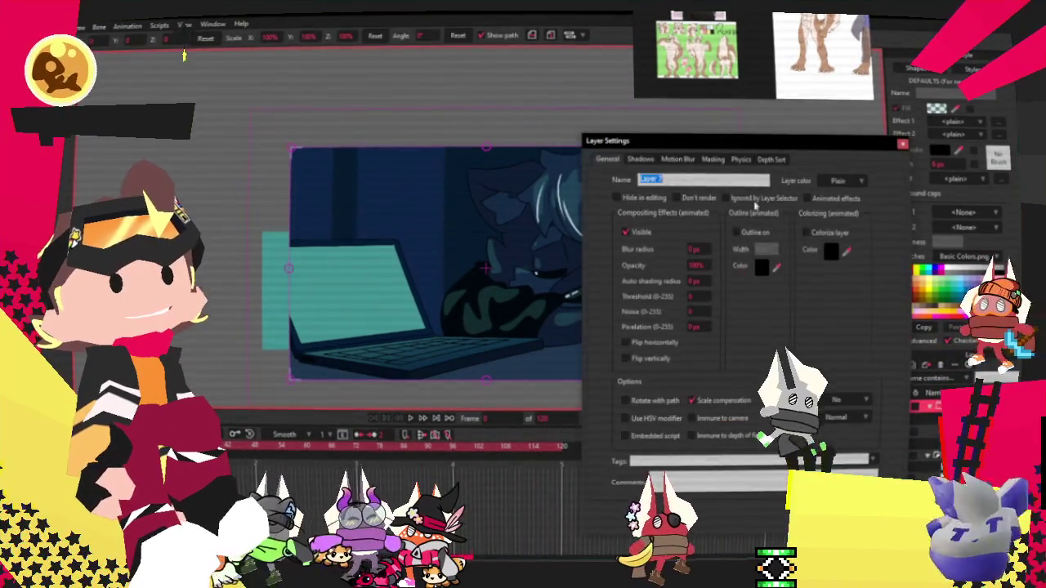
click(713, 159)
click(682, 214)
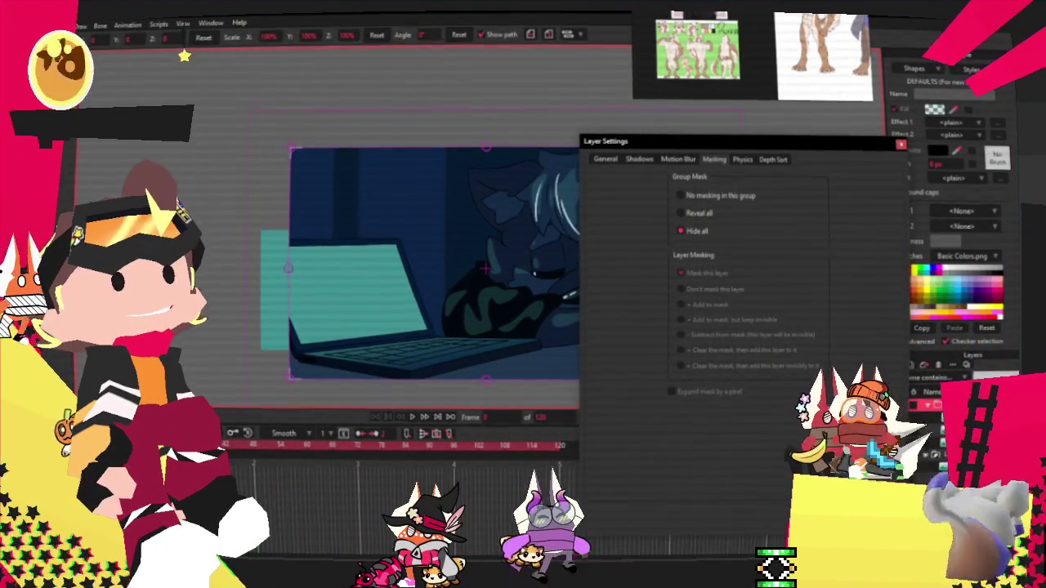
key(Return)
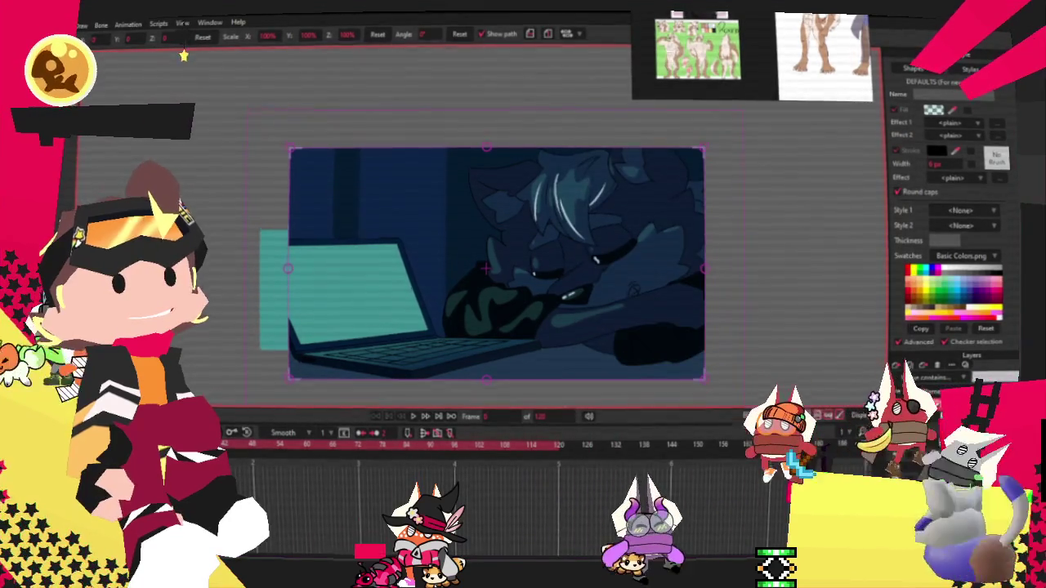
double_click(927, 406)
click(714, 159)
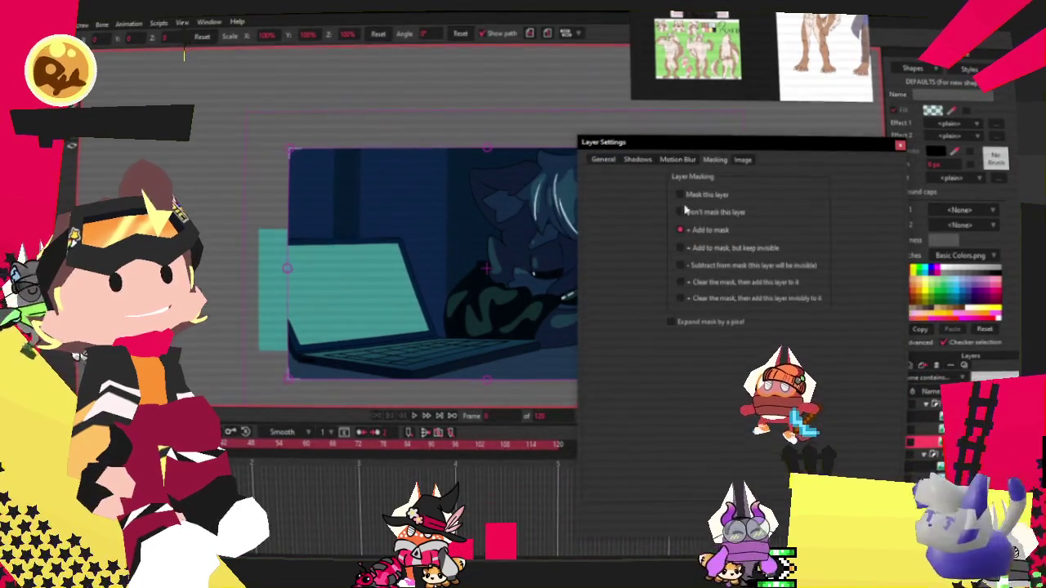
click(680, 212)
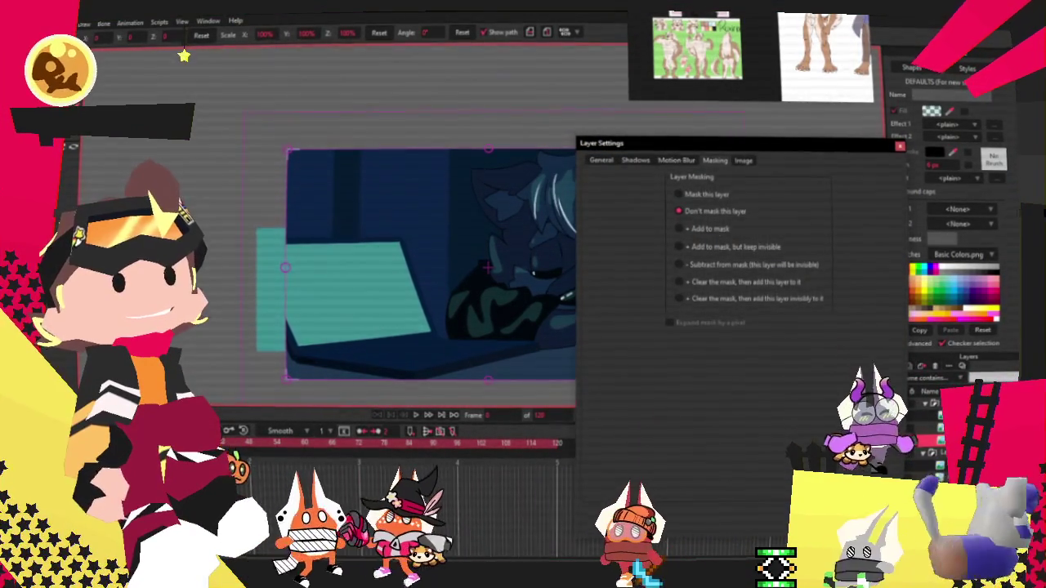
key(Return)
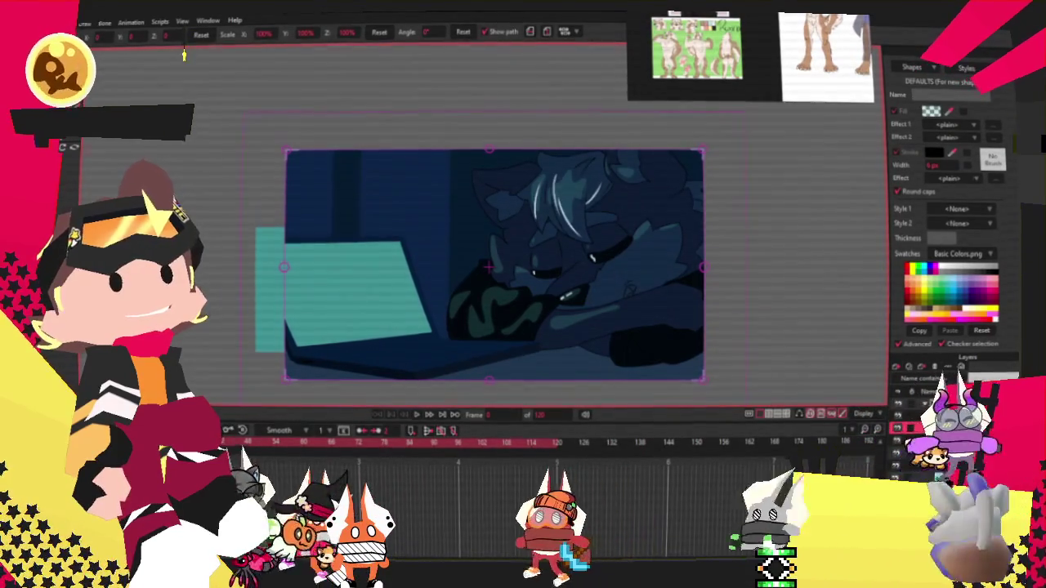
double_click(927, 406)
click(714, 161)
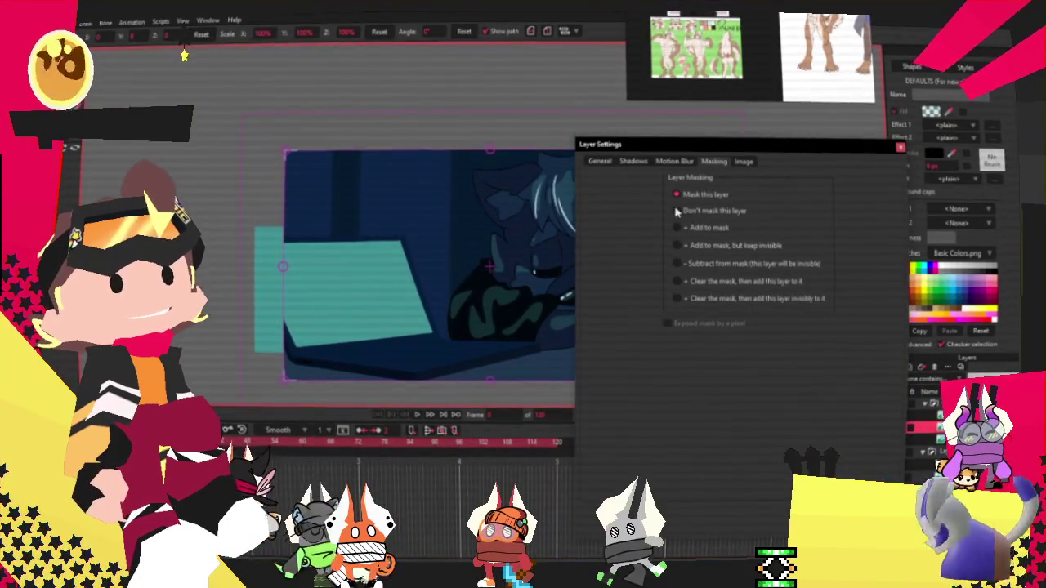
click(677, 245)
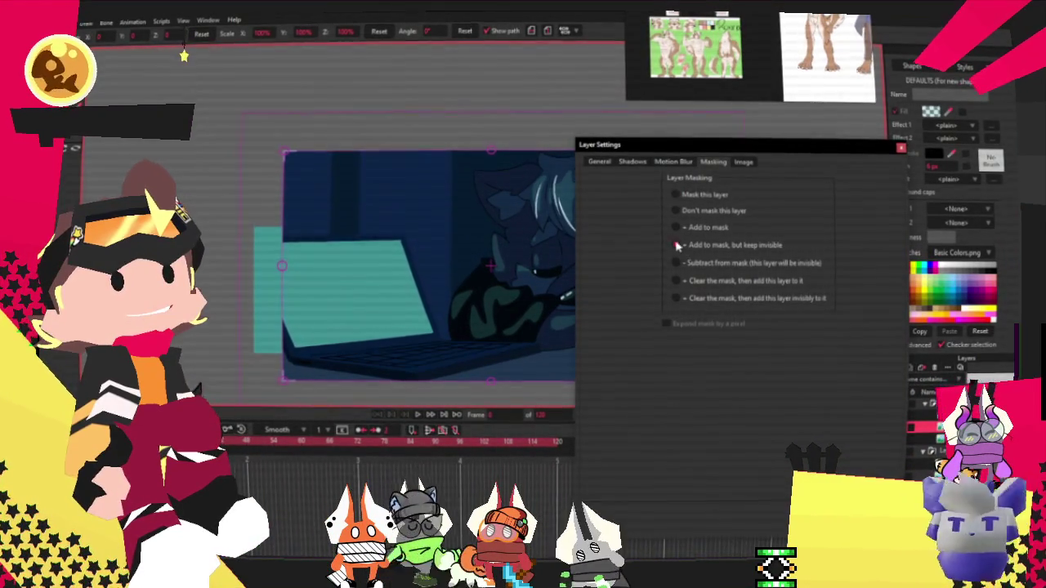
scroll(485, 343, up, 2)
key(Return)
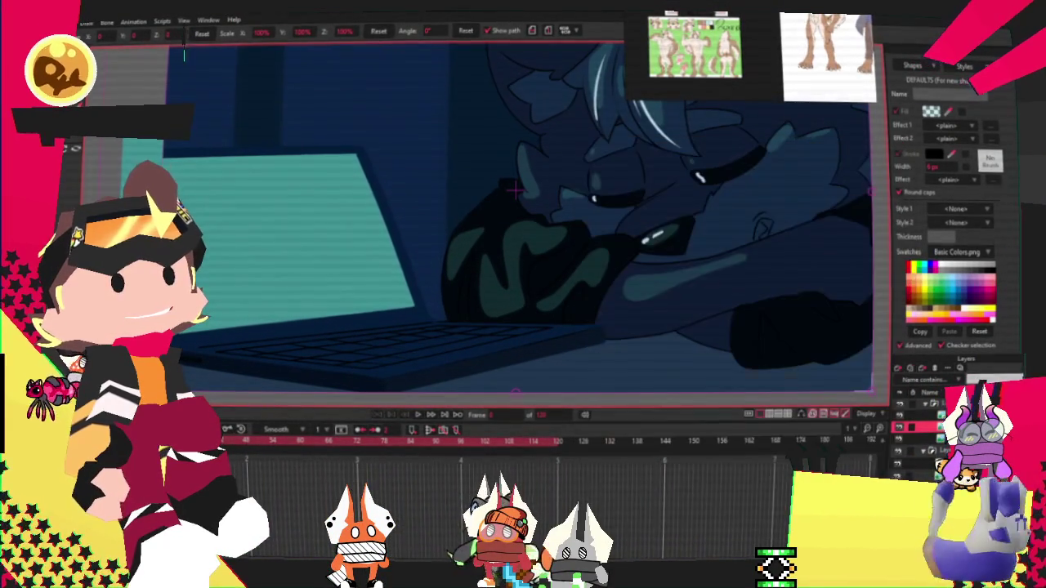
double_click(923, 415)
click(742, 162)
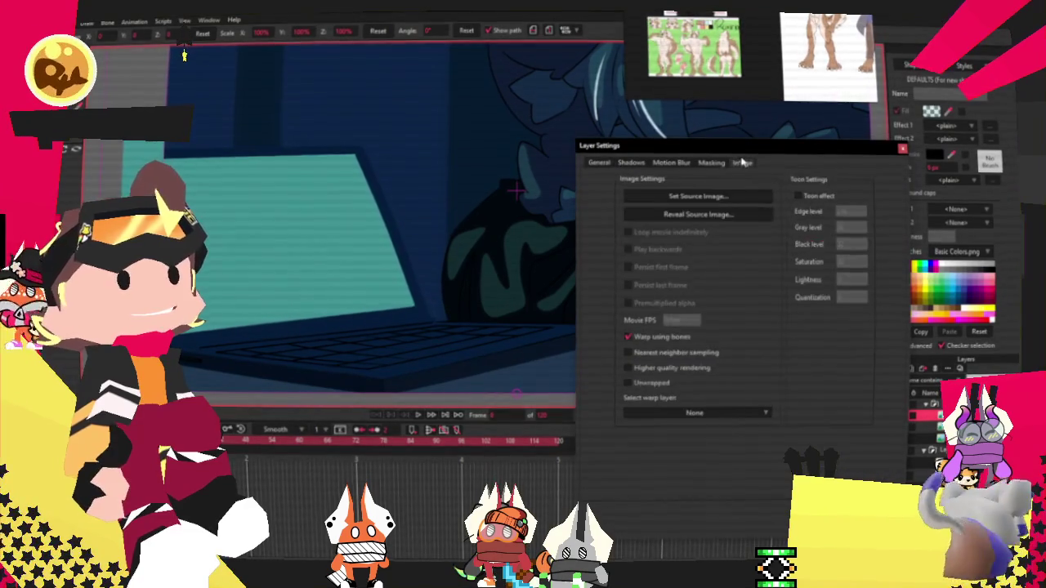
click(706, 199)
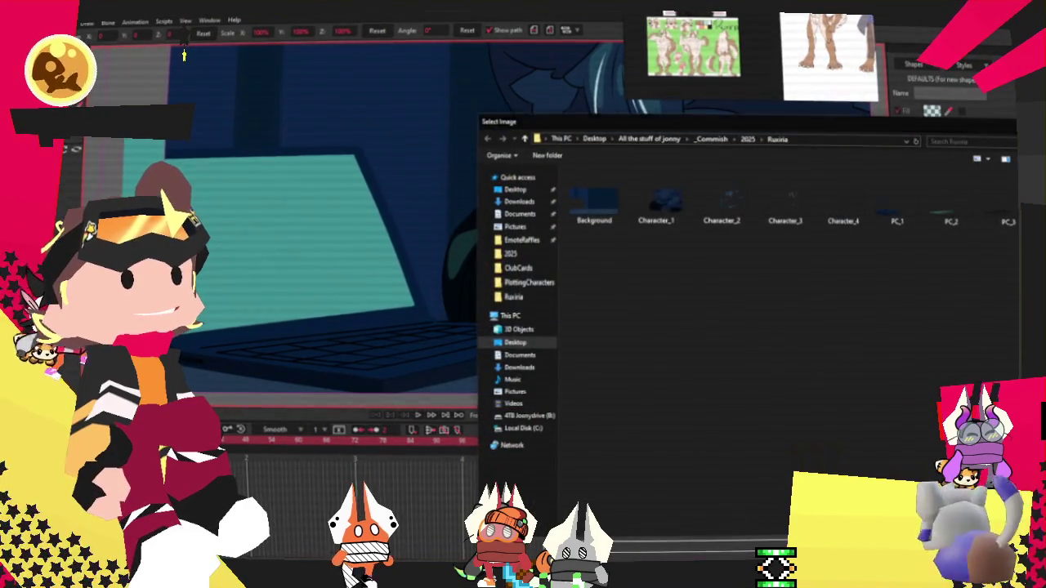
key(Escape)
click(603, 164)
click(630, 163)
click(669, 163)
click(709, 163)
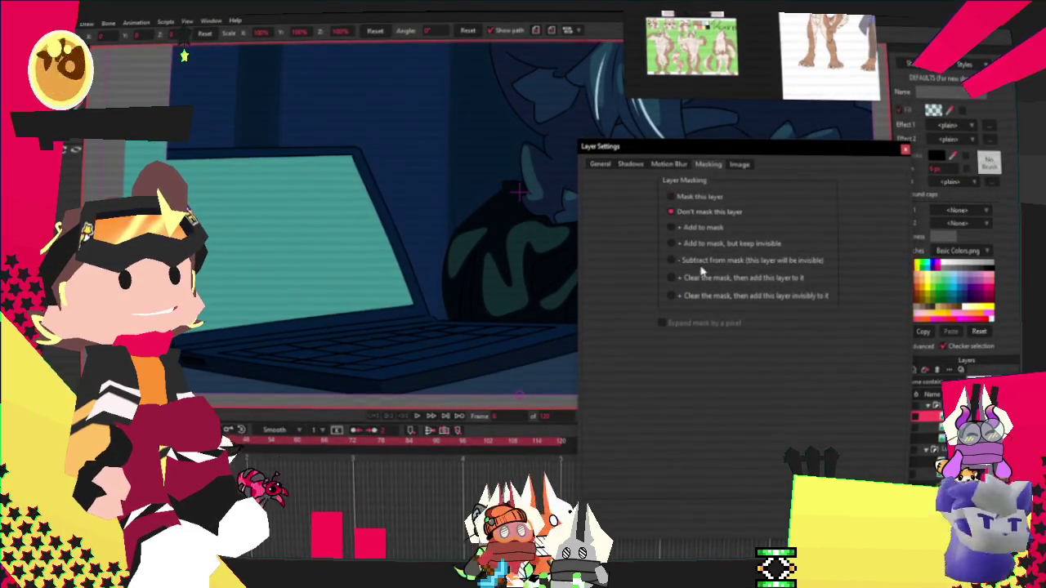
key(Escape)
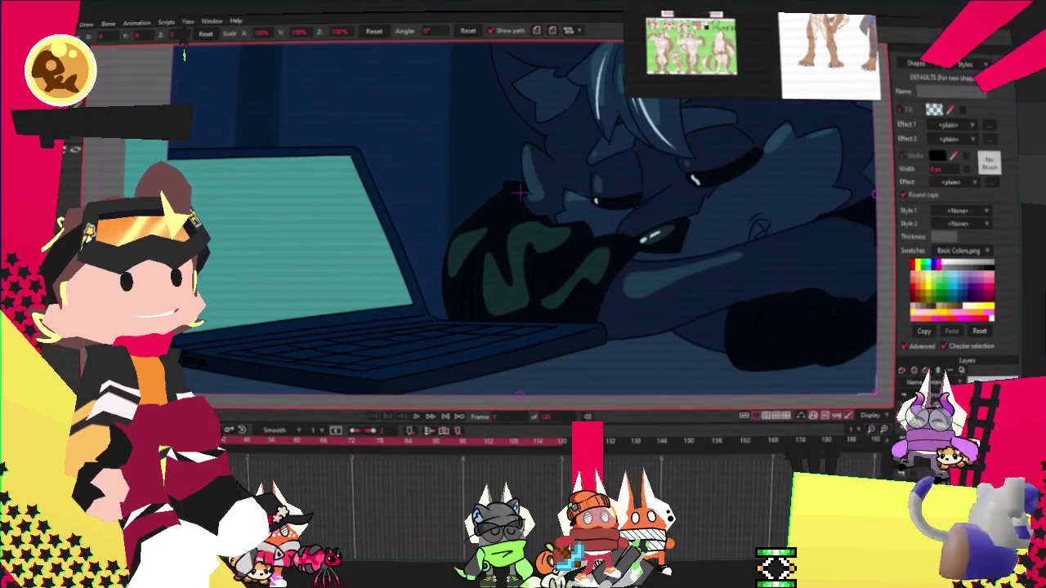
click(915, 381)
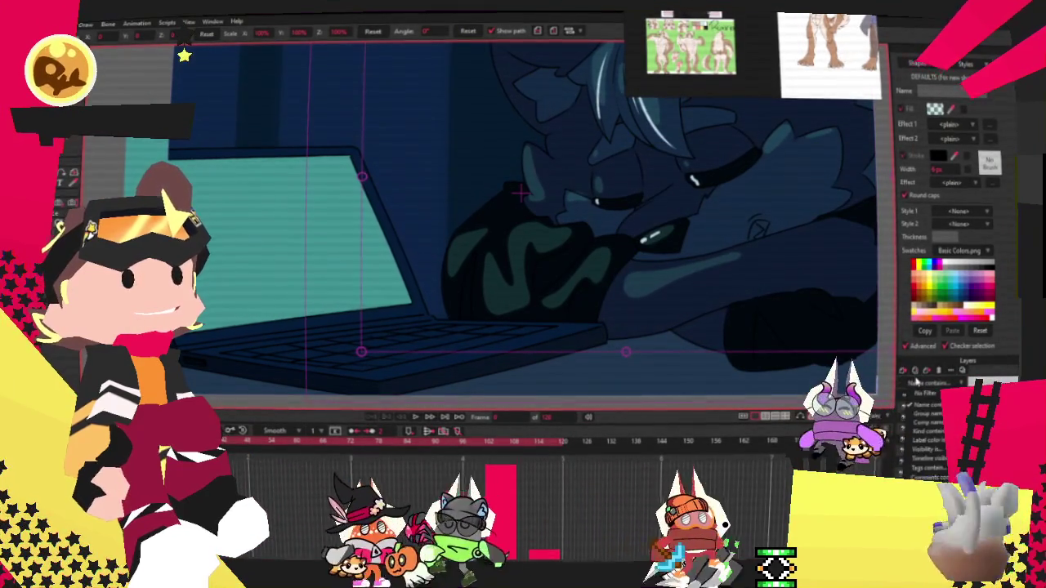
Step: Close the layer filter list, zoom the canvas out and back in, and dismiss the File menu
click(925, 405)
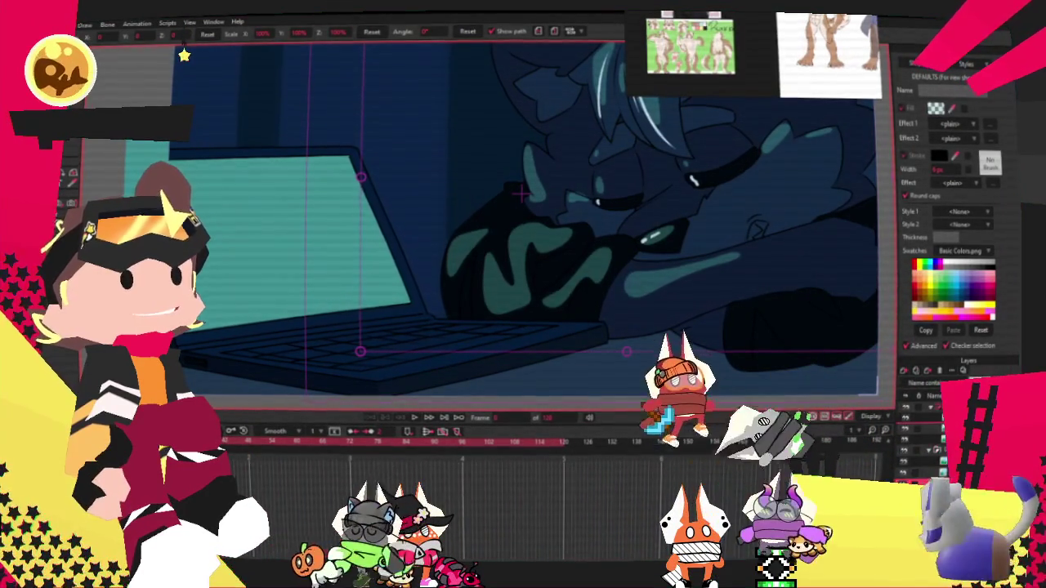
scroll(523, 270, down, 2)
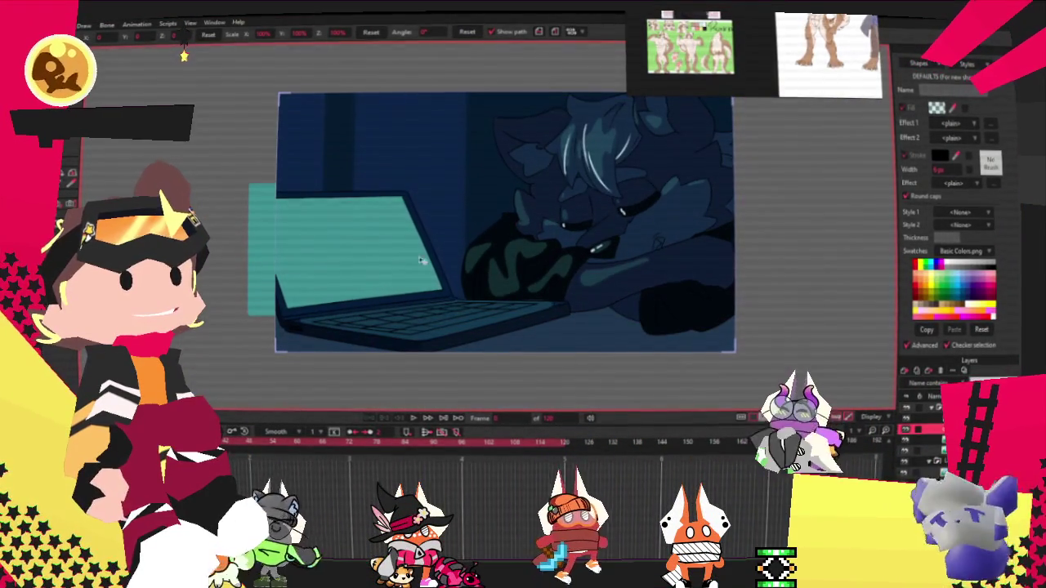
scroll(455, 267, up, 2)
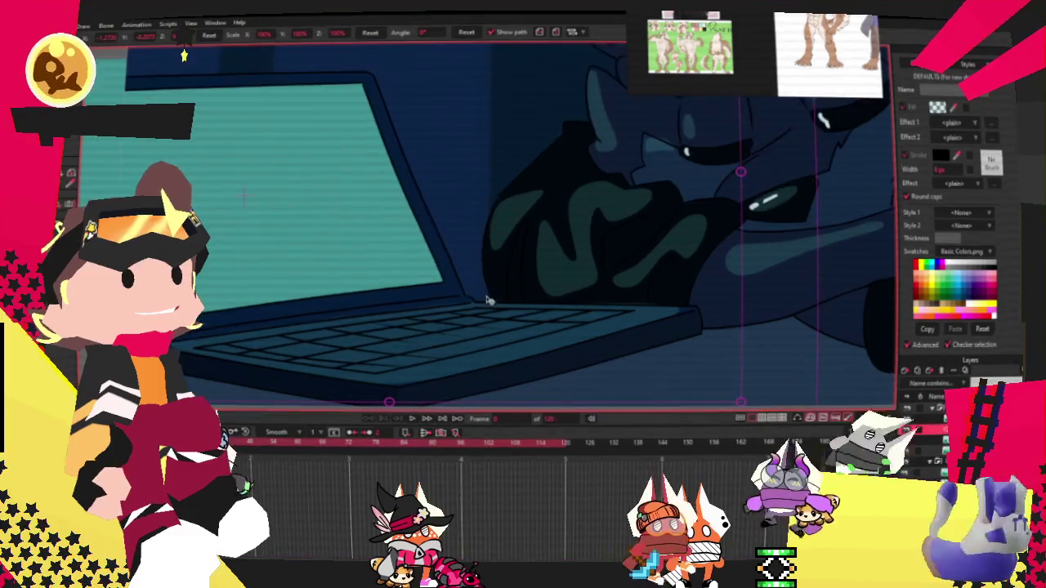
key(alt+f)
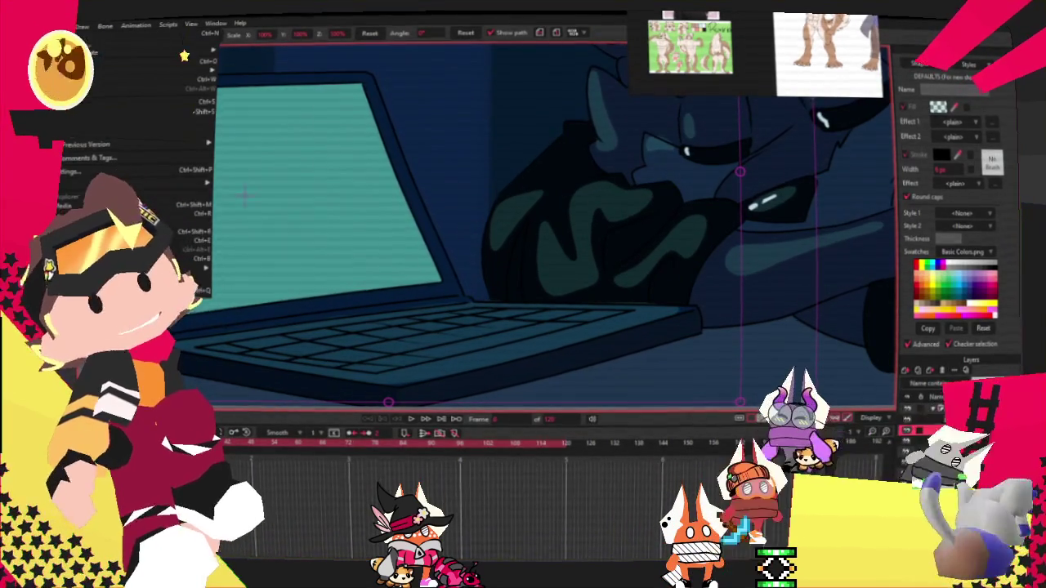
key(Escape)
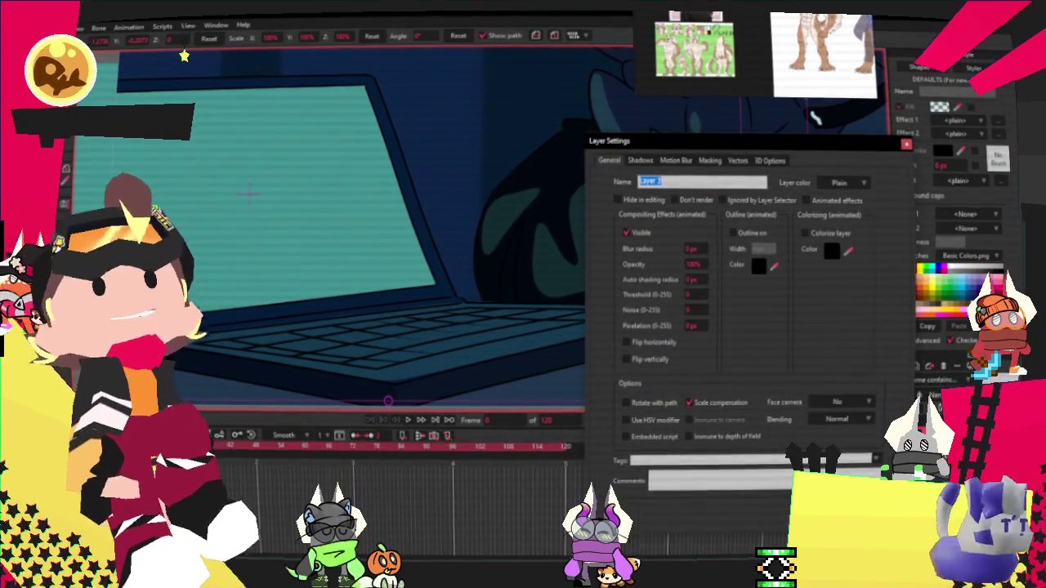
Step: Make the large keyboard shape's teal fill fully opaque by setting Alpha to 100%
key(Return)
click(464, 326)
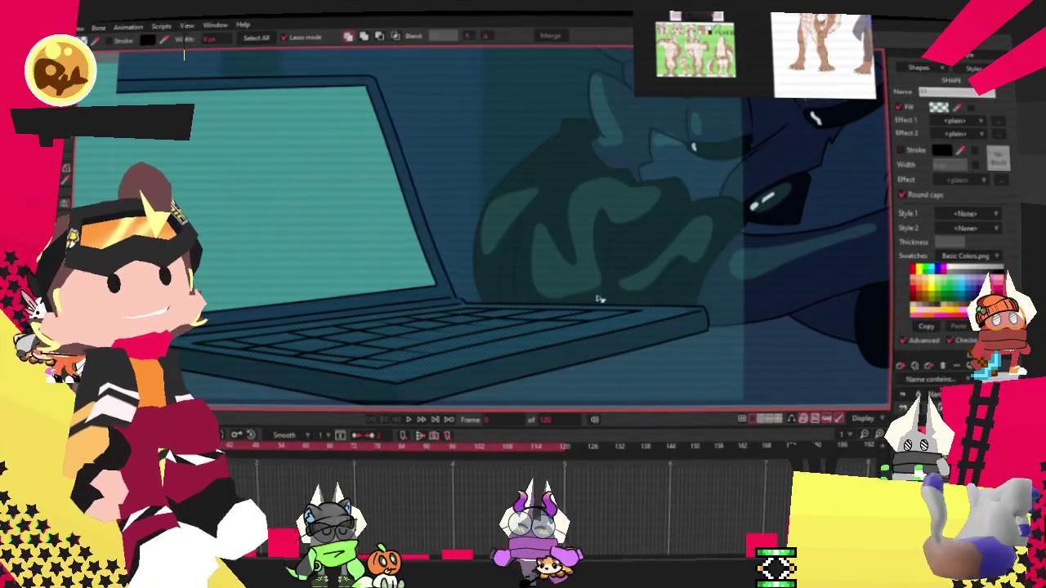
click(940, 107)
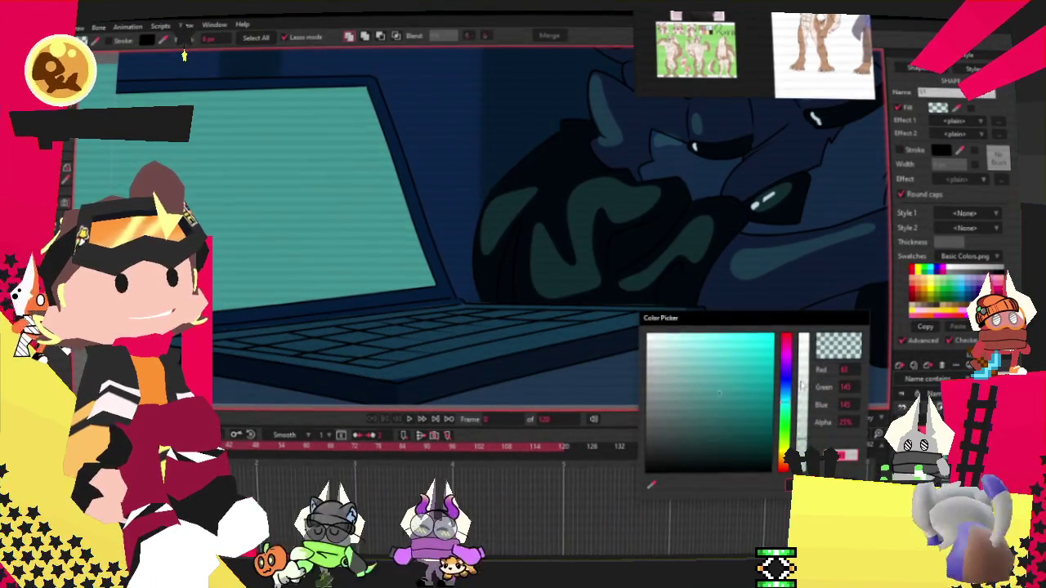
drag(801, 384, 817, 292)
key(Return)
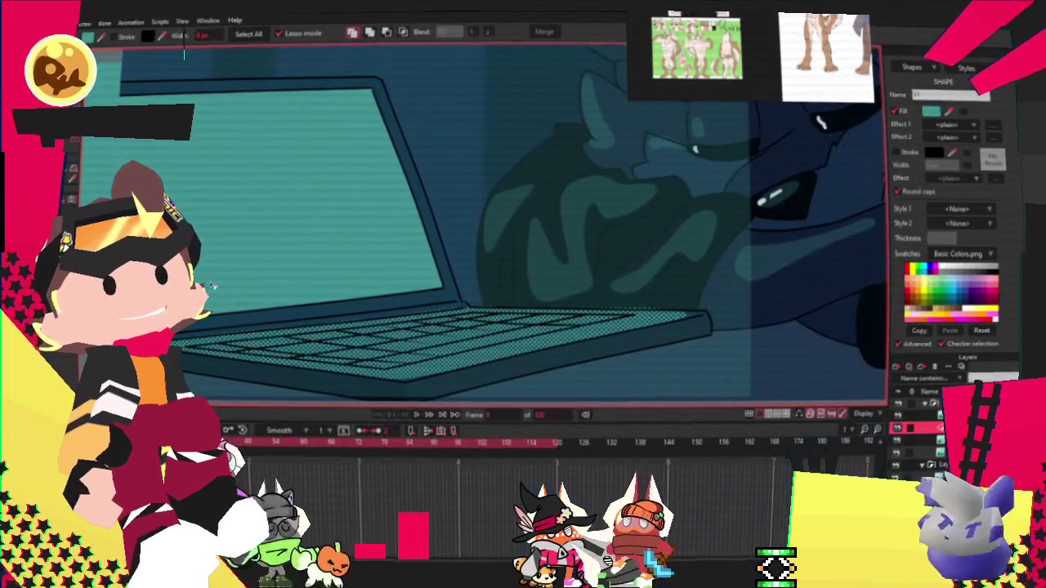
scroll(184, 53, down, 3)
scroll(184, 53, down, 1)
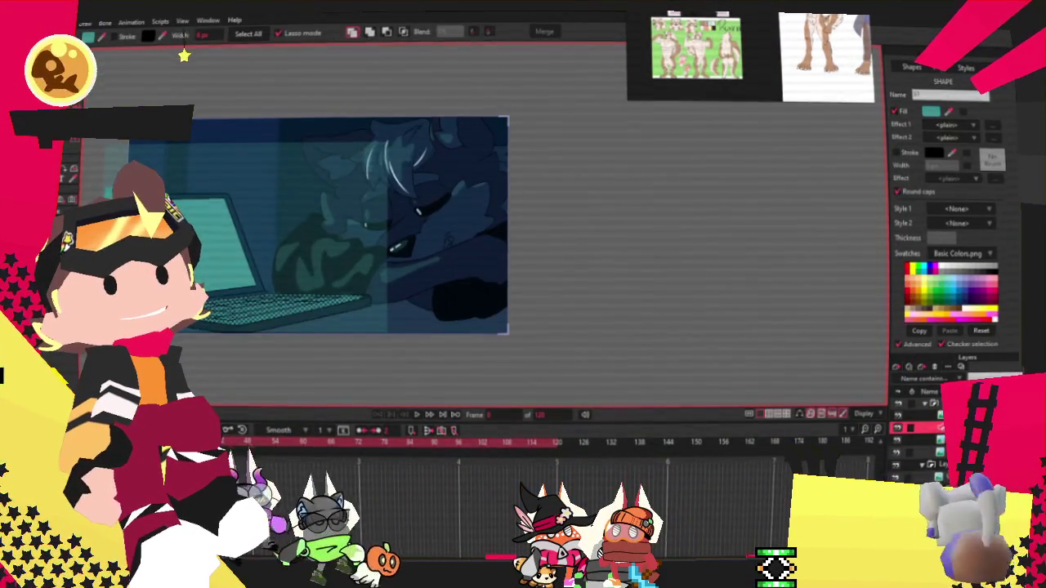
scroll(183, 56, down, 2)
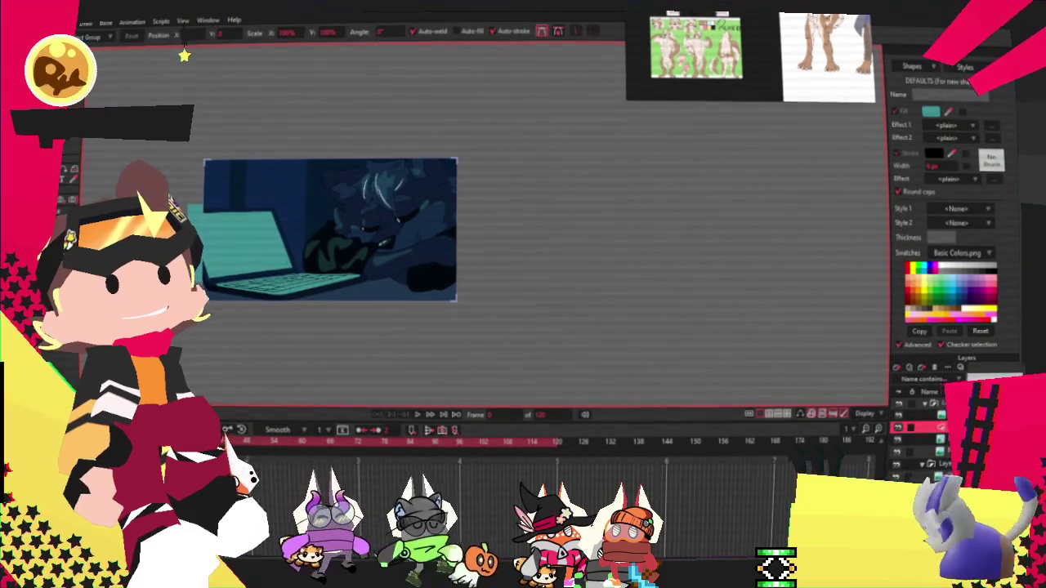
scroll(162, 245, up, 2)
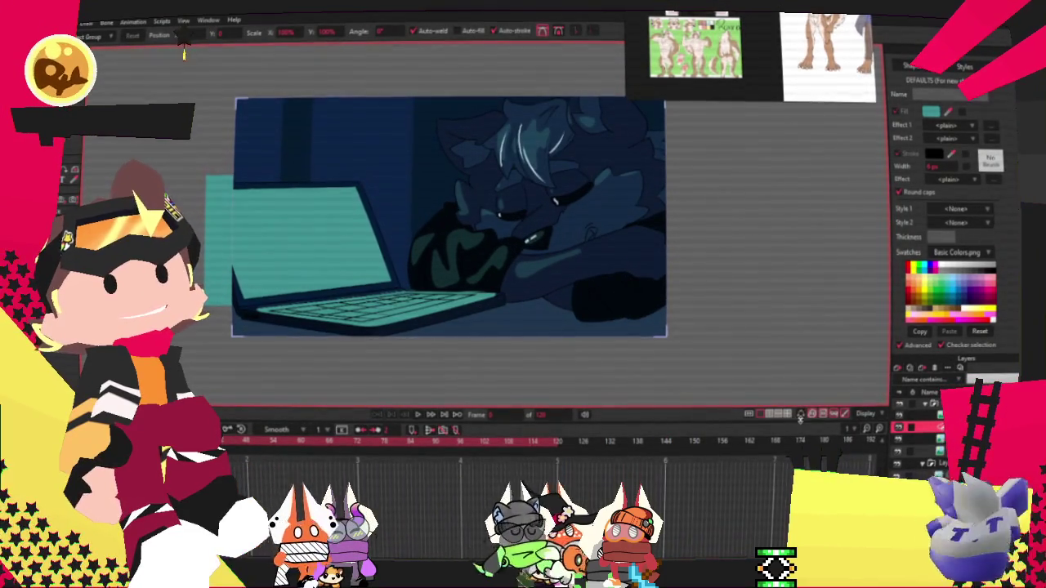
scroll(184, 54, up, 1)
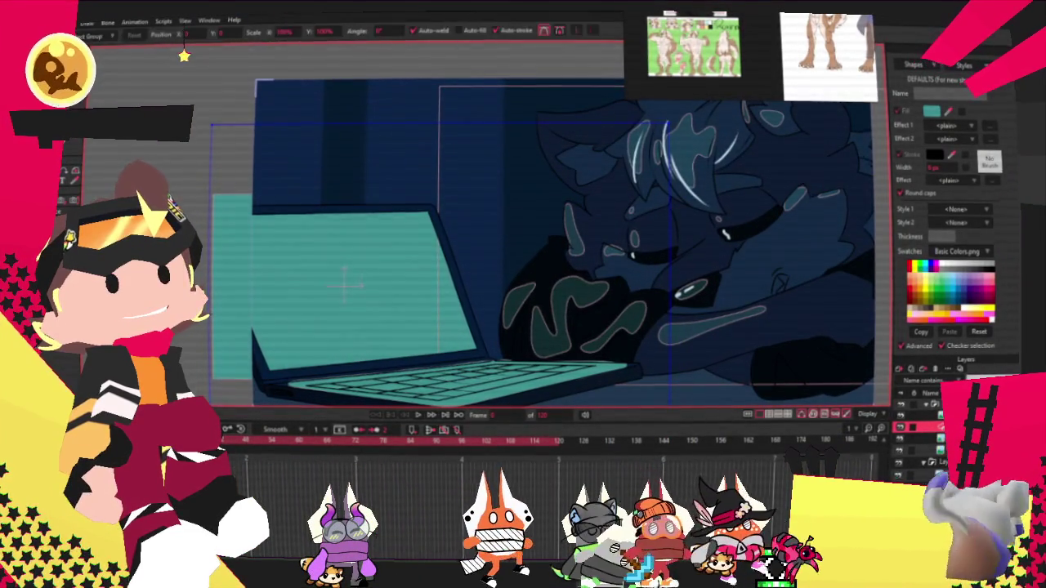
click(235, 168)
click(209, 271)
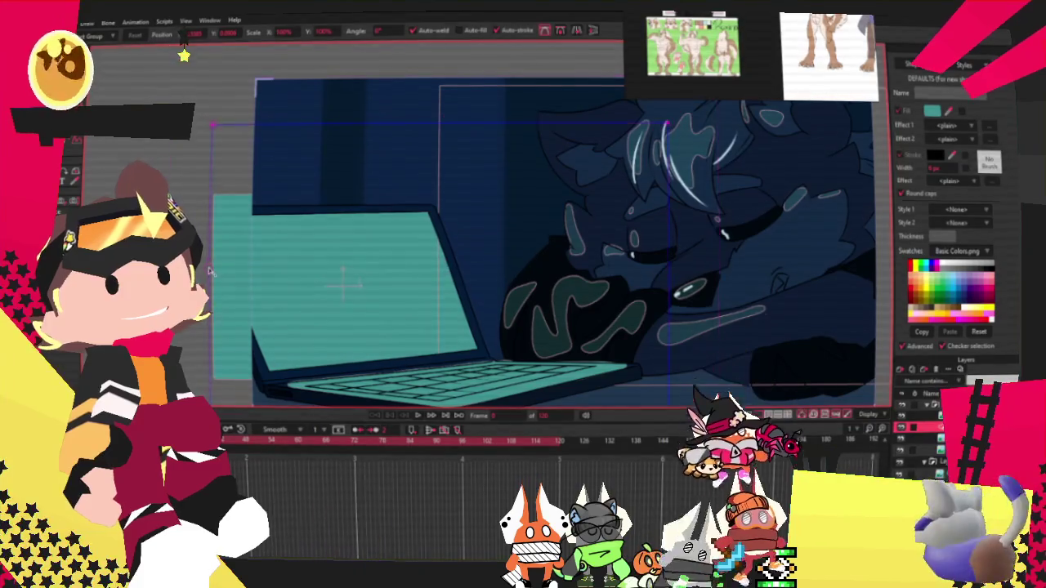
scroll(245, 275, down, 2)
scroll(395, 285, up, 2)
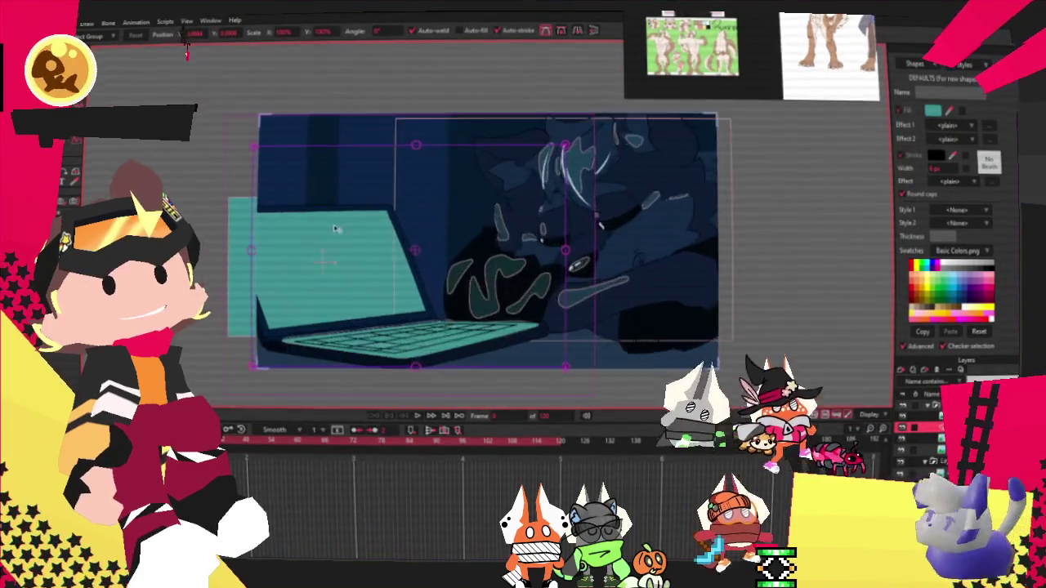
click(395, 285)
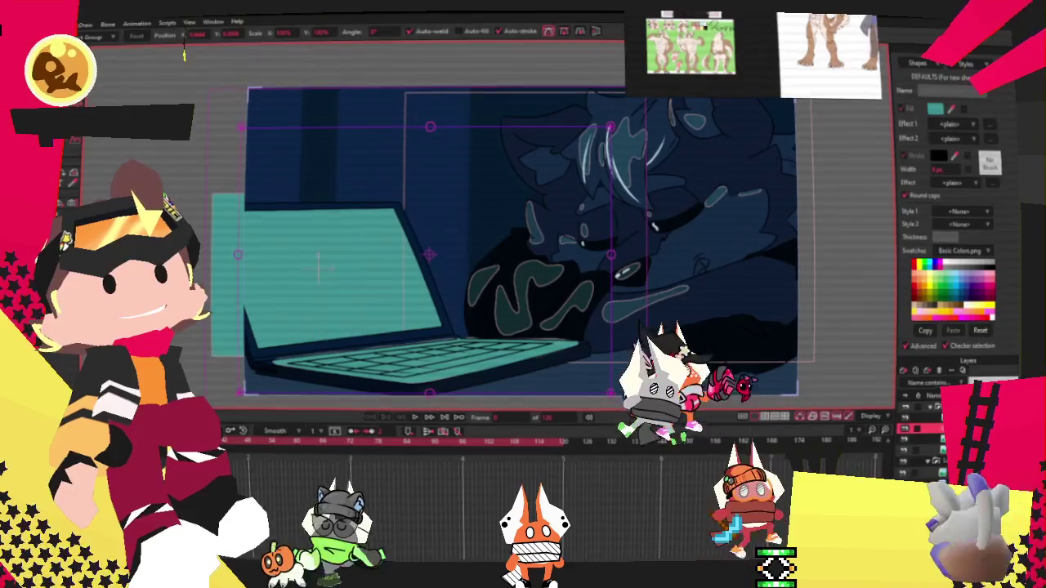
click(523, 235)
click(523, 236)
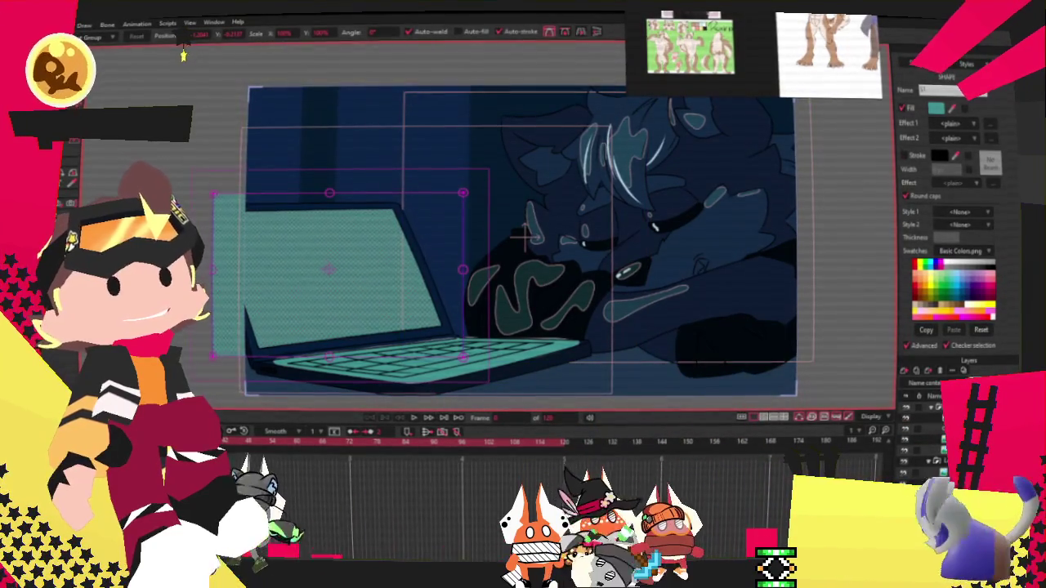
key(g)
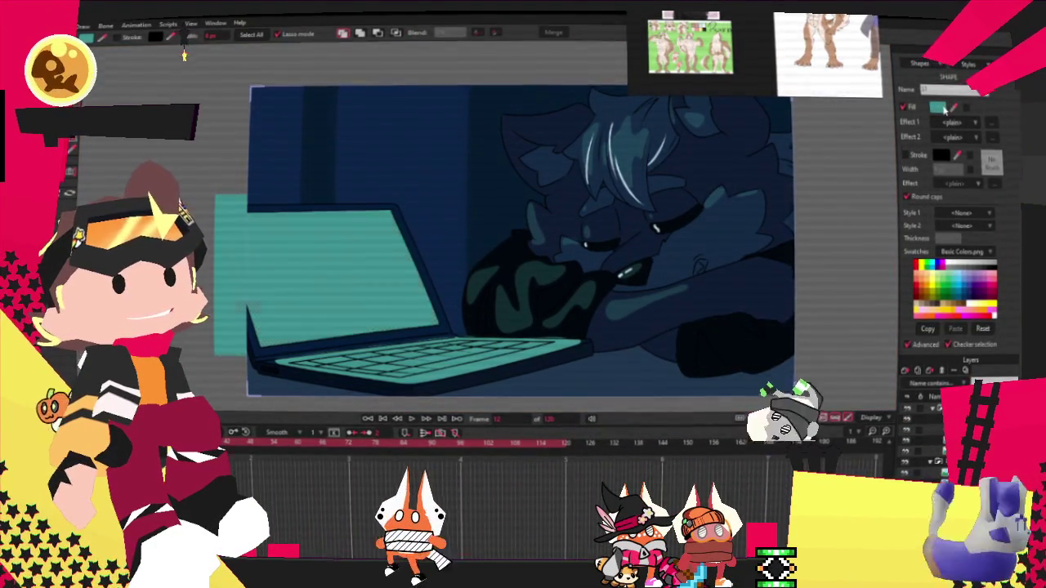
Step: Change the laptop screen's fill colour to purple
click(942, 108)
click(788, 360)
drag(724, 334, 716, 358)
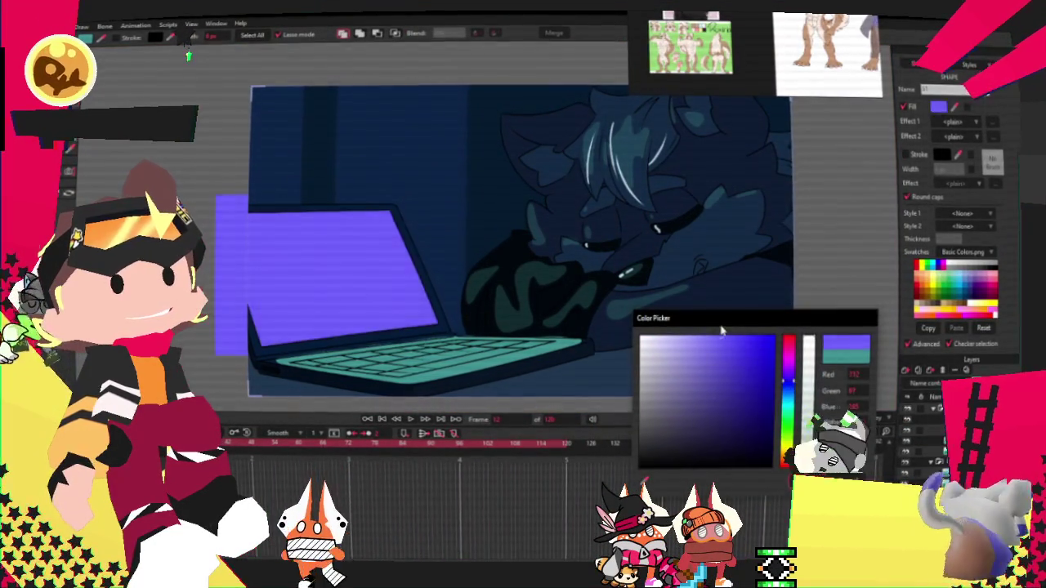
key(Return)
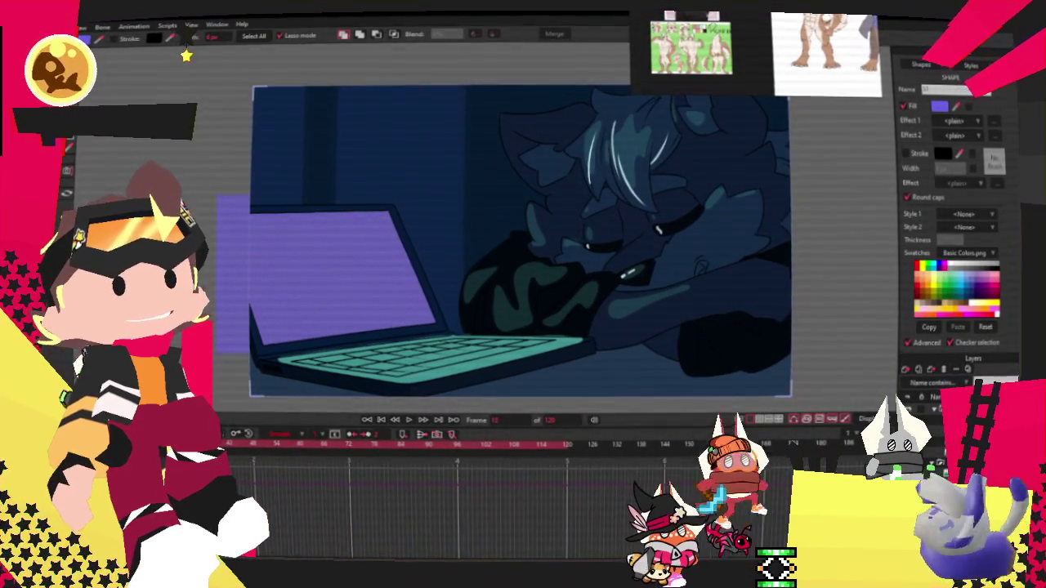
Step: Step back a frame and play the animation to preview the purple screen
key(ctrl+Left)
key(space)
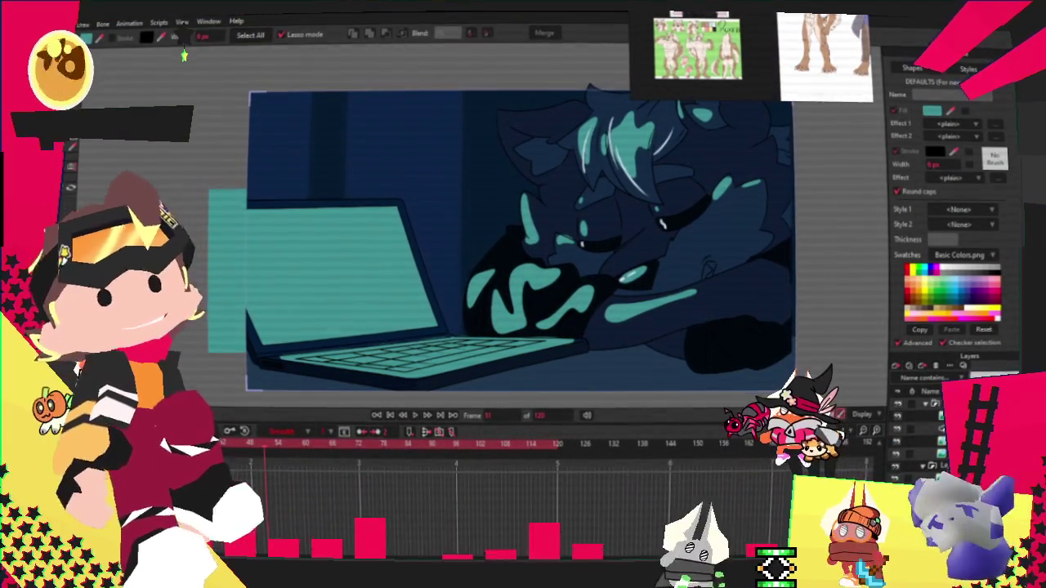
key(alt+f)
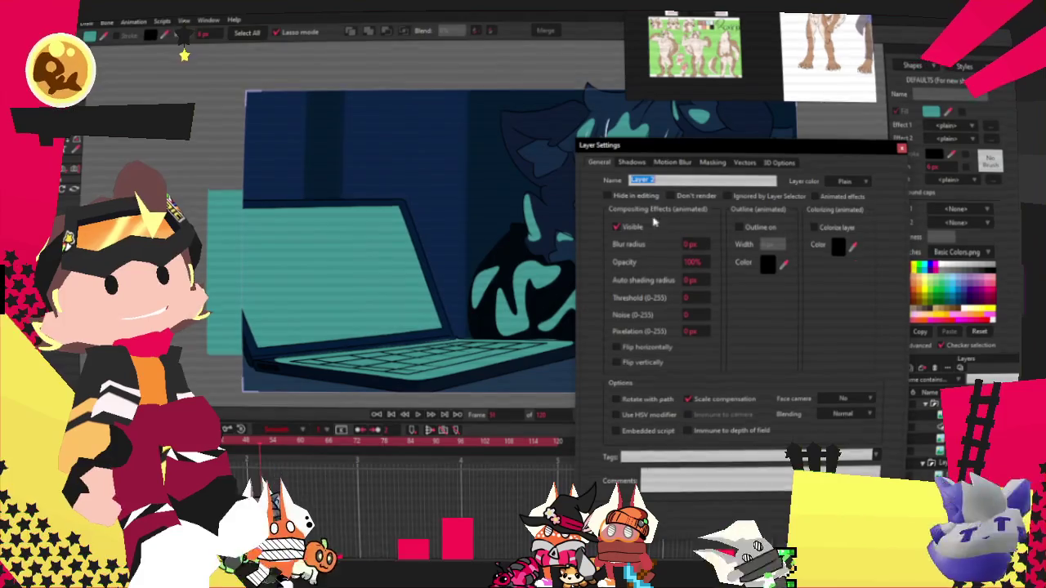
Step: Lower the layer's opacity so it becomes a faint teal wash
click(694, 261)
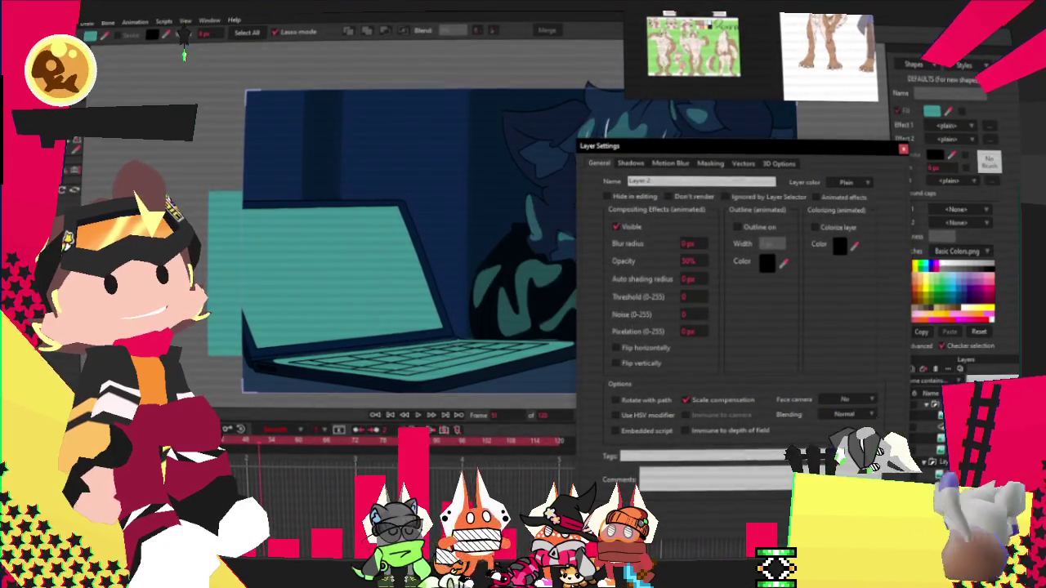
key(Return)
click(88, 22)
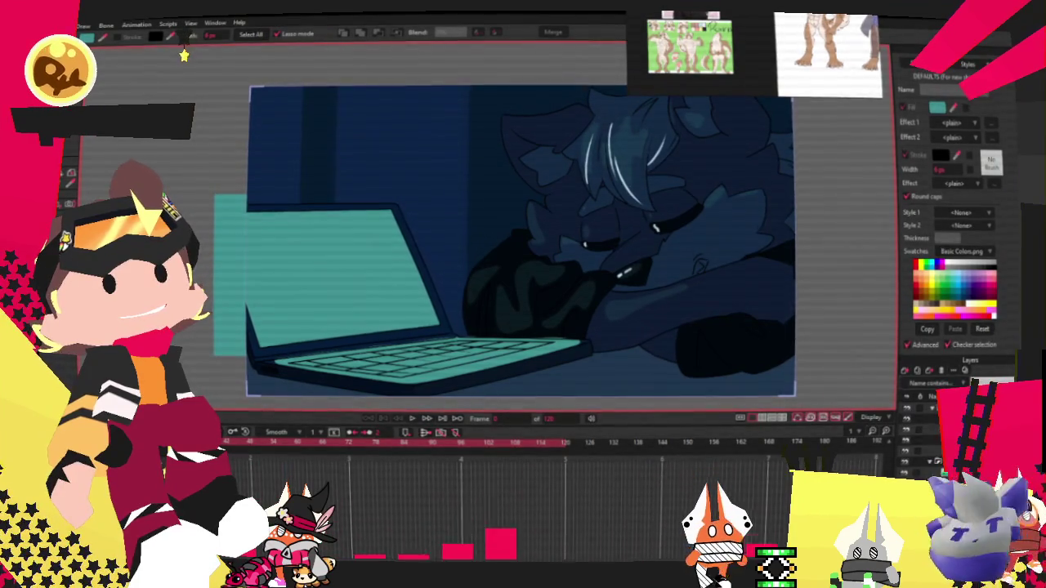
Step: Open Layer 2's settings, check its Masking options, then close the dialog
double_click(940, 409)
click(719, 165)
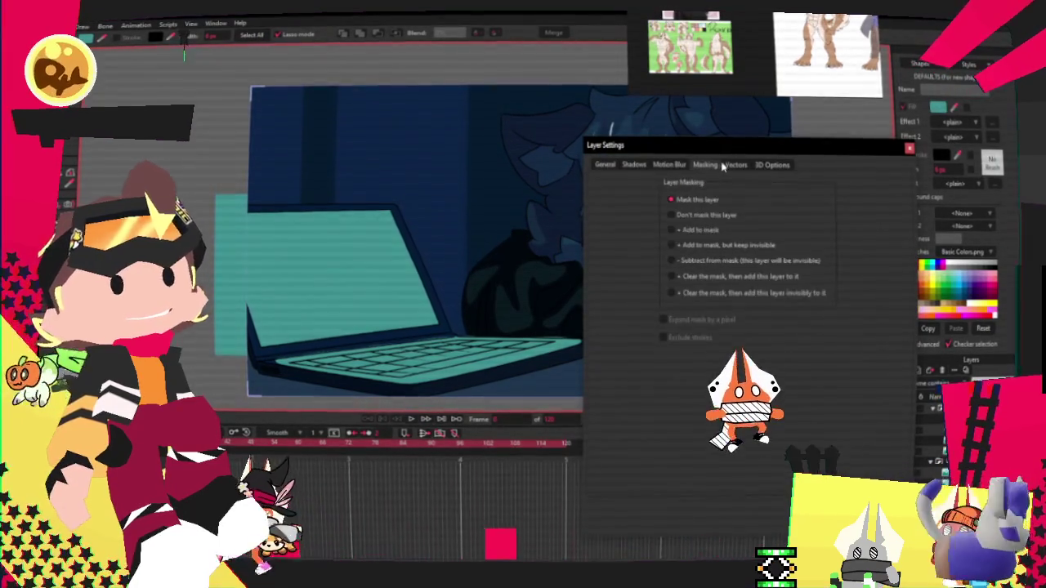
click(732, 165)
click(606, 164)
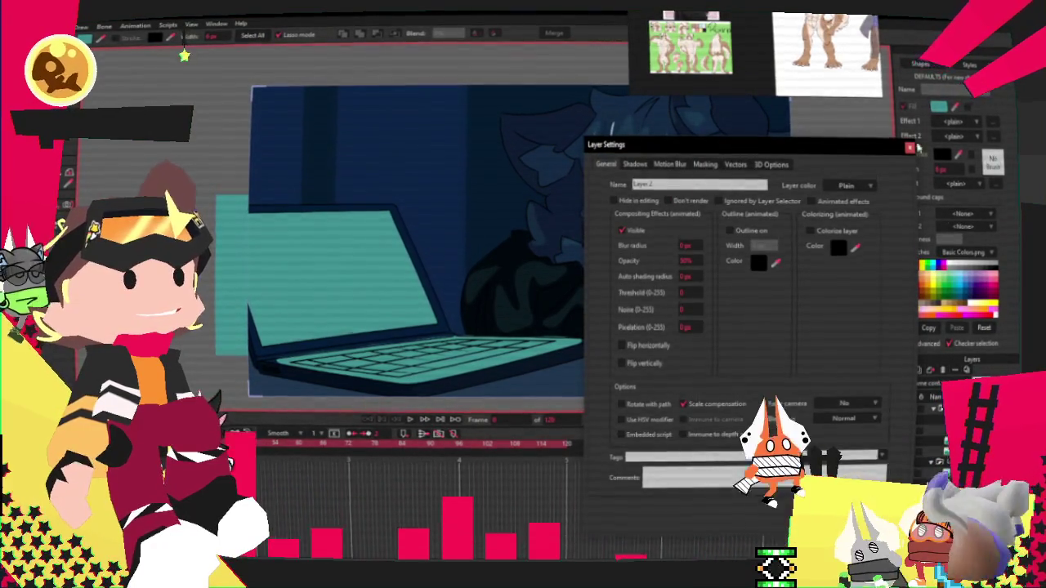
click(909, 148)
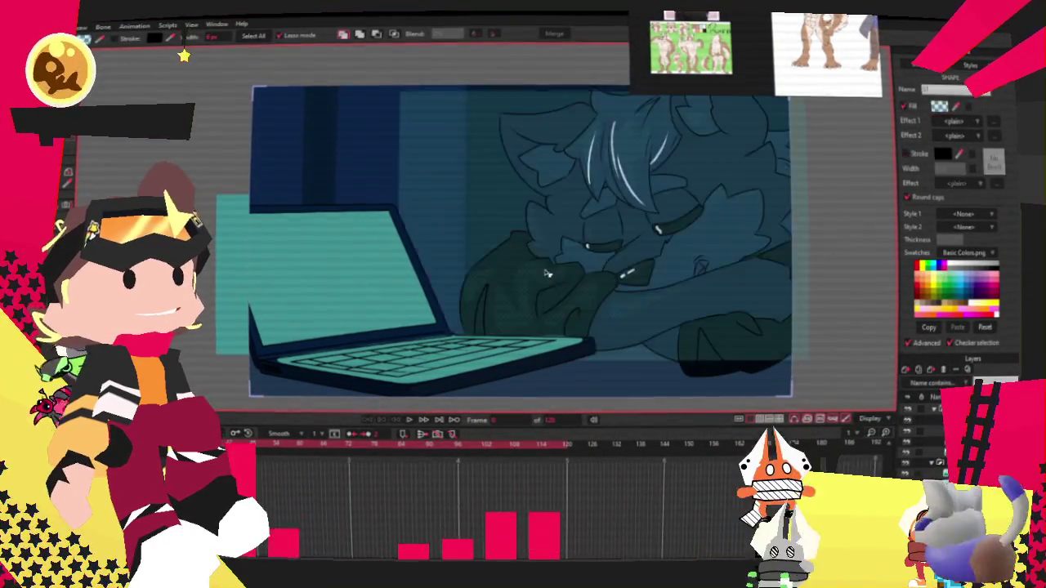
click(939, 106)
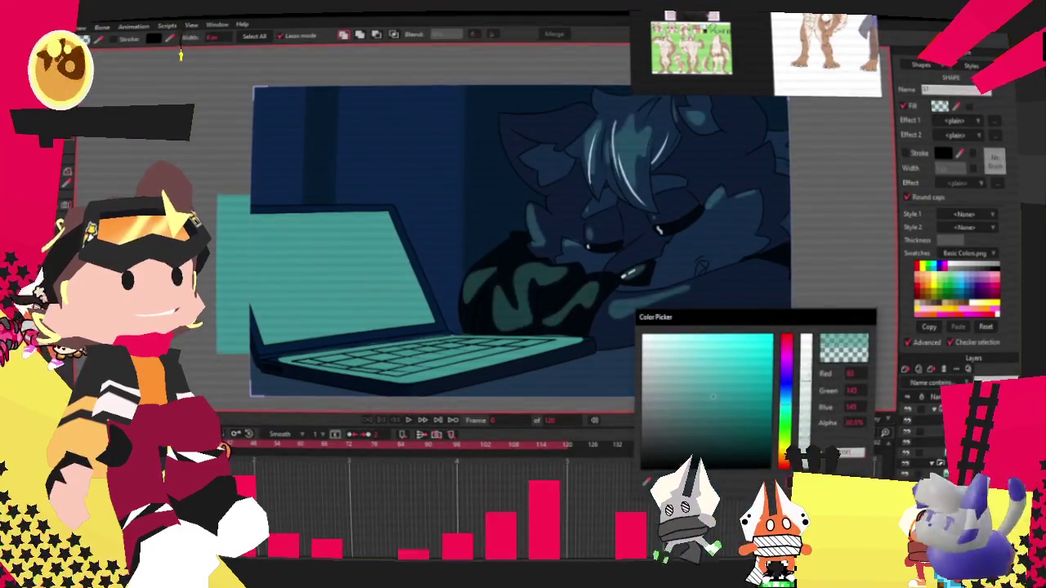
key(Return)
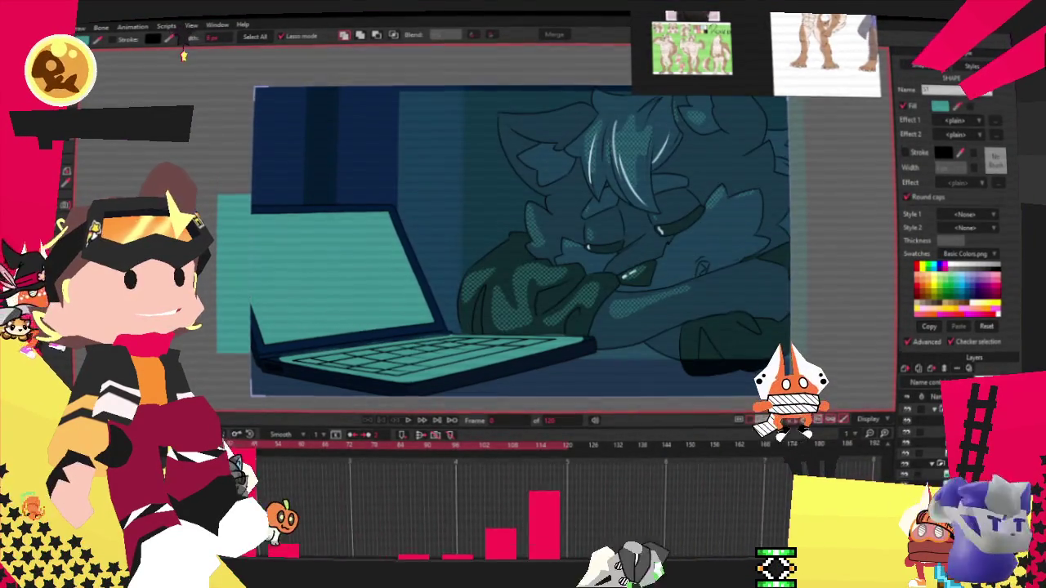
double_click(932, 409)
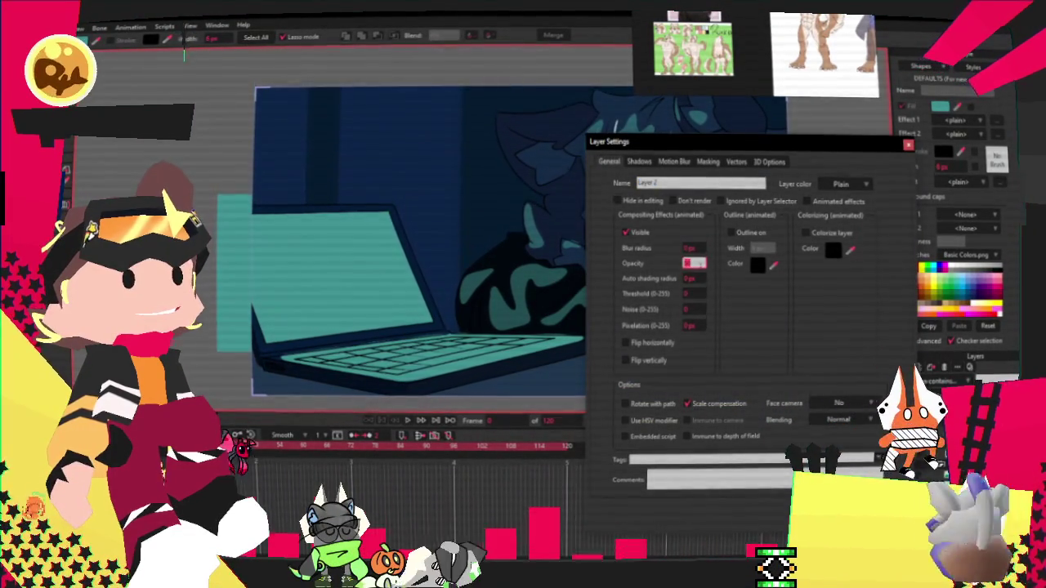
key(Return)
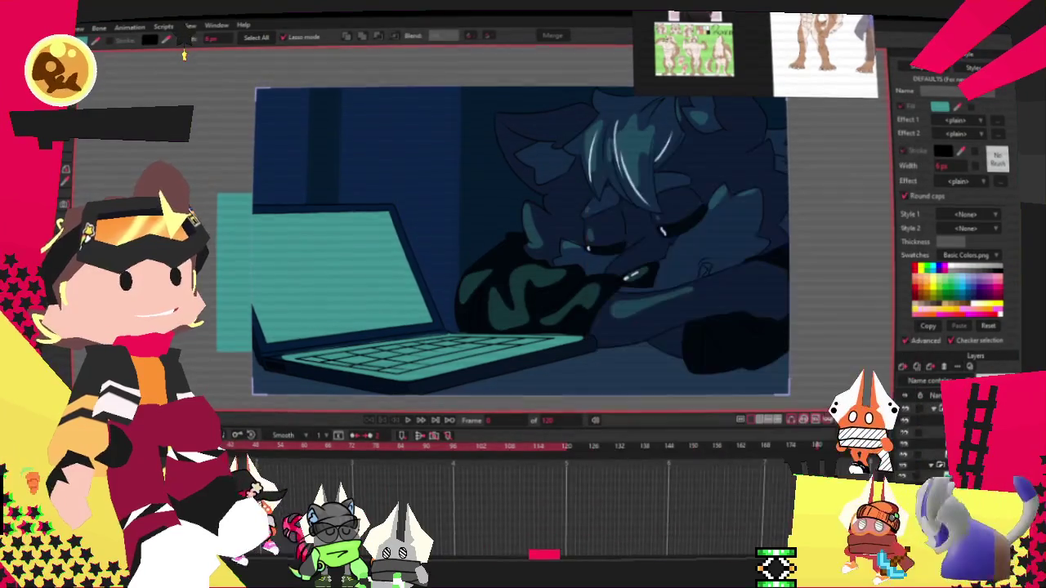
key(ctrl+a)
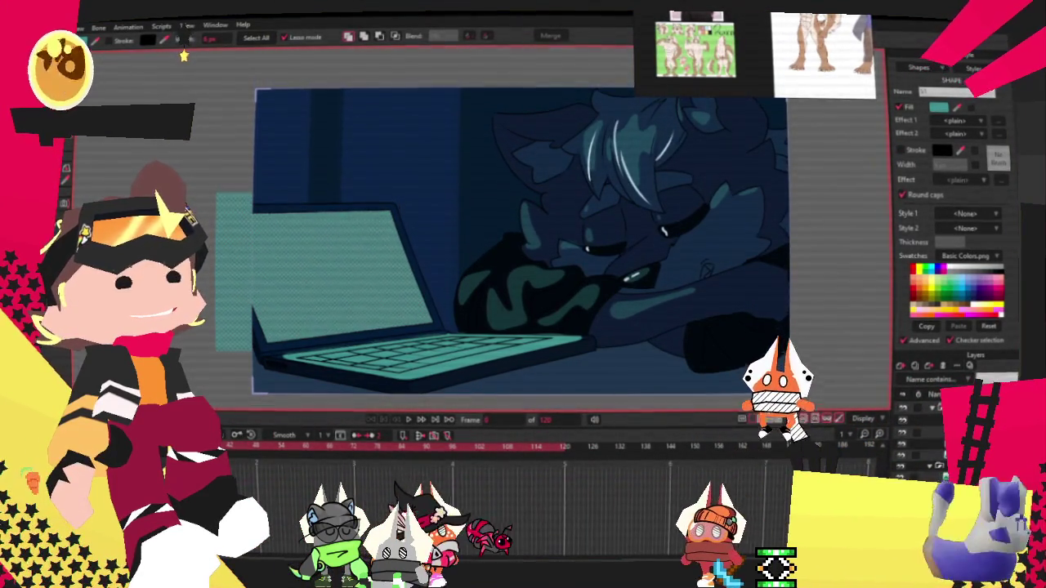
click(231, 306)
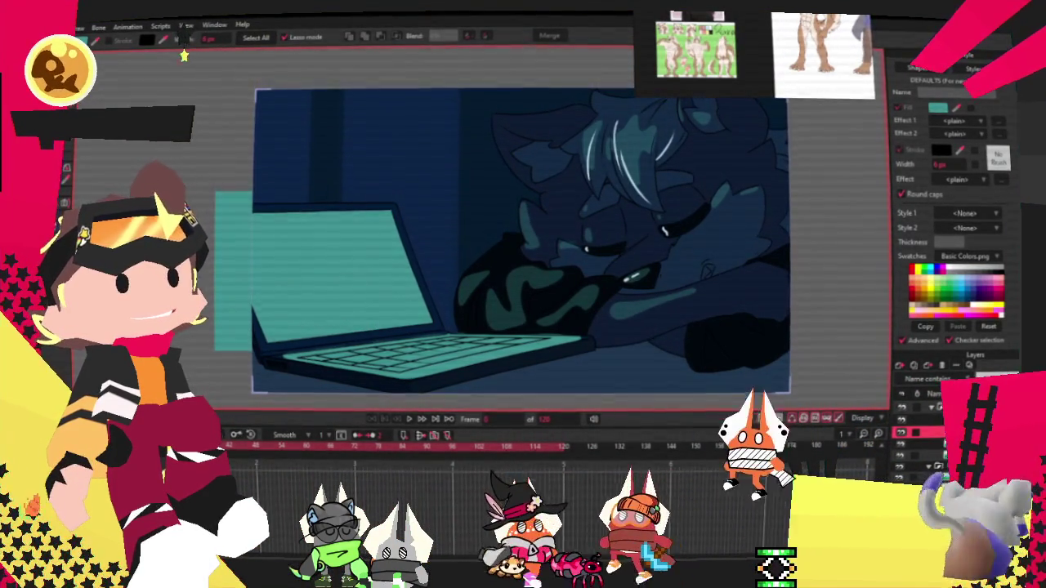
click(356, 324)
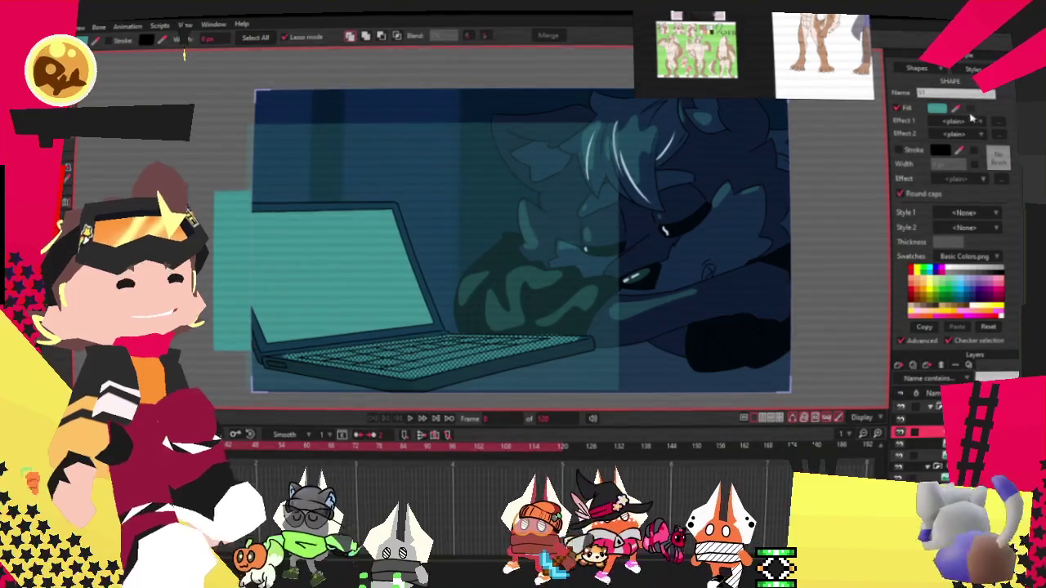
Step: Set the brush to No Brush and create a new style named PC_Color
click(998, 158)
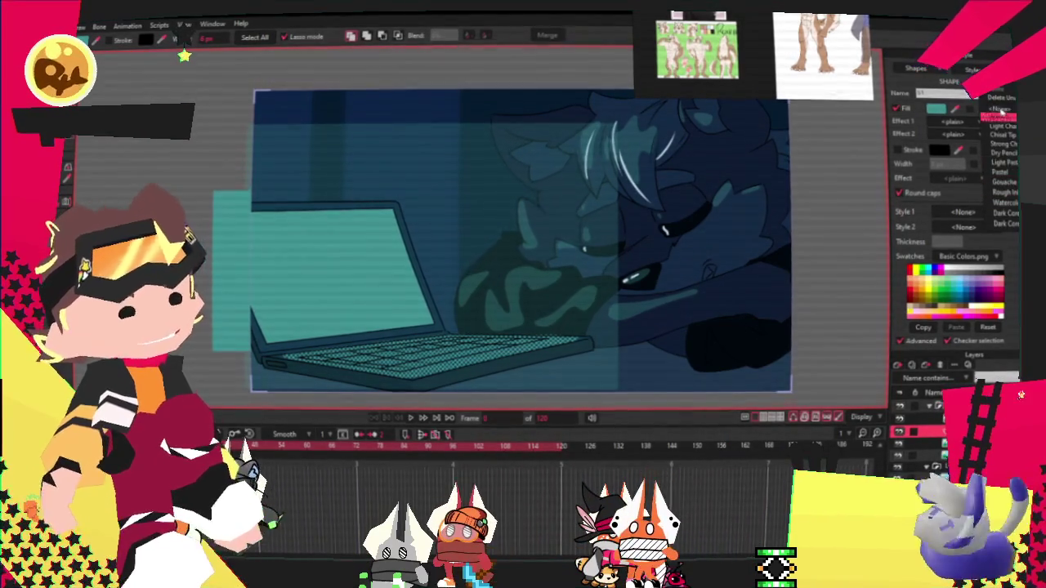
click(1004, 98)
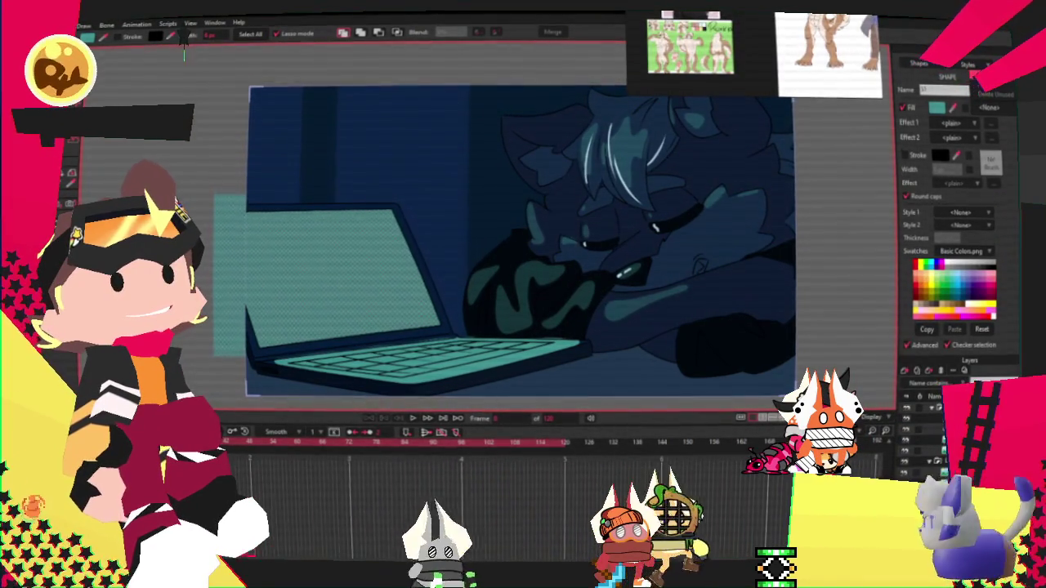
click(967, 63)
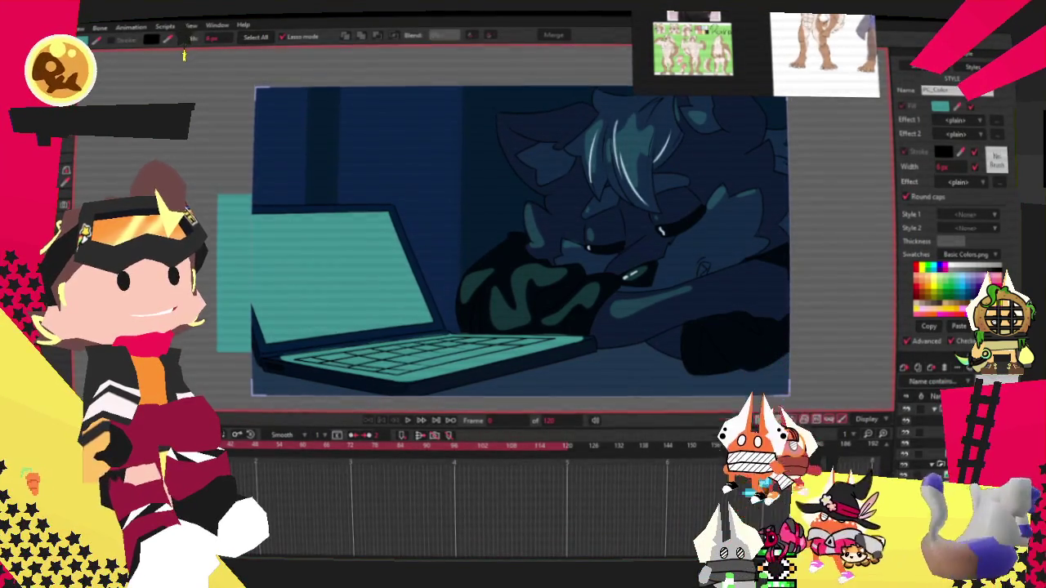
Step: Assign the PC_Color style to the large teal shape
click(596, 276)
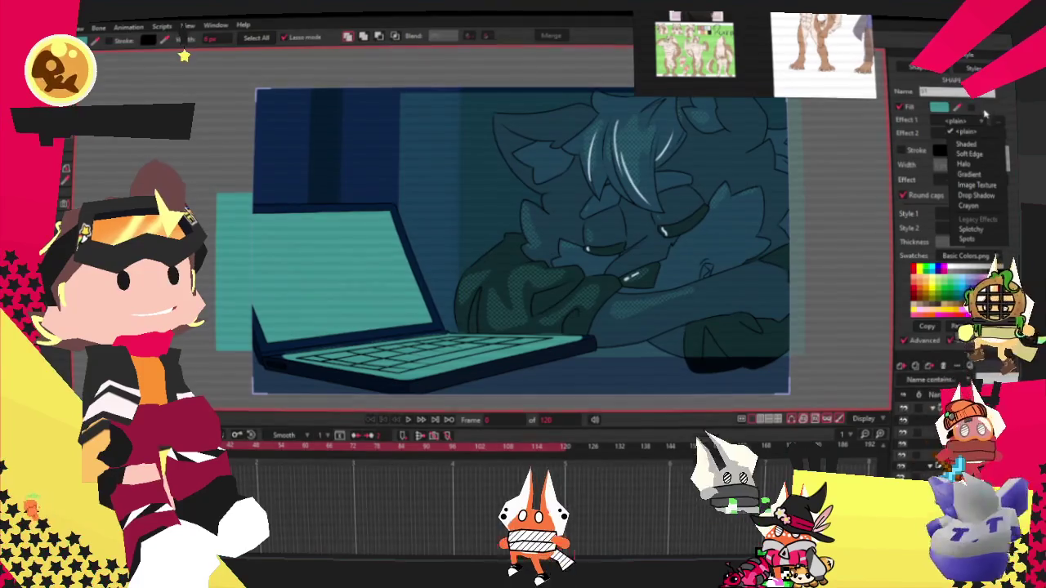
click(968, 227)
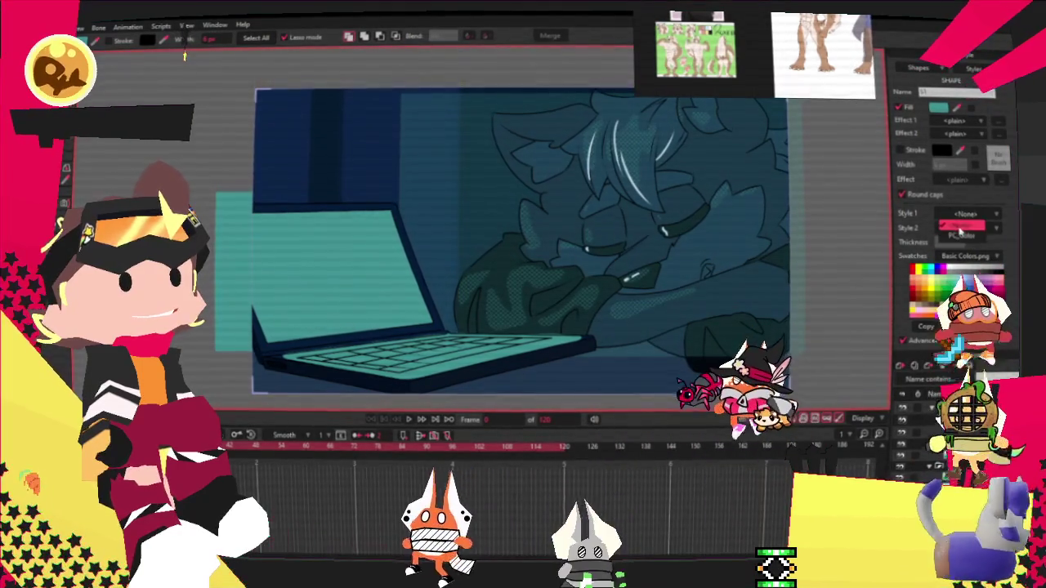
click(962, 232)
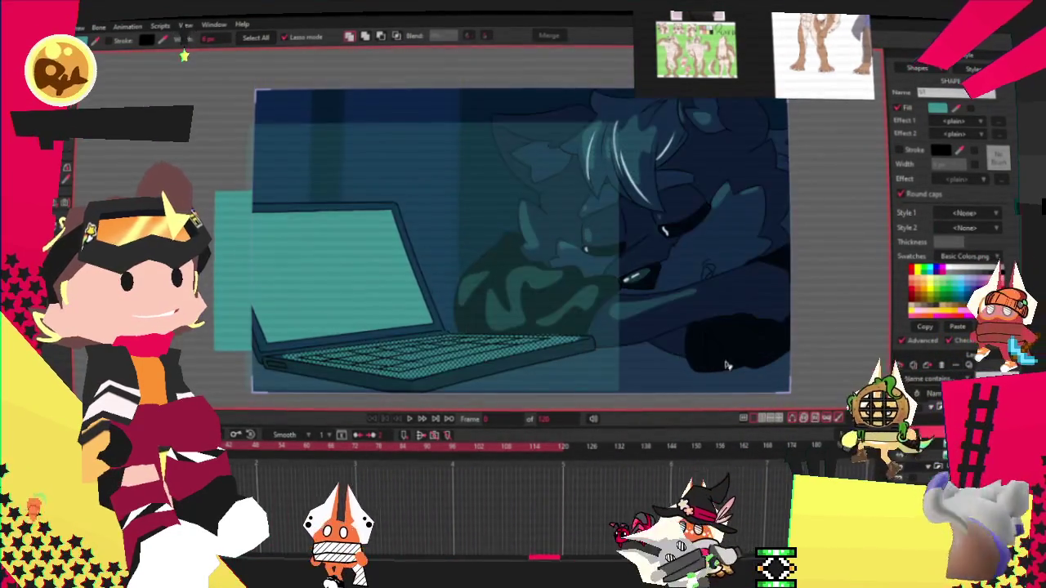
click(973, 121)
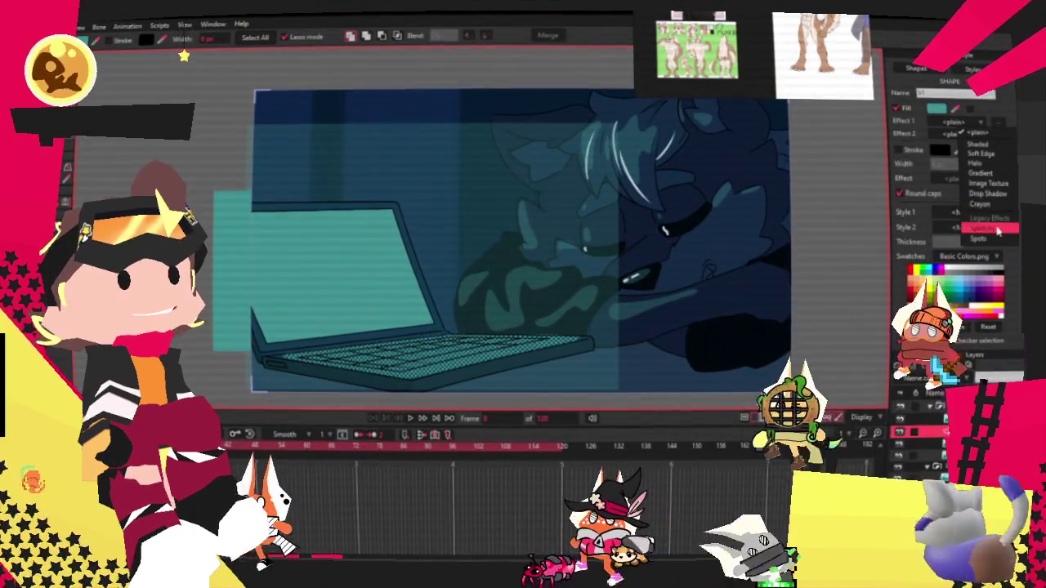
click(977, 68)
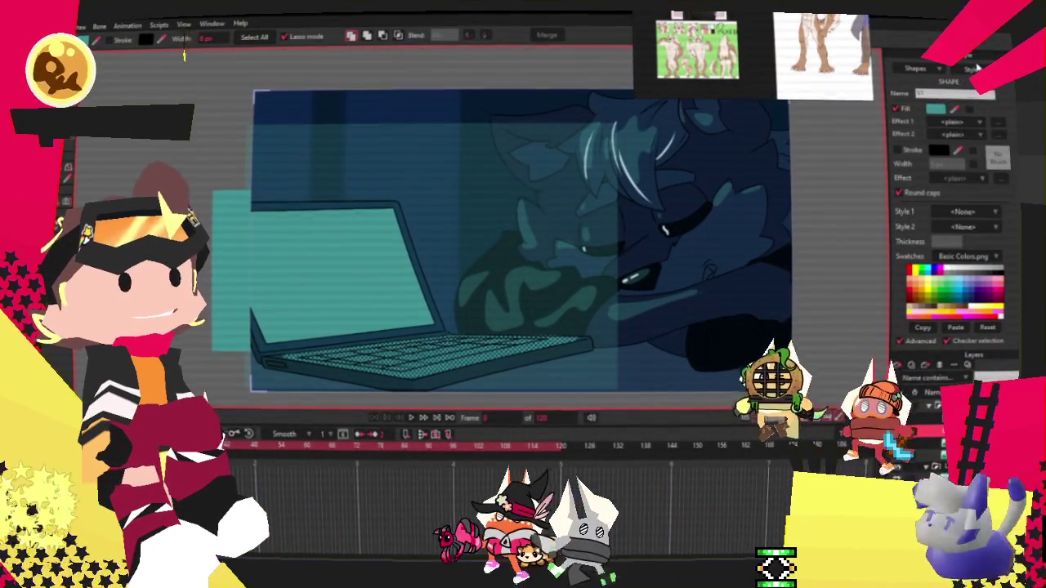
click(968, 226)
click(984, 235)
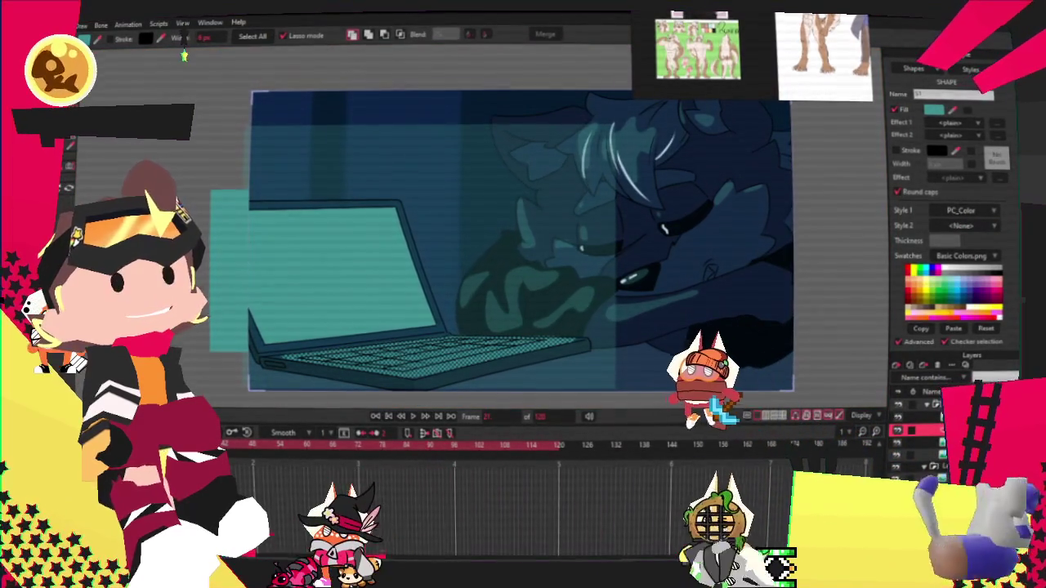
Step: Open PC_Color for editing and try a different fill colour
click(995, 109)
click(1008, 123)
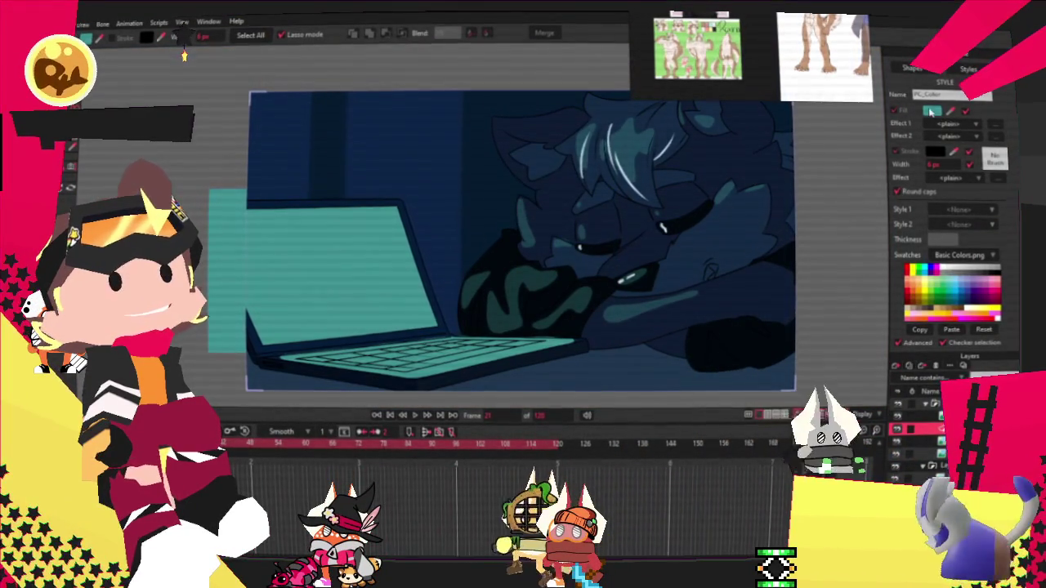
click(930, 112)
mouse_move(719, 427)
mouse_down()
mouse_move(815, 382)
mouse_move(762, 375)
mouse_up()
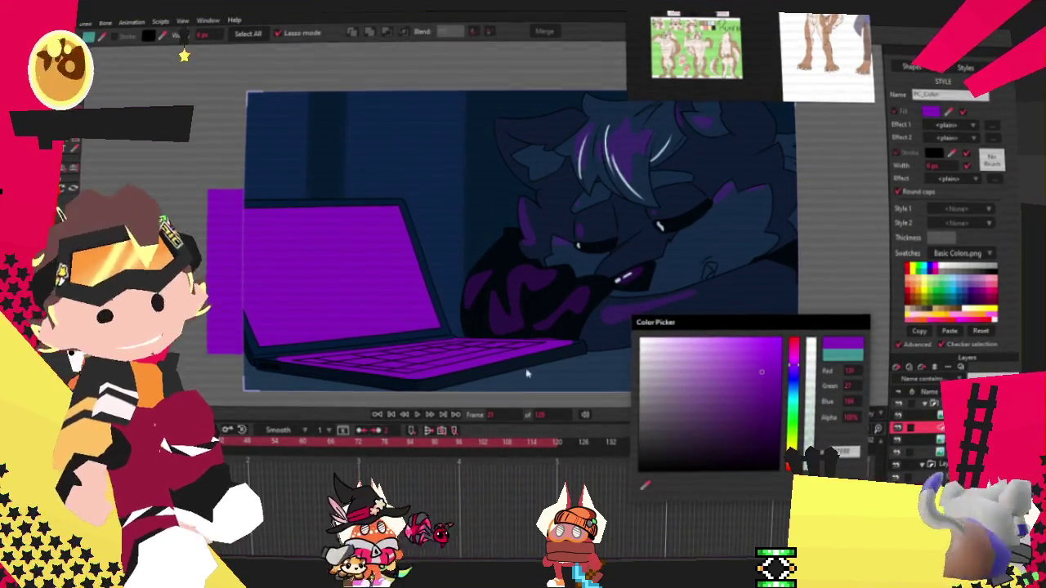
Step: Try purple and pink for the PC_Color fill, close the Color Picker, and zoom out
drag(792, 376, 793, 347)
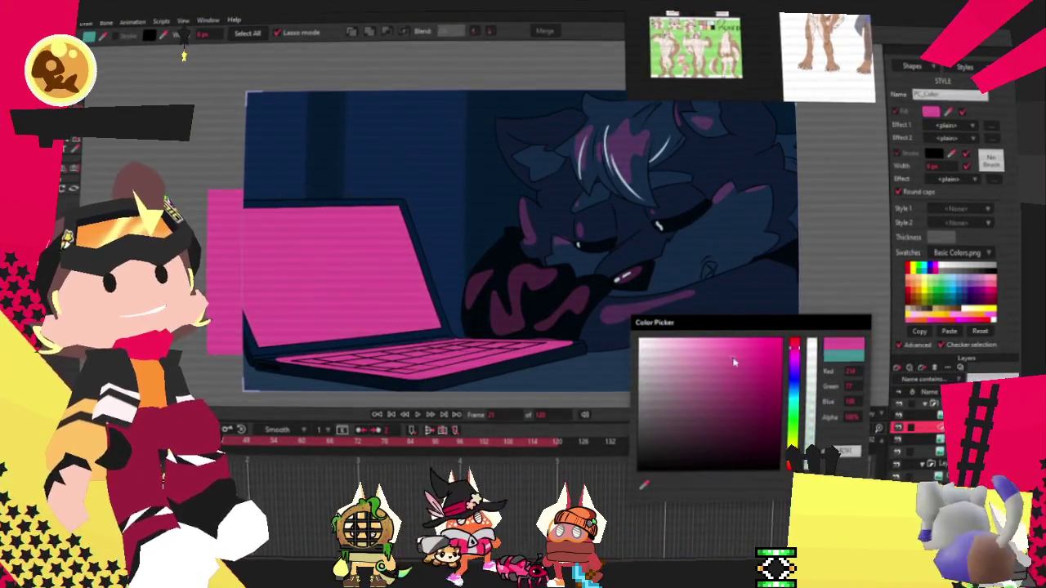
click(712, 364)
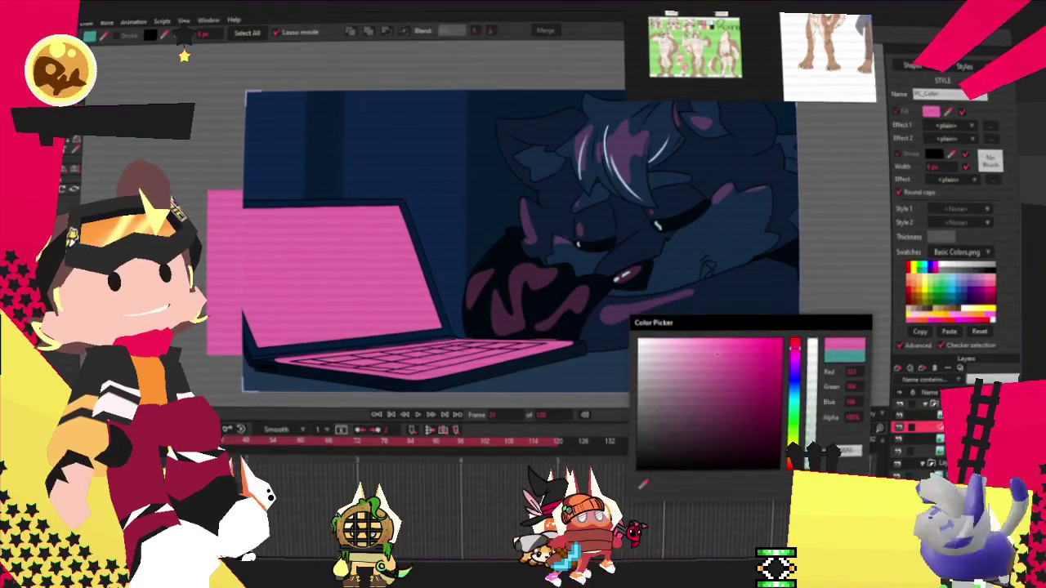
key(Return)
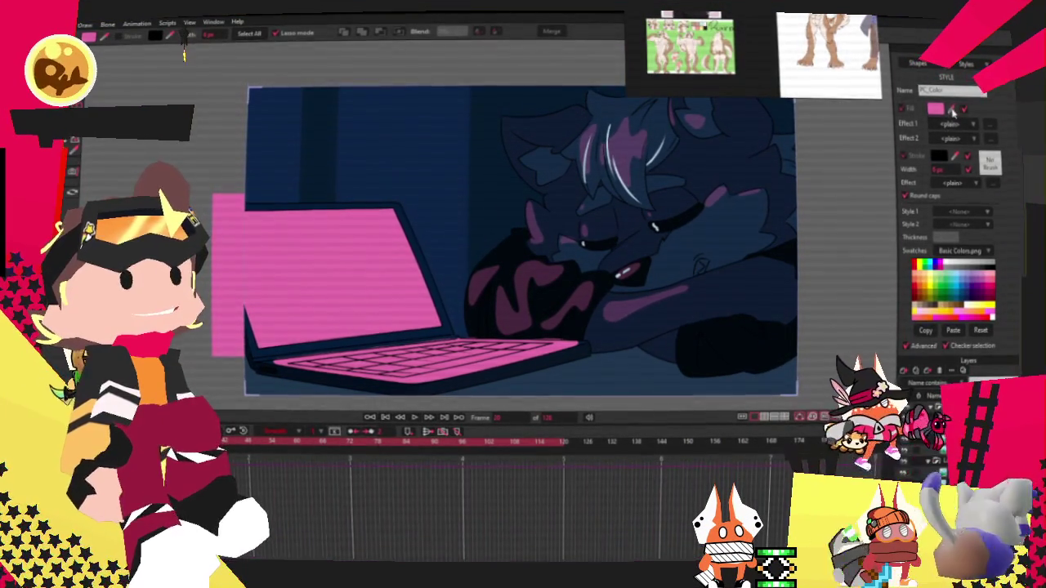
scroll(721, 299, down, 3)
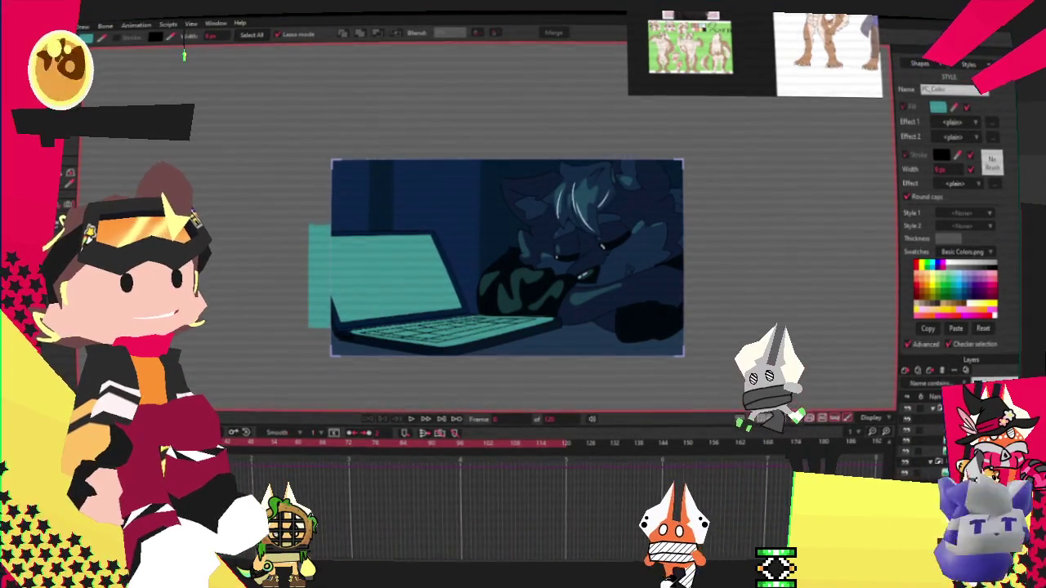
Step: Rewind to frame 0 and select the artwork's layer
click(396, 421)
scroll(482, 239, down, 1)
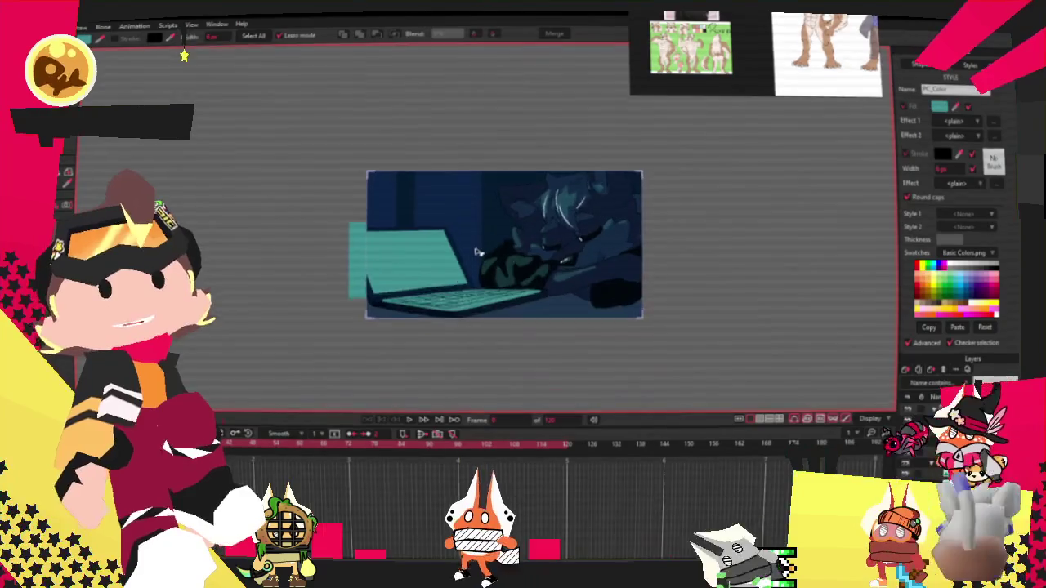
scroll(477, 252, up, 2)
scroll(477, 253, up, 1)
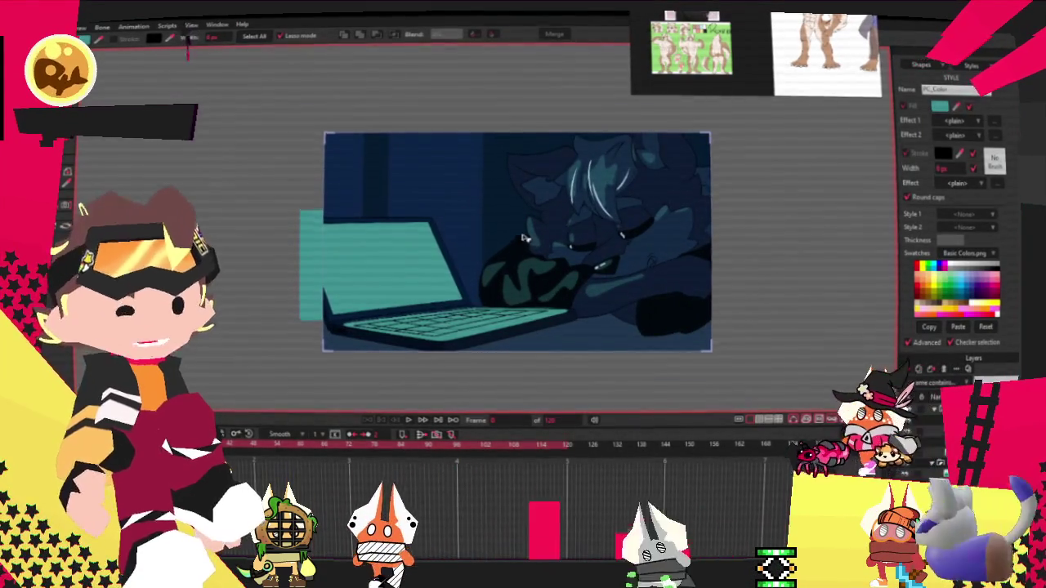
scroll(431, 262, up, 1)
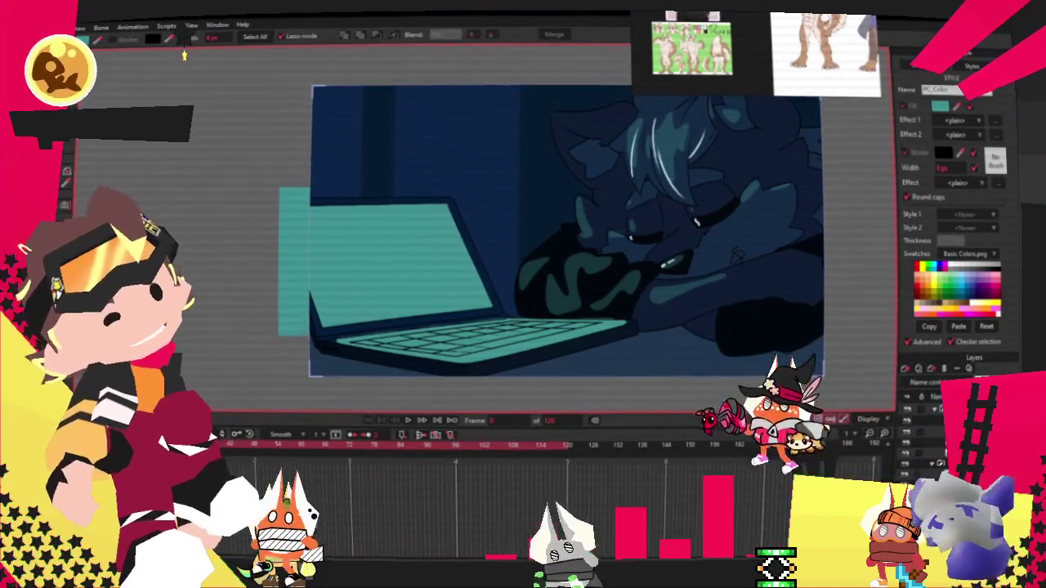
click(929, 409)
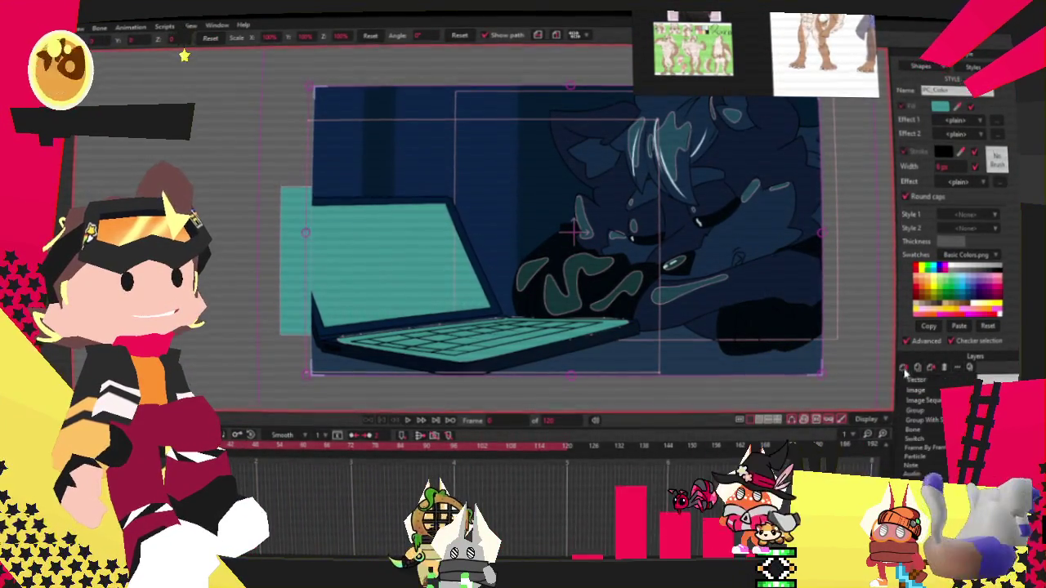
Step: Add a new vector layer and choose the grid shape in Draw Shape
click(928, 380)
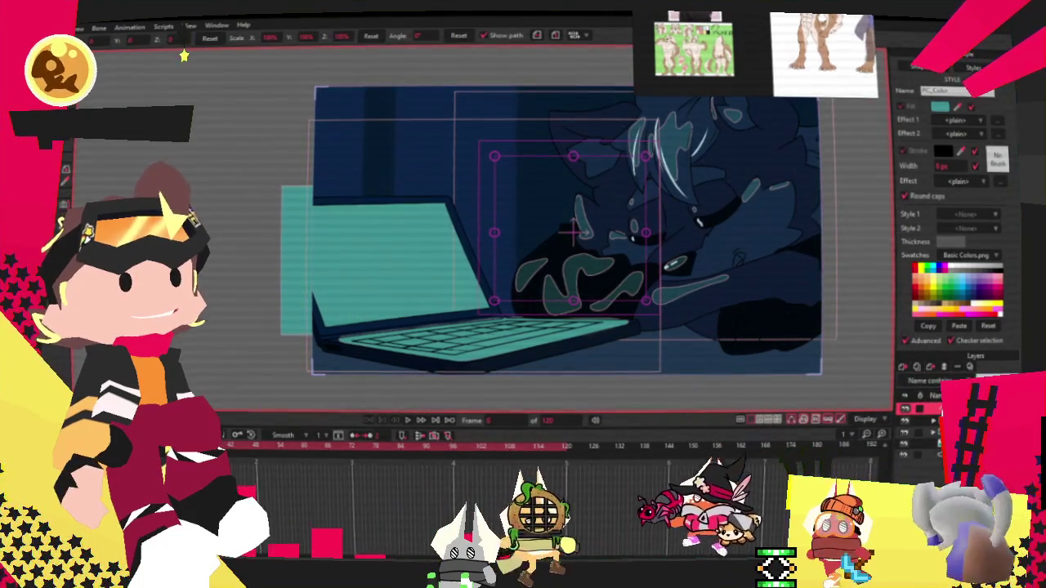
scroll(582, 304, down, 3)
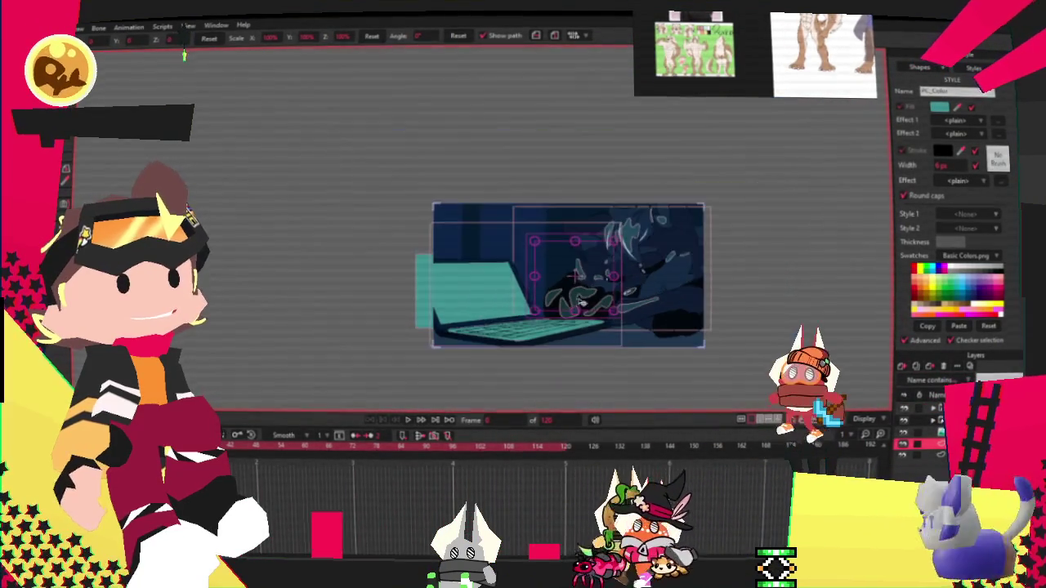
key(e)
click(219, 39)
Step: Move the artwork aside and draw a teal striped grid shrunk to a square
drag(451, 239, 647, 393)
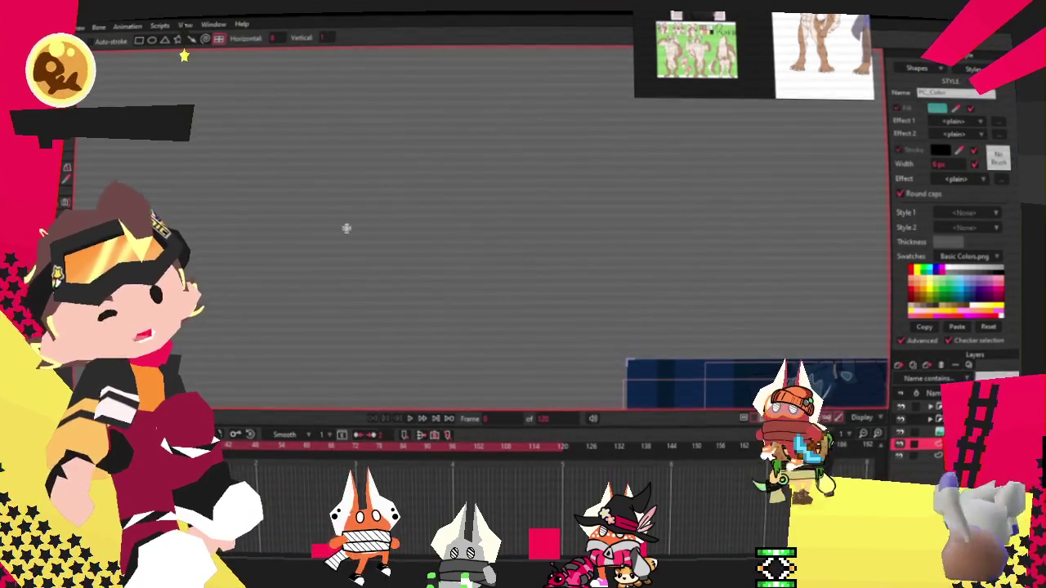
scroll(342, 146, down, 2)
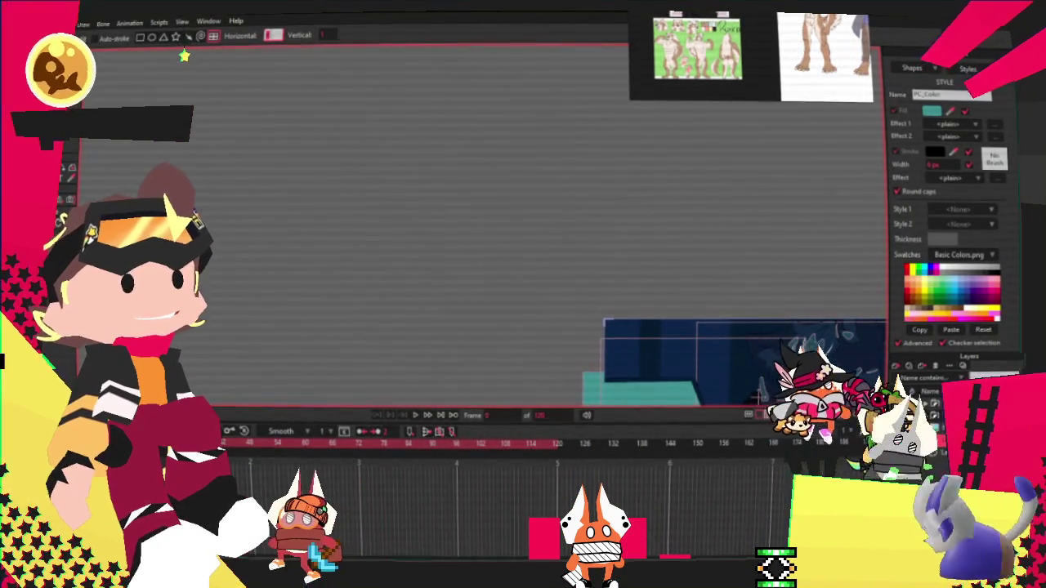
mouse_move(309, 129)
mouse_down()
mouse_move(534, 269)
mouse_move(550, 376)
mouse_up()
mouse_move(549, 234)
mouse_down()
mouse_move(509, 175)
mouse_move(478, 304)
mouse_up()
Step: Rotate the square so its stripes run horizontally, then deselect it
key(t)
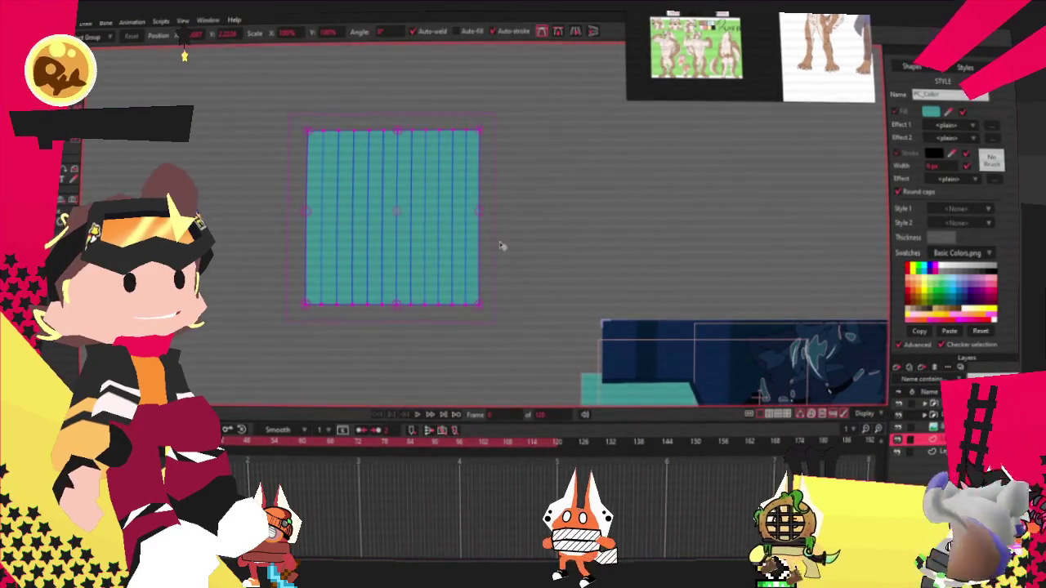
drag(487, 246, 409, 122)
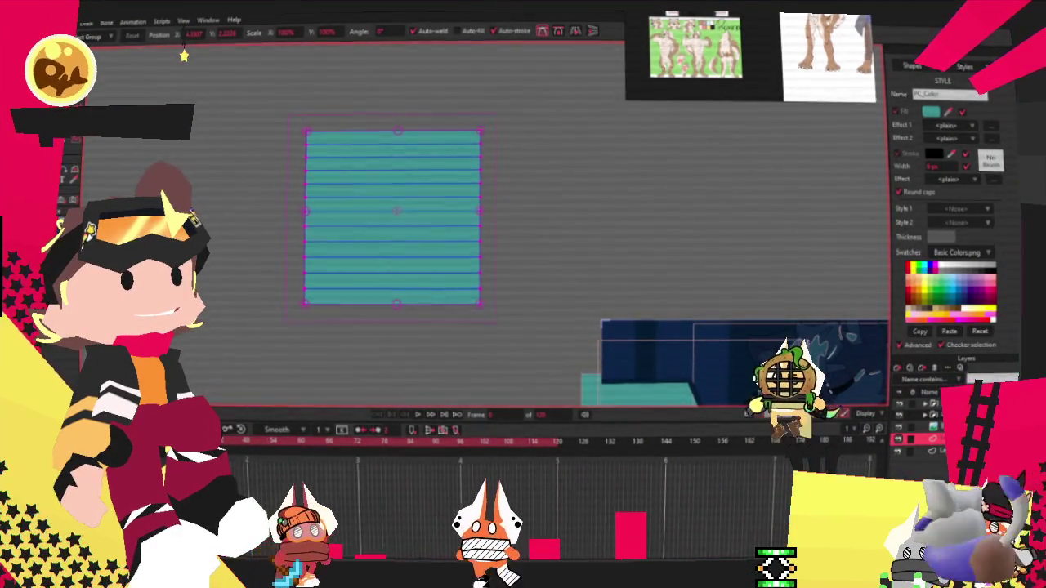
key(g)
drag(307, 160, 349, 297)
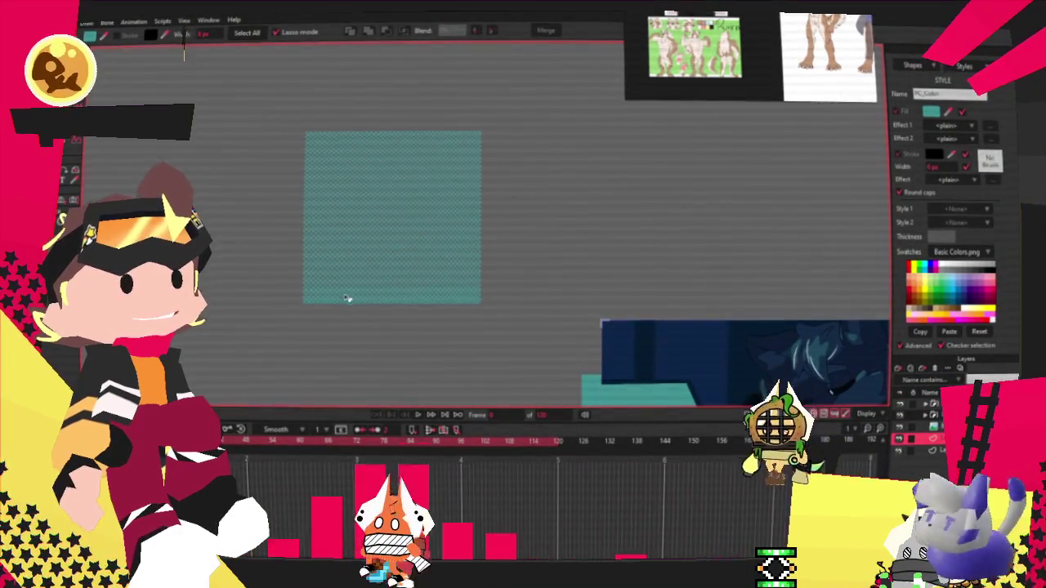
click(303, 226)
scroll(303, 227, up, 3)
Step: Select the stripe lines and thicken their stroke width to about 13 px
drag(334, 76, 520, 332)
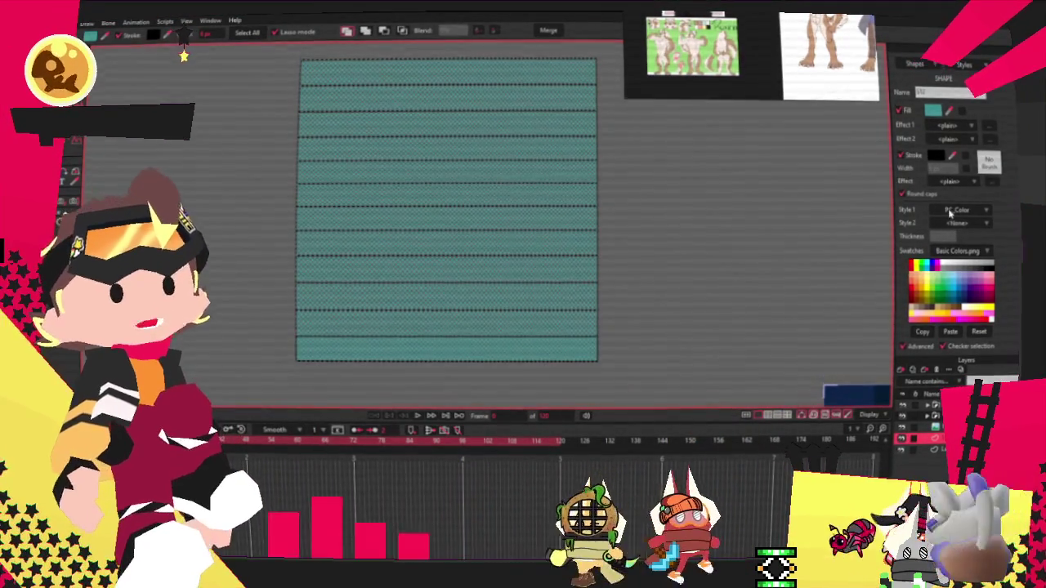
click(710, 241)
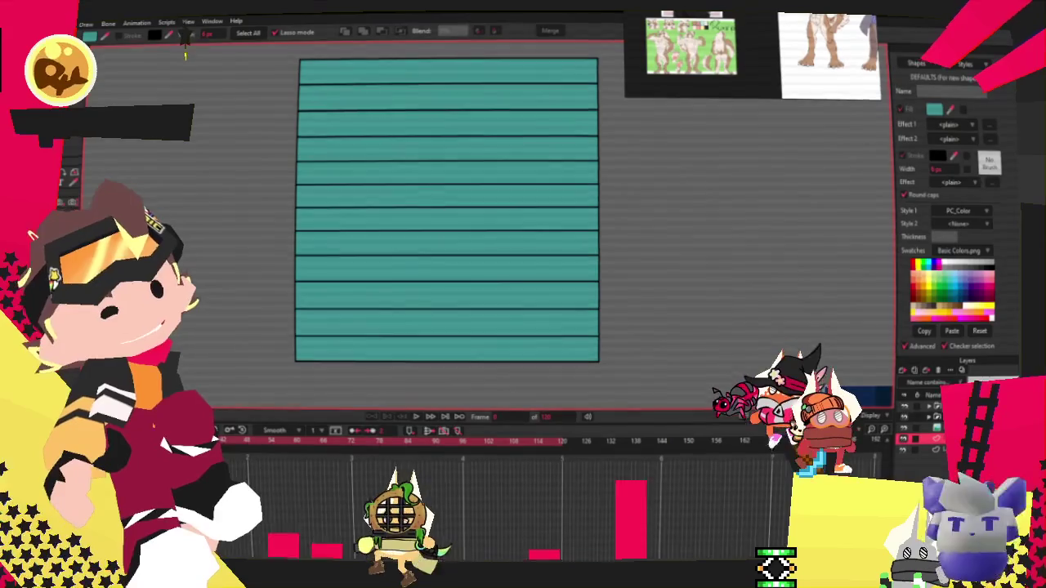
click(413, 84)
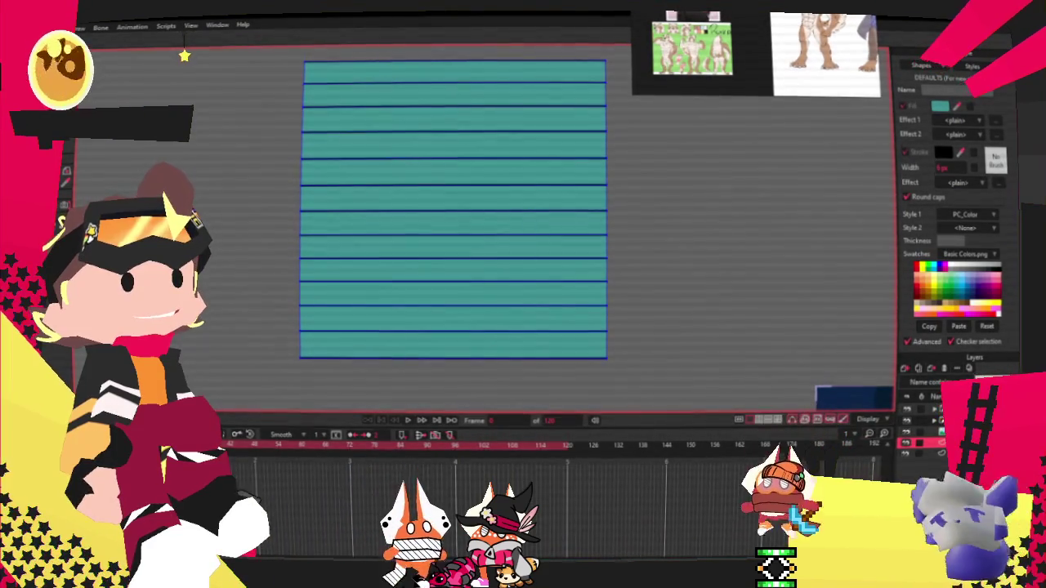
key(g)
drag(378, 73, 428, 367)
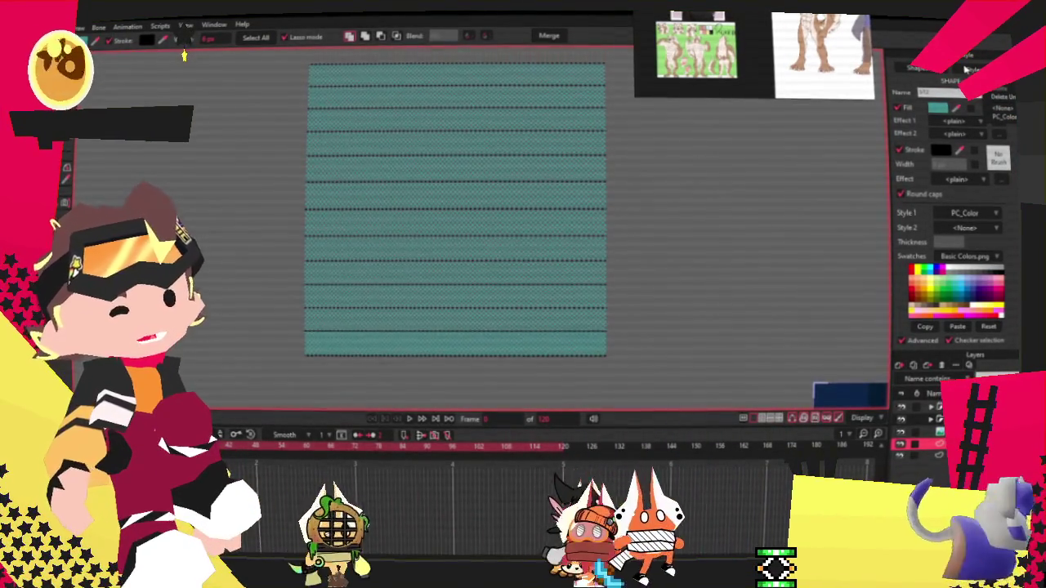
key(ctrl+d)
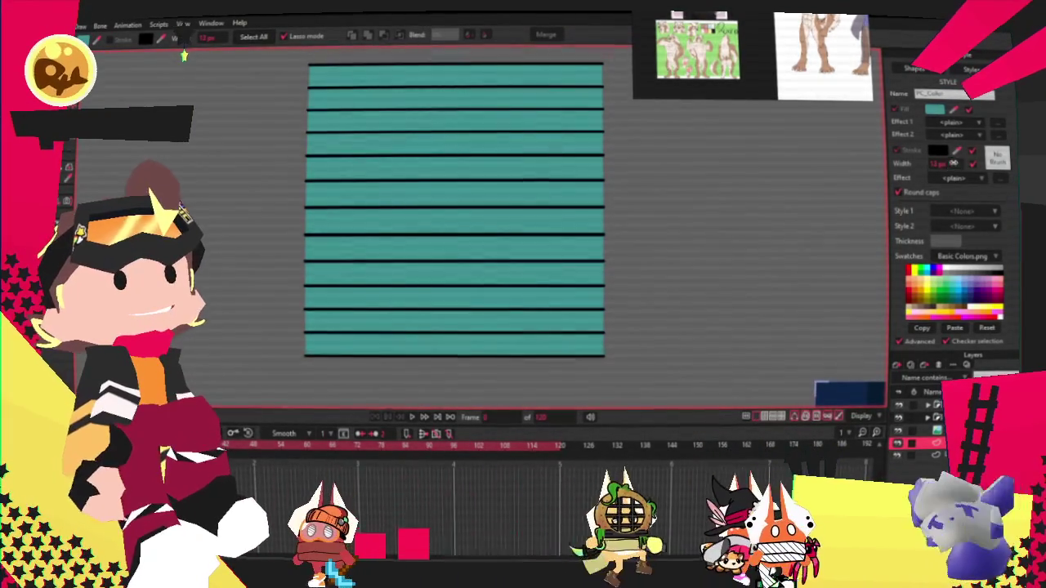
Step: Change the stripes' stroke colour to white
click(938, 151)
click(647, 336)
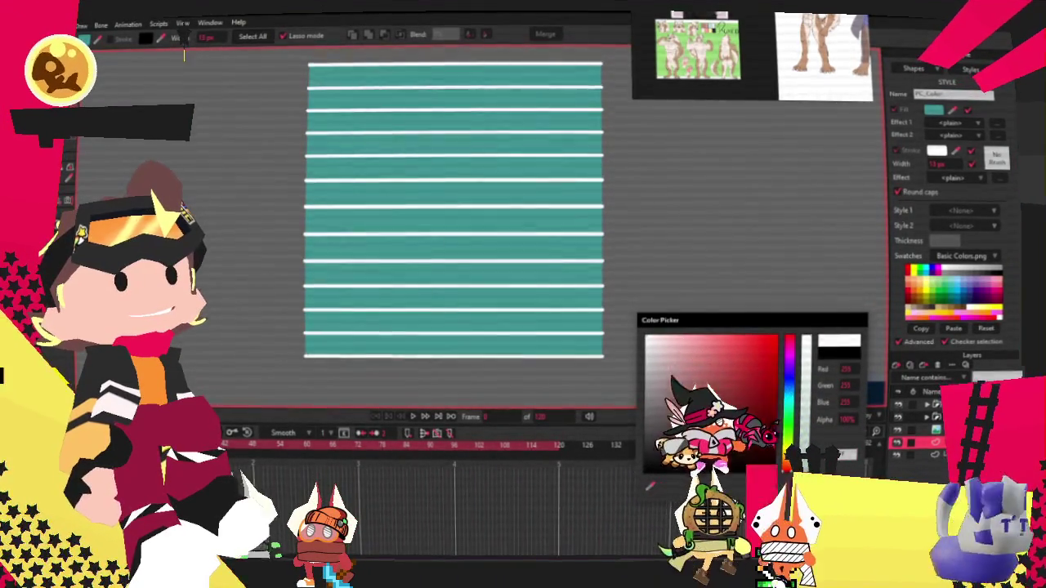
key(Return)
Step: Zoom in and select every point of the striped rectangle
scroll(518, 285, down, 3)
scroll(572, 226, down, 2)
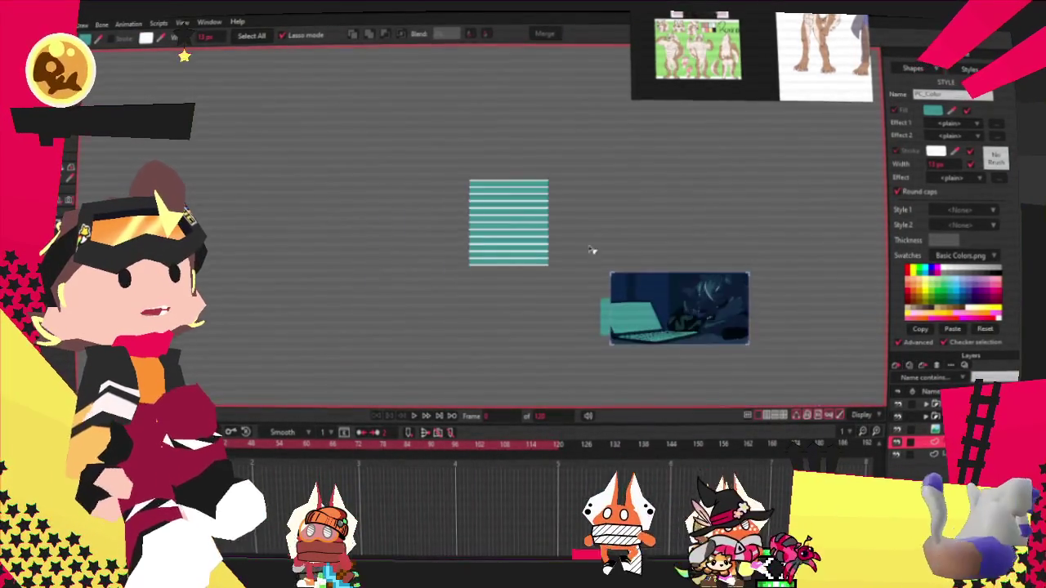
scroll(572, 227, up, 2)
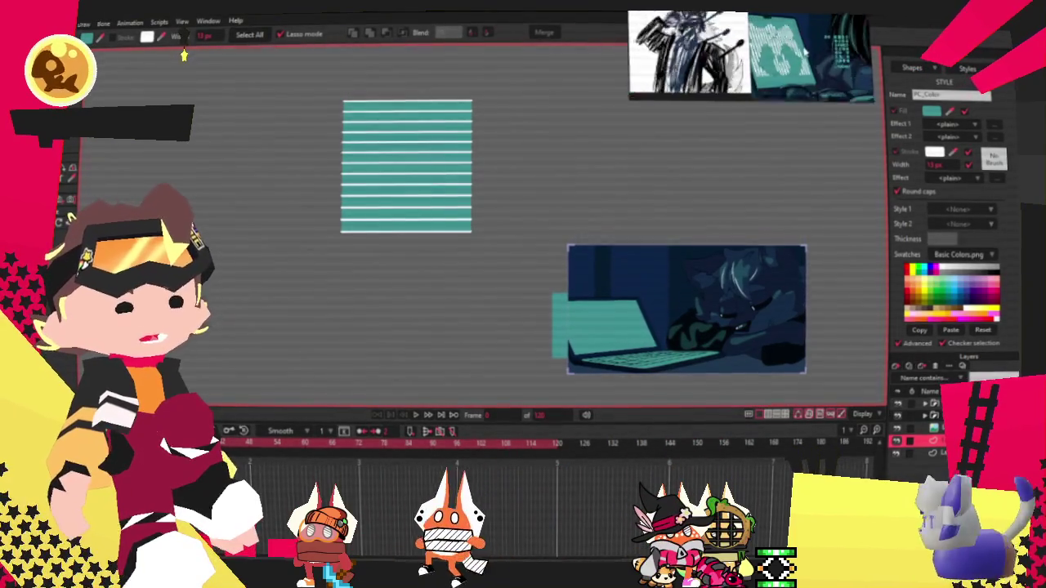
scroll(406, 176, up, 1)
key(u)
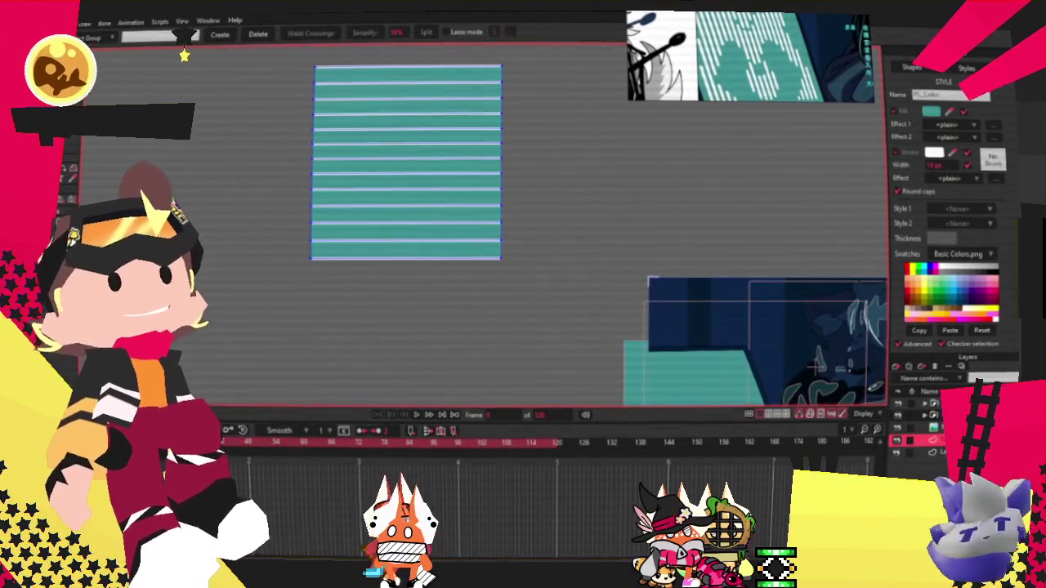
scroll(282, 138, up, 1)
mouse_move(265, 123)
mouse_down()
mouse_move(537, 405)
mouse_move(570, 404)
mouse_up()
Step: Rotate the stripes to run vertically, then make the striped rectangle narrower and shorter
key(t)
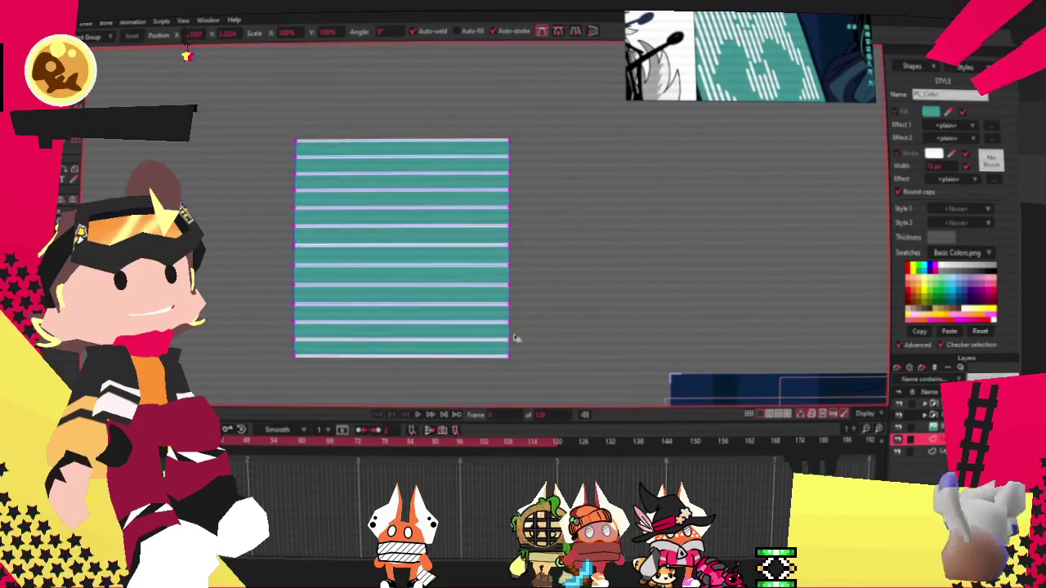
drag(520, 329, 282, 354)
drag(511, 246, 441, 250)
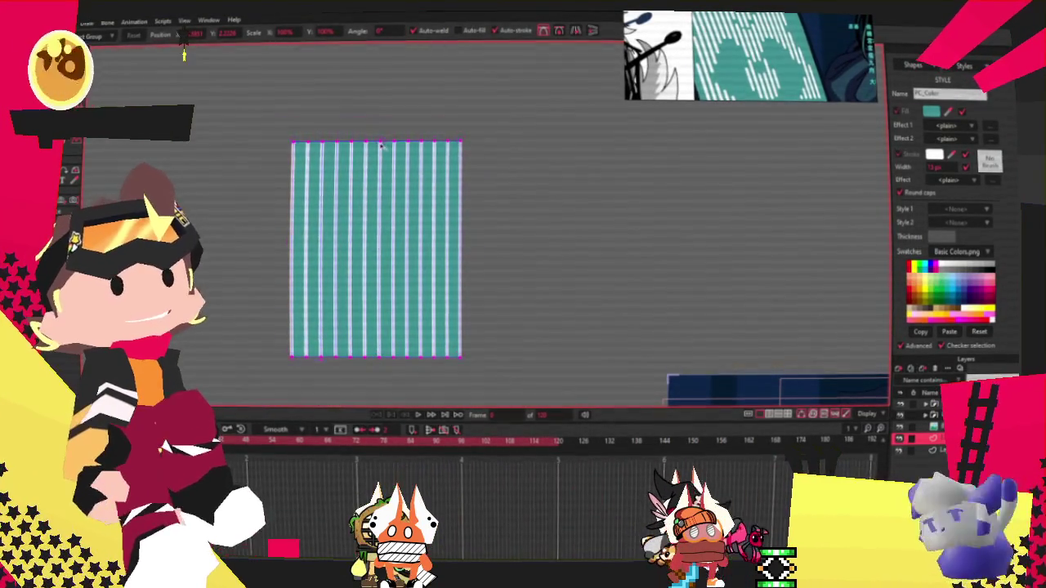
drag(379, 144, 392, 259)
drag(413, 296, 554, 296)
scroll(532, 331, down, 2)
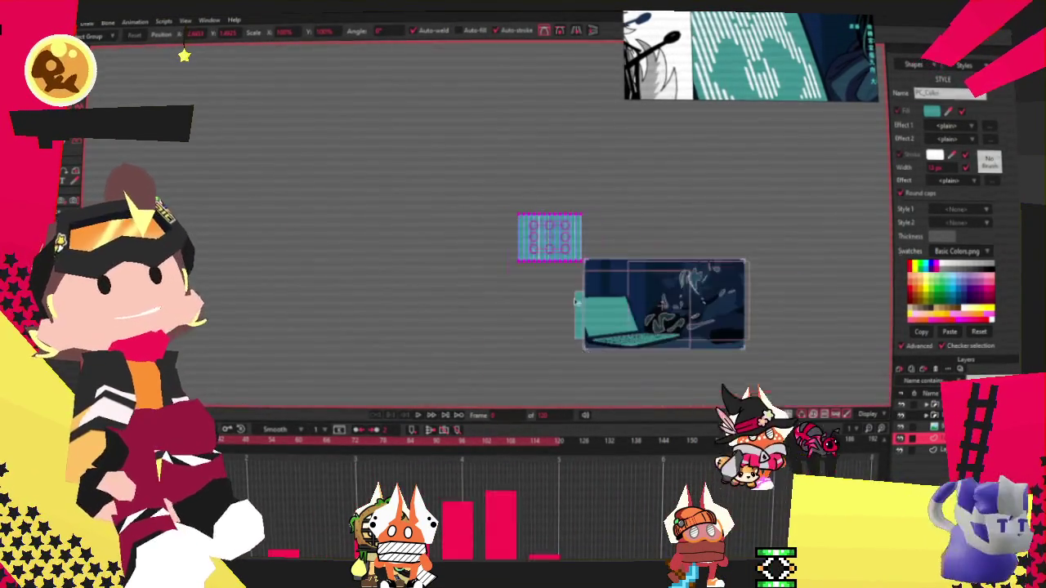
scroll(532, 331, up, 2)
scroll(532, 331, up, 2)
scroll(532, 331, down, 3)
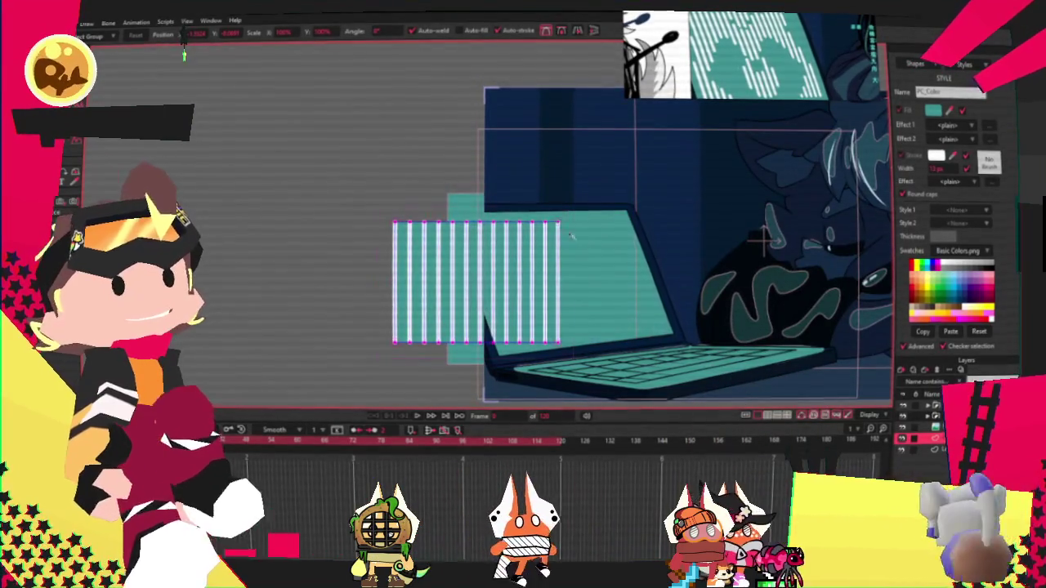
scroll(596, 326, up, 2)
key(ctrl+z)
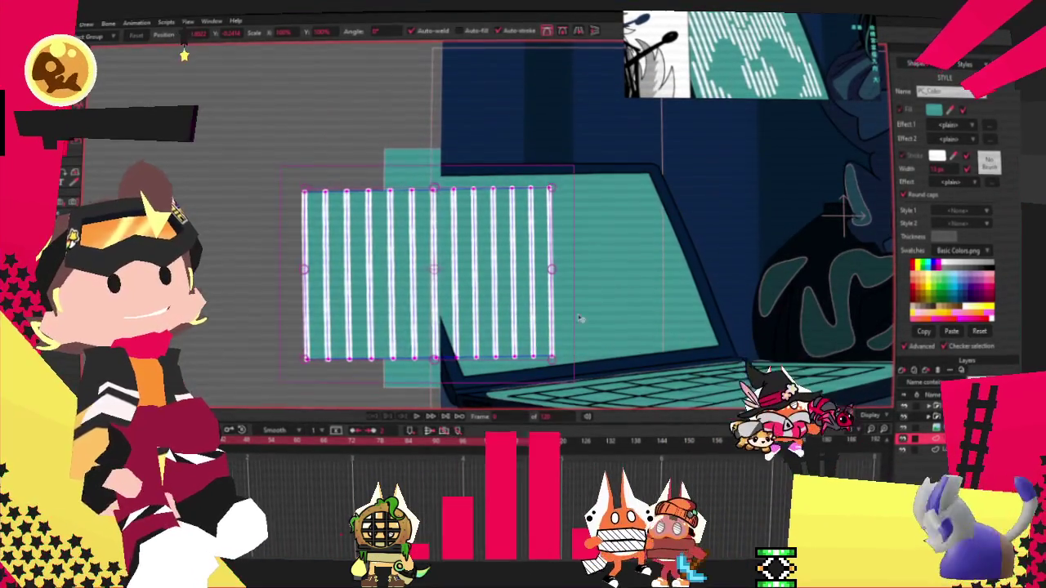
Step: Move the stripes over the laptop screen and select the top row of stripe points
drag(565, 315, 634, 325)
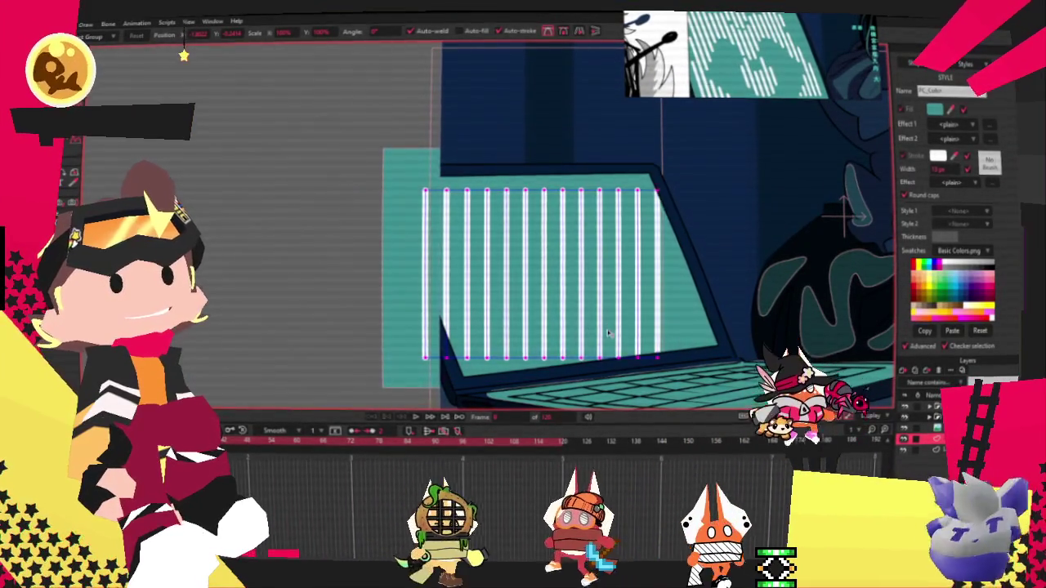
key(g)
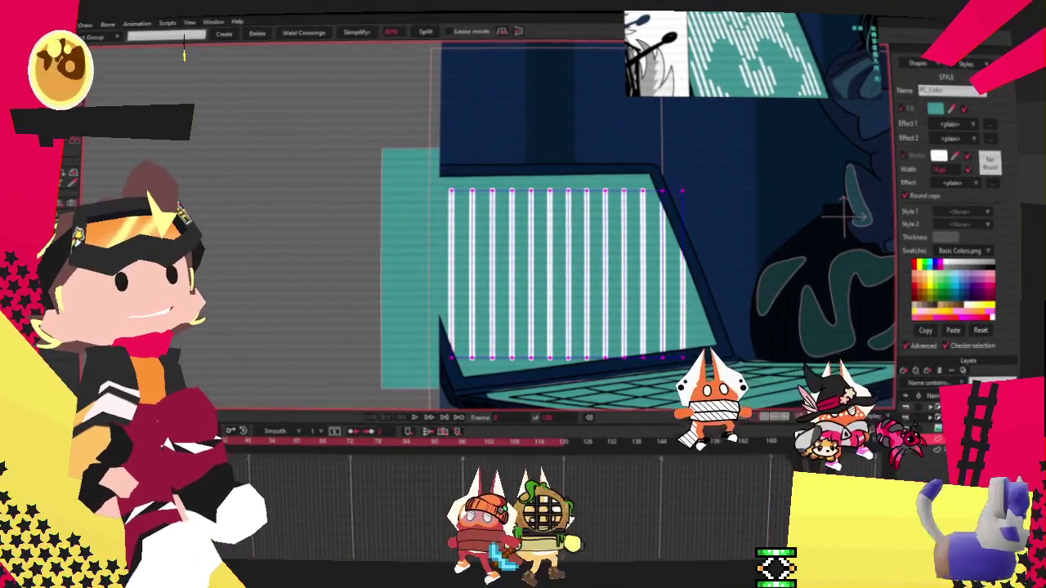
drag(407, 154, 760, 262)
key(t)
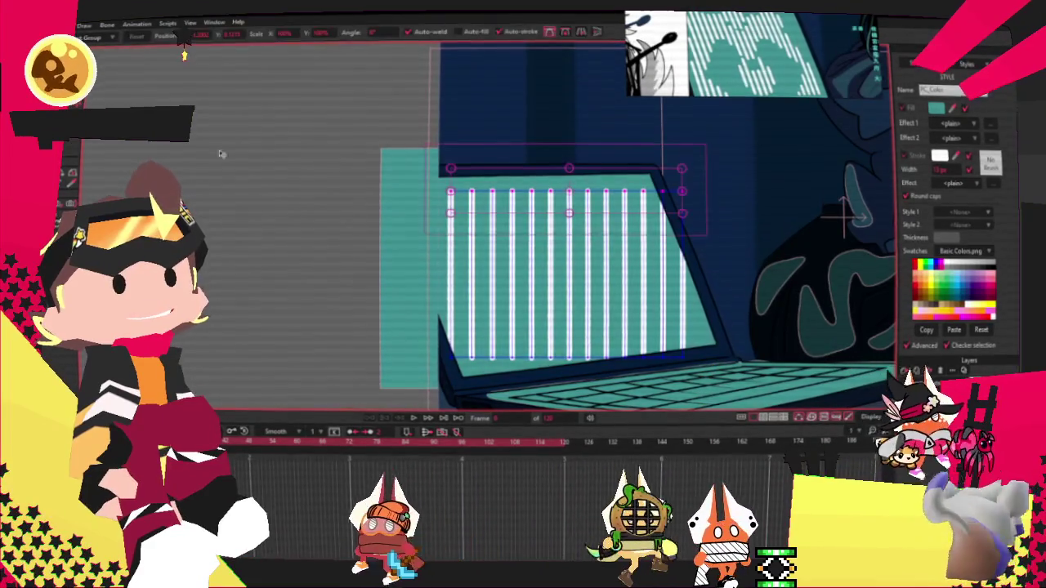
scroll(698, 174, up, 3)
mouse_move(694, 172)
mouse_down()
mouse_move(624, 172)
mouse_move(634, 181)
mouse_up()
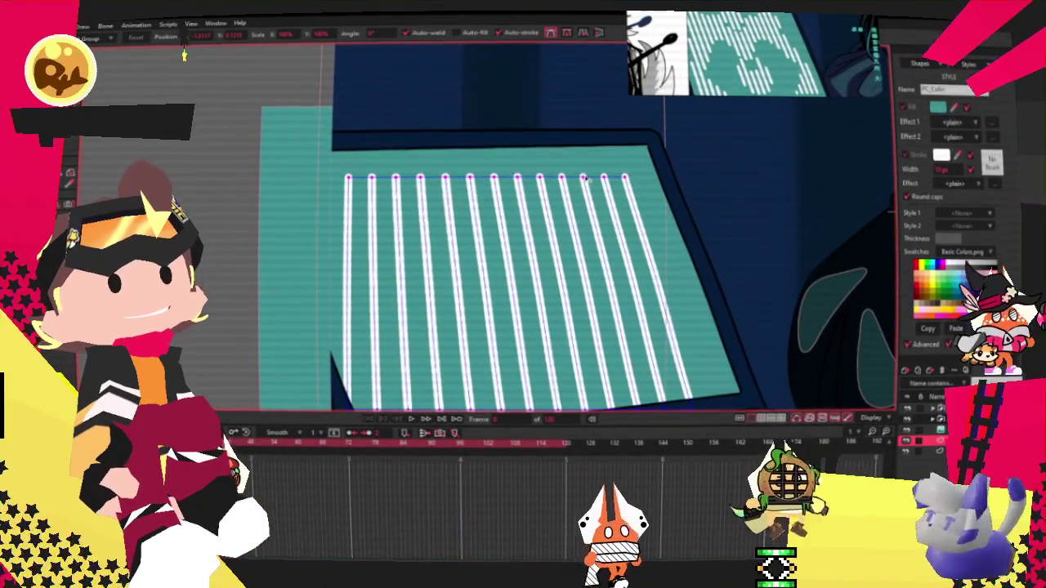
key(ctrl+z)
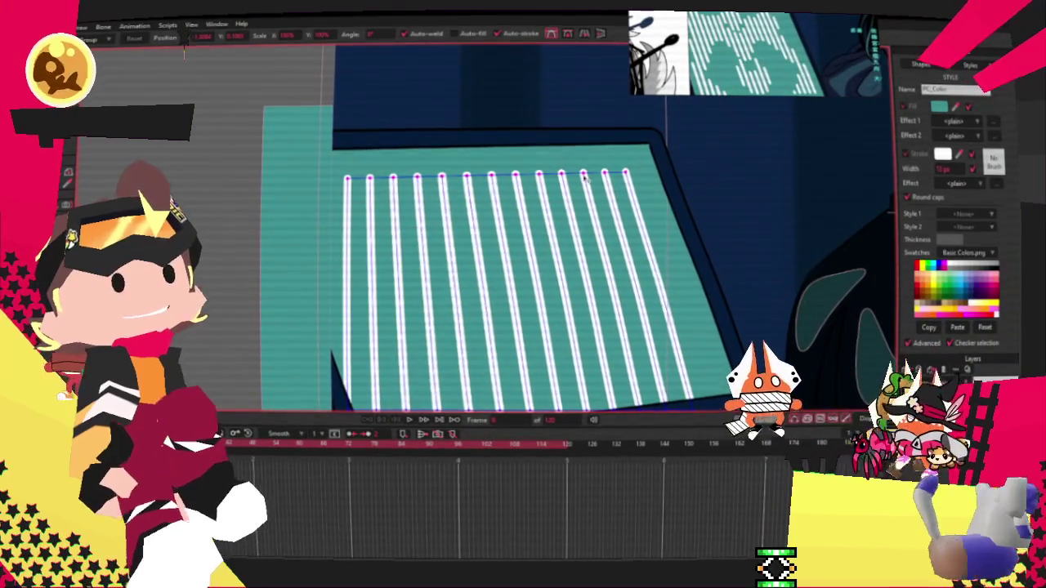
Step: Spread the stripe bottoms to follow the screen's perspective, nudging the bottom-right end left
scroll(586, 178, down, 3)
scroll(586, 178, up, 3)
key(g)
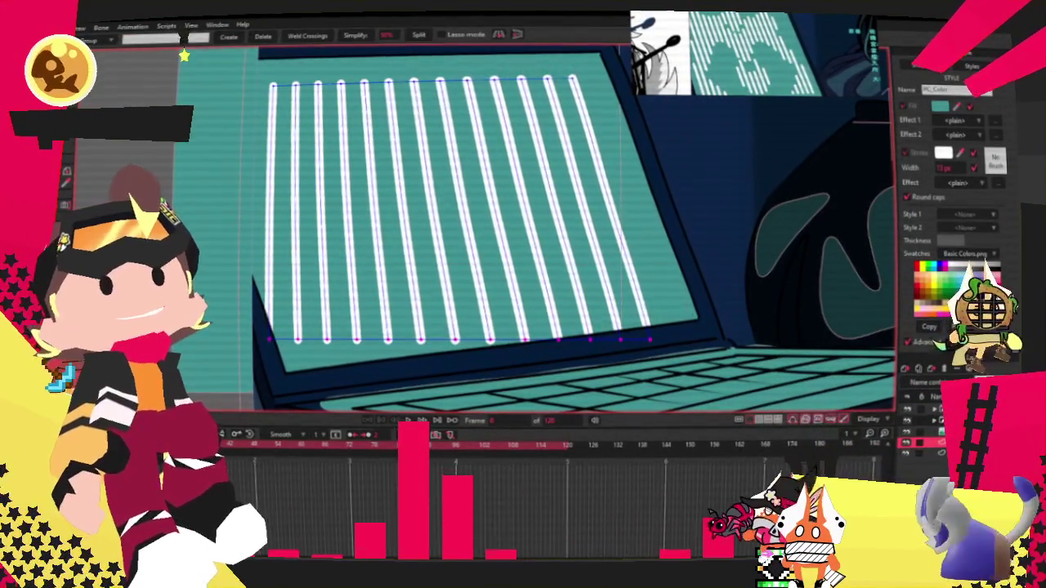
key(t)
scroll(708, 333, up, 2)
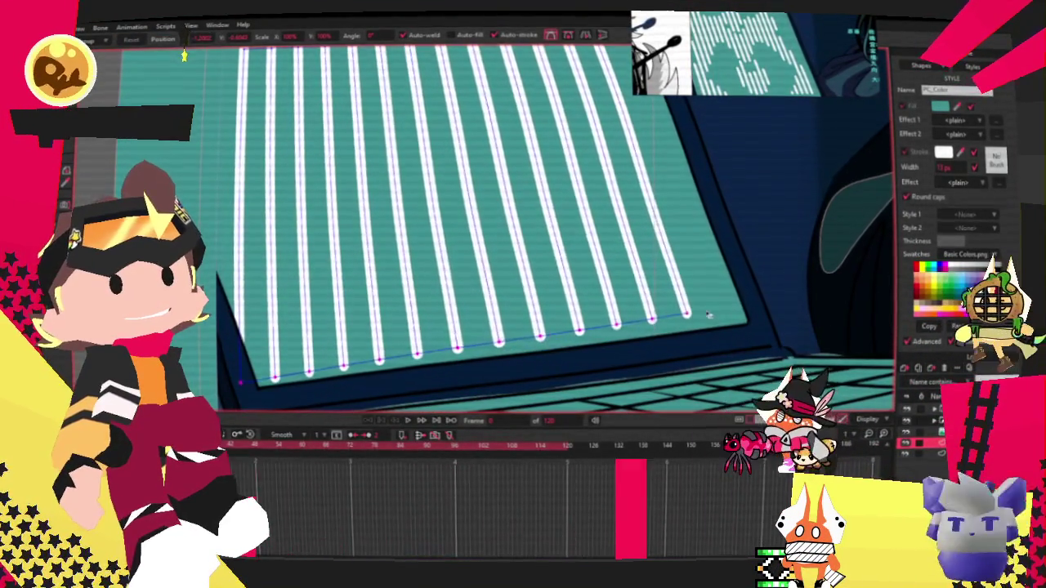
drag(707, 313, 746, 342)
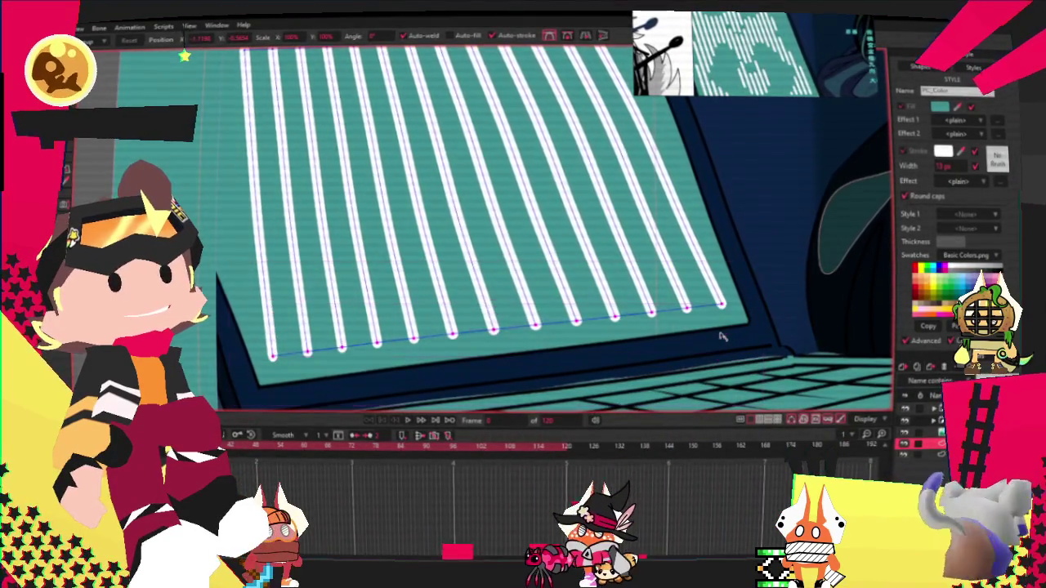
drag(721, 335, 713, 338)
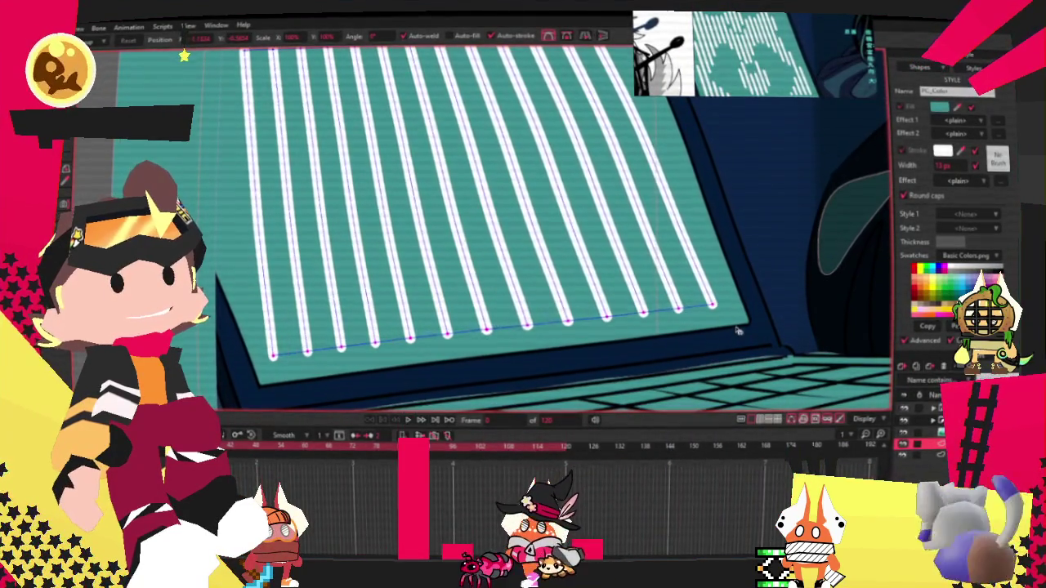
click(660, 317)
scroll(620, 317, down, 3)
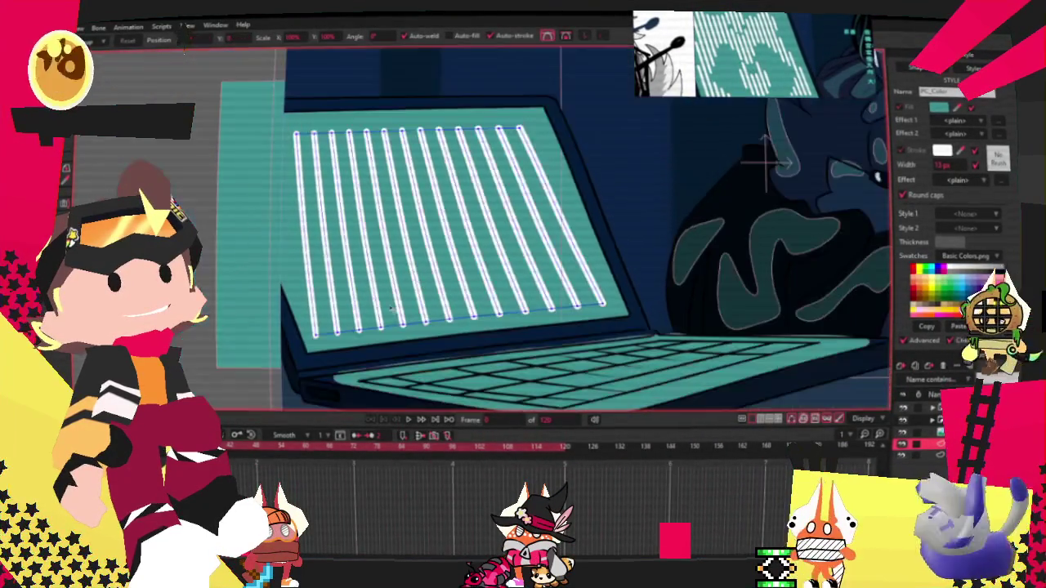
scroll(620, 316, up, 2)
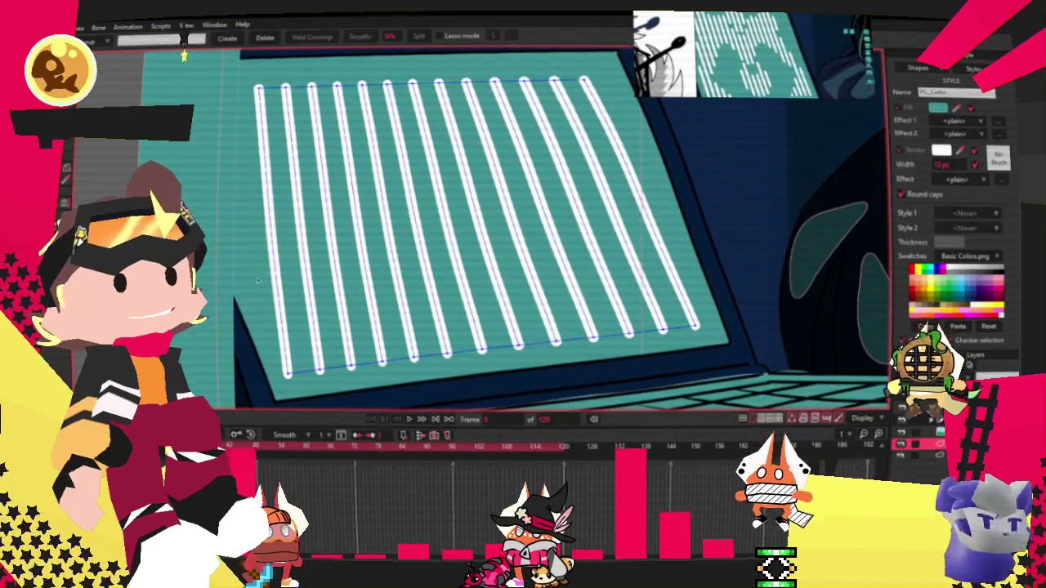
scroll(709, 190, down, 3)
scroll(709, 190, up, 2)
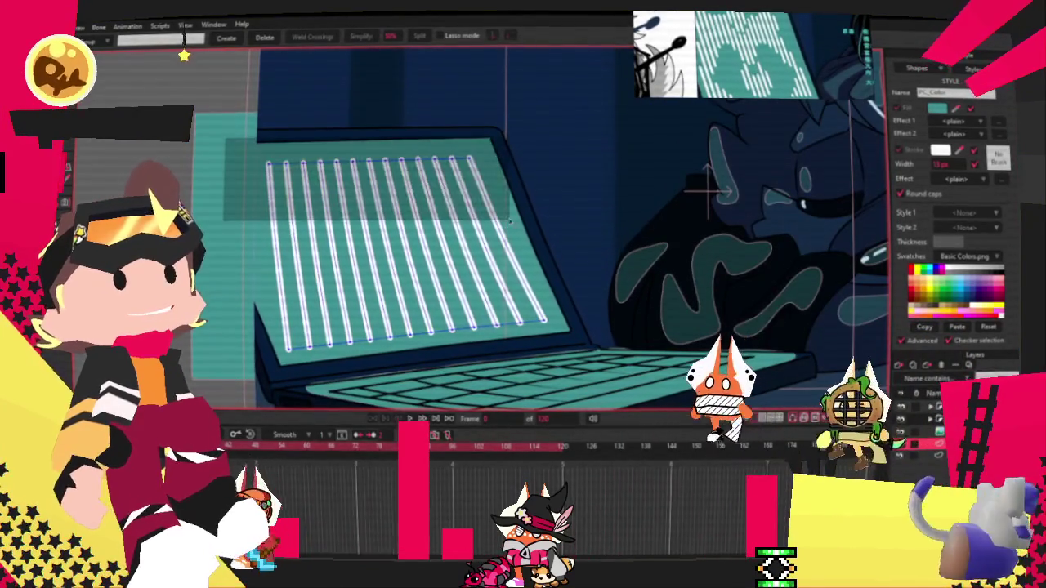
Step: Fan the stripe tops out to the left and stretch them to the right
key(t)
key(ctrl+a)
scroll(874, 194, up, 2)
click(219, 157)
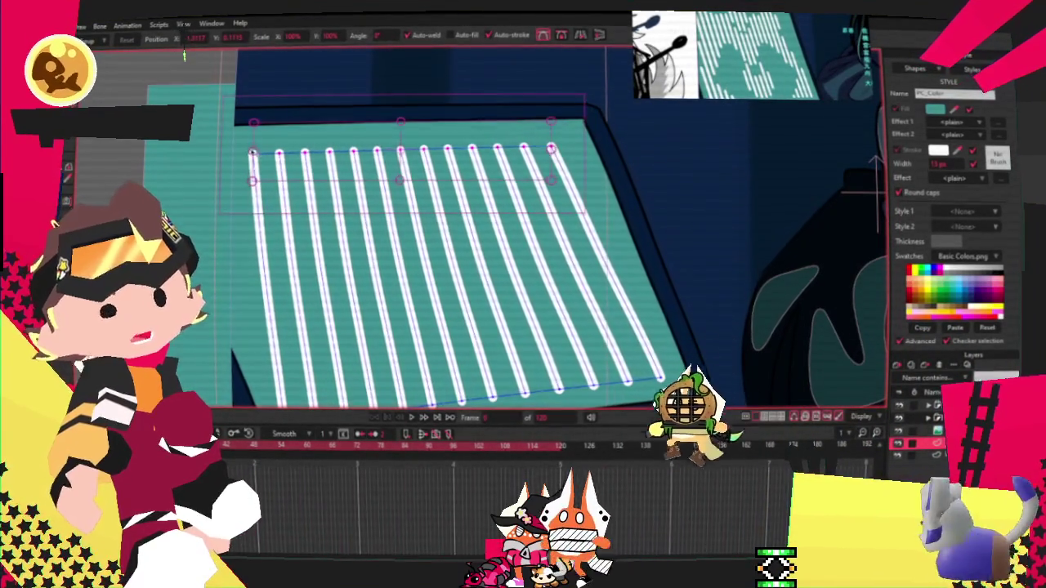
drag(253, 157, 201, 153)
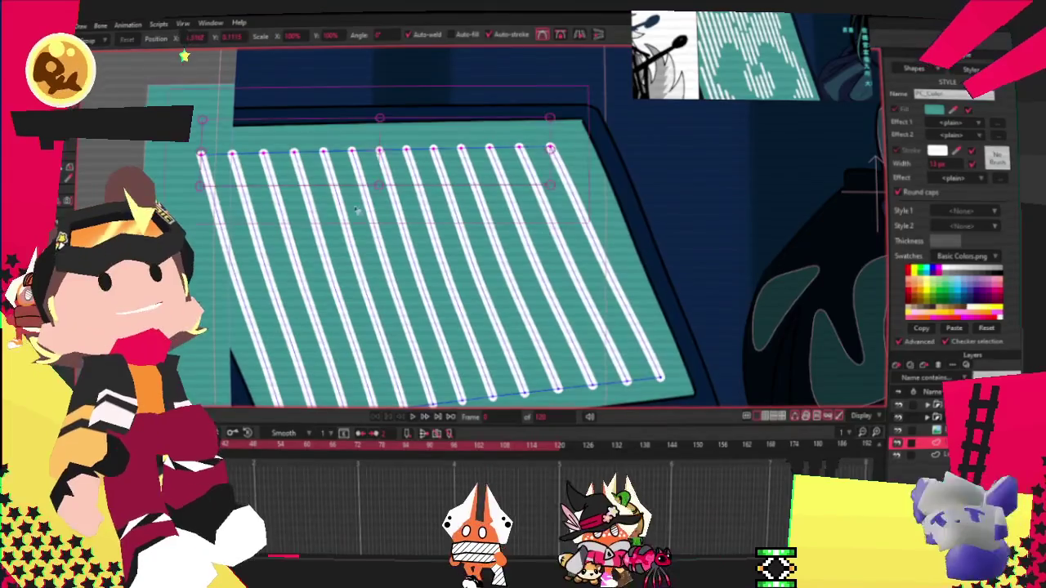
drag(550, 148, 556, 143)
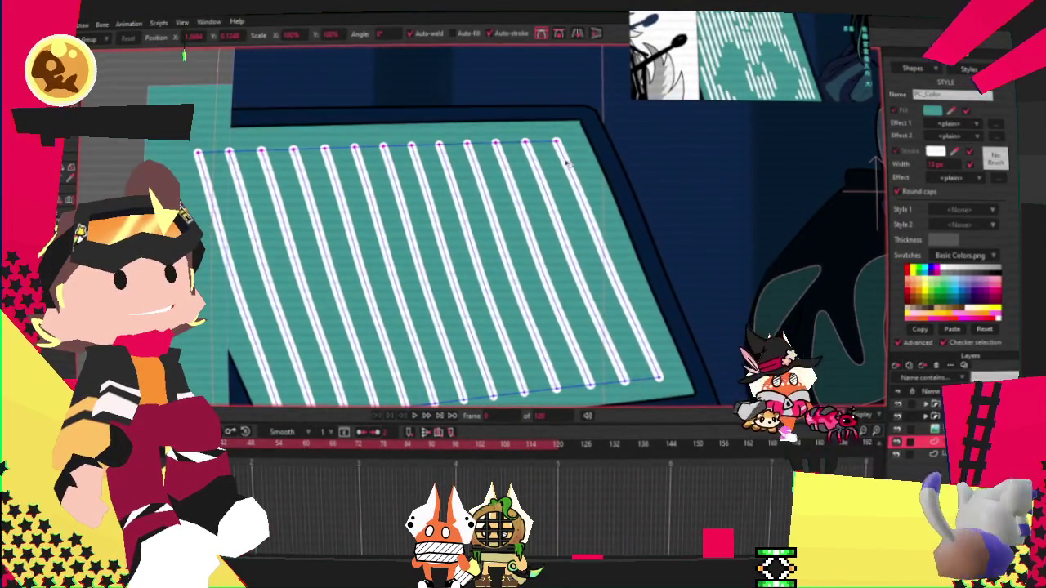
scroll(566, 166, down, 2)
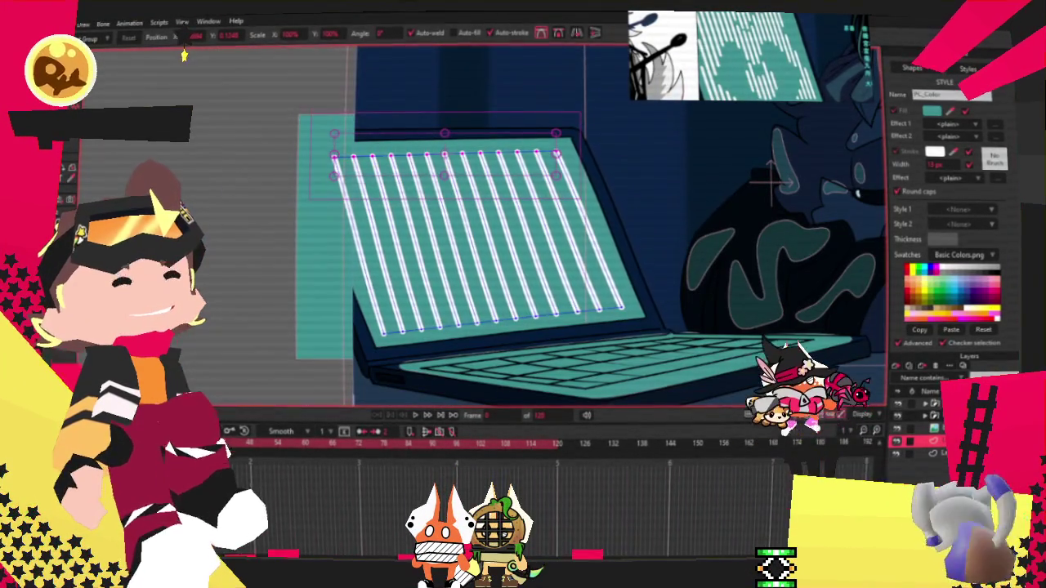
Step: Nudge the whole stripes layer, then drag it off the laptop to the empty area at left
key(g)
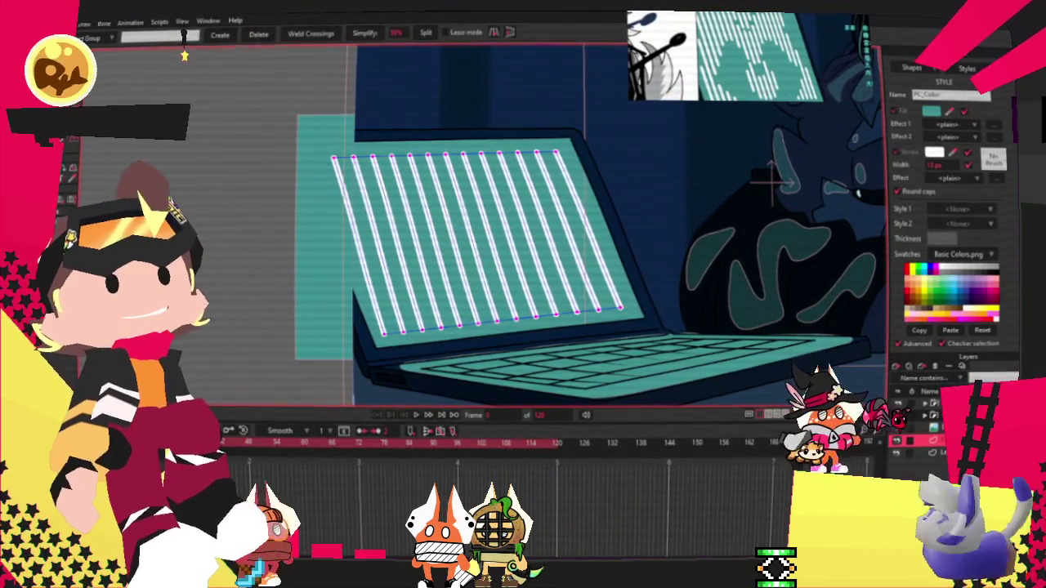
key(t)
key(ctrl+d)
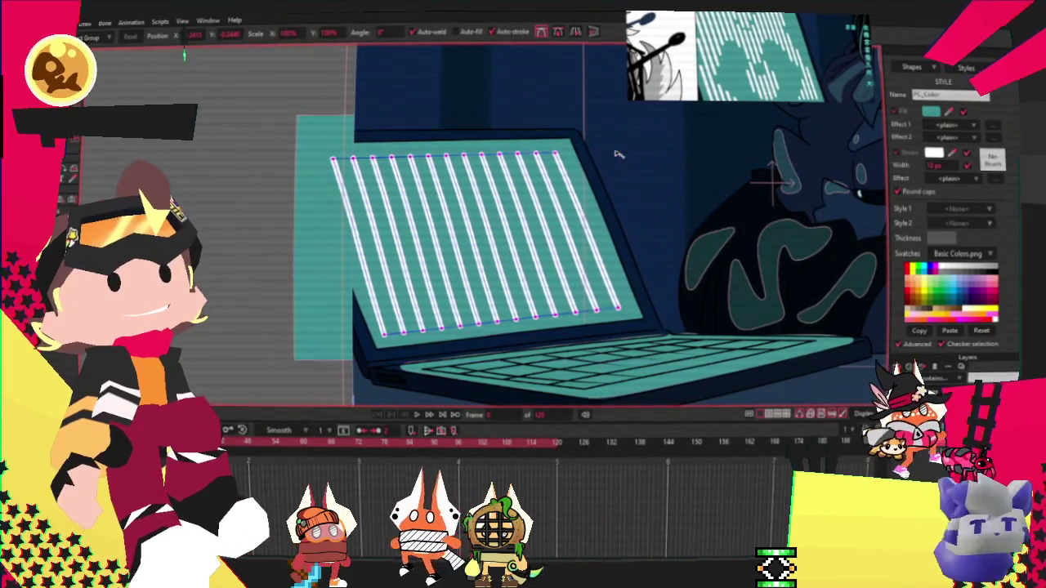
drag(508, 200, 506, 205)
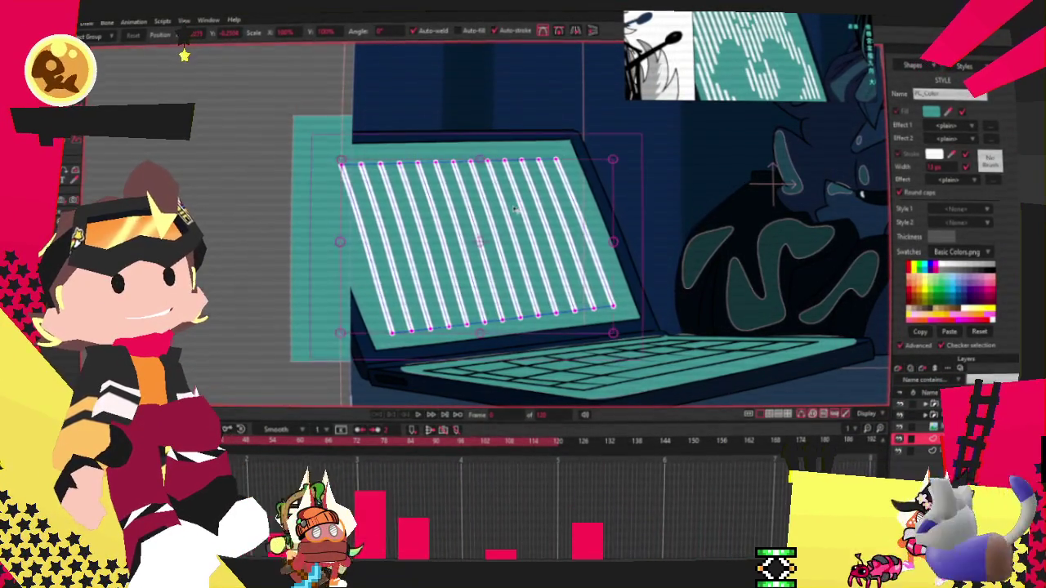
scroll(514, 205, up, 1)
scroll(457, 229, down, 1)
scroll(425, 248, up, 1)
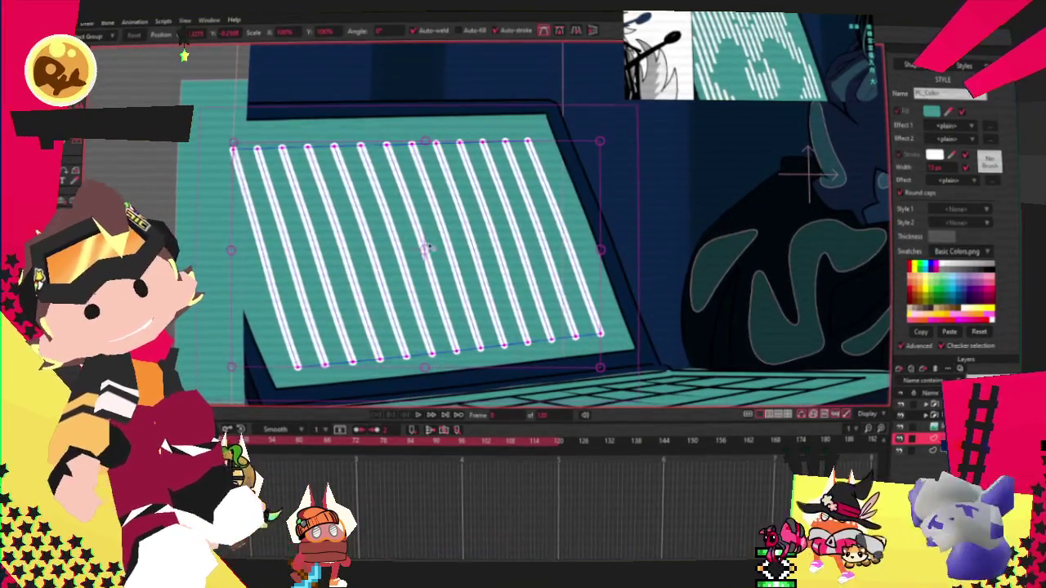
scroll(425, 246, down, 2)
drag(425, 246, 384, 191)
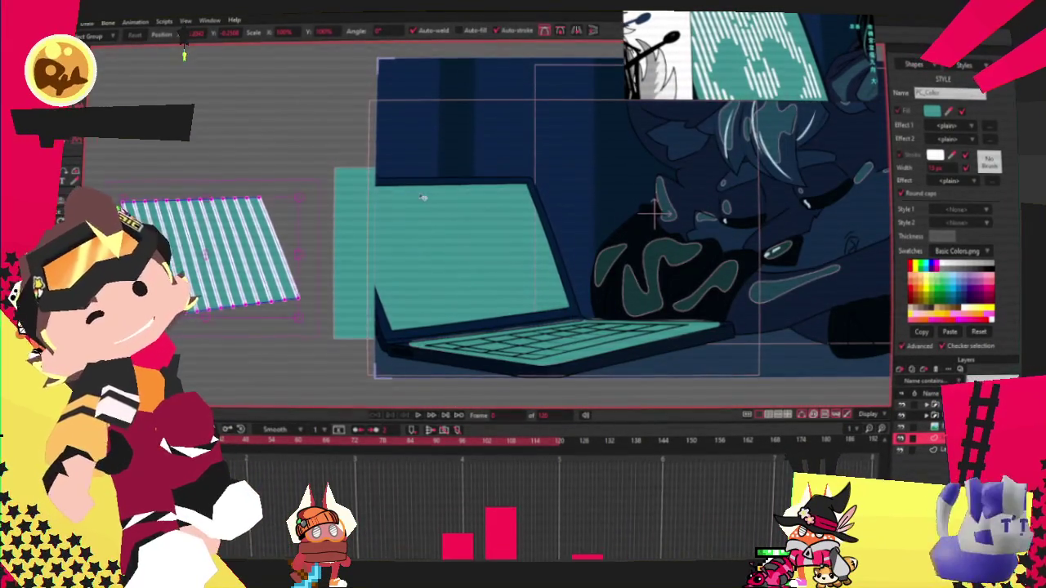
Step: Delete the stripe fills and remove the outer shape's right-hand corner points and bottom edges
scroll(130, 188, up, 3)
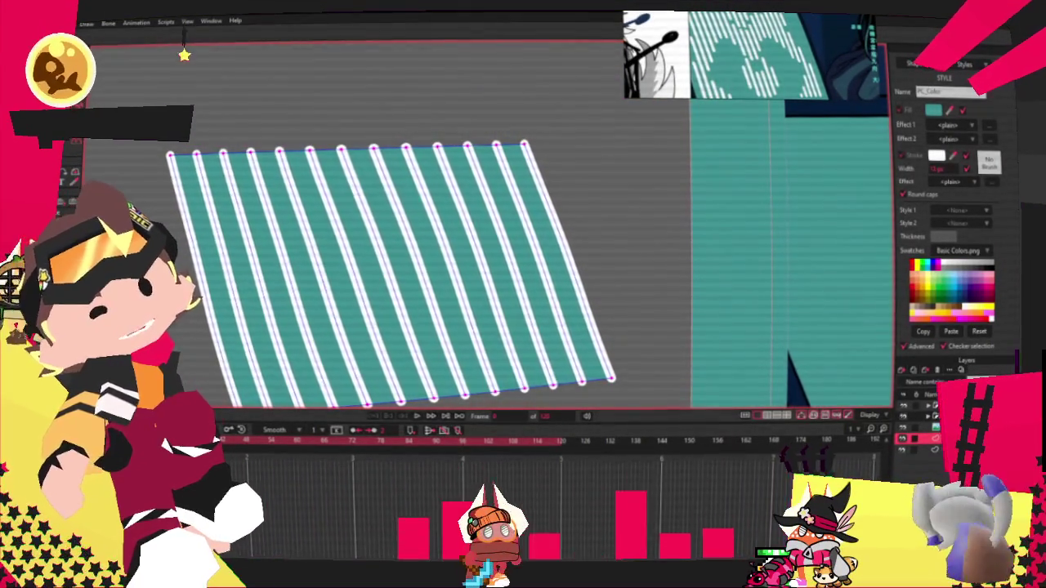
key(Delete)
key(Delete)
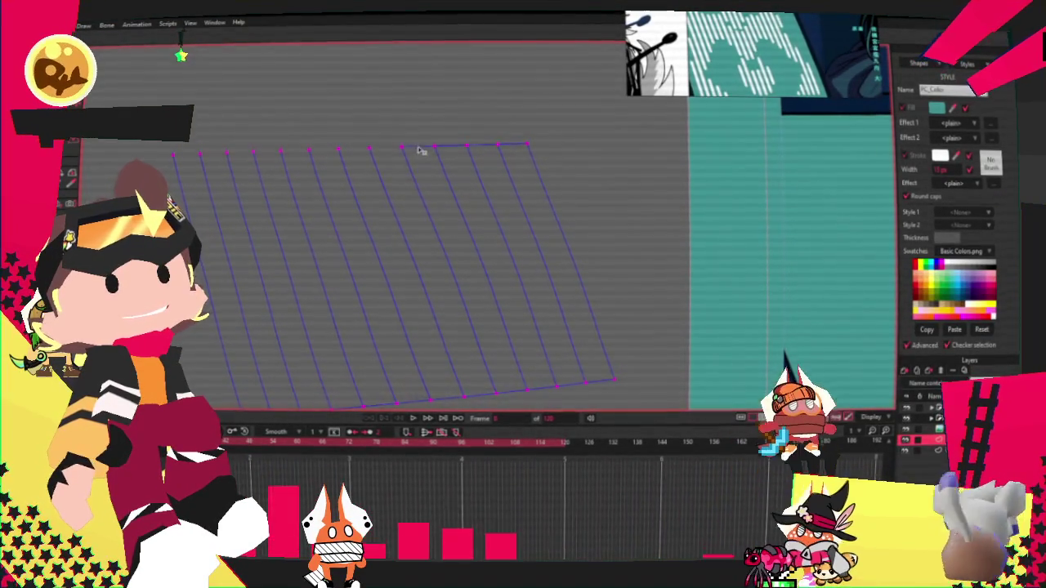
drag(527, 143, 497, 144)
mouse_move(612, 380)
mouse_down()
mouse_move(585, 384)
mouse_move(527, 349)
mouse_up()
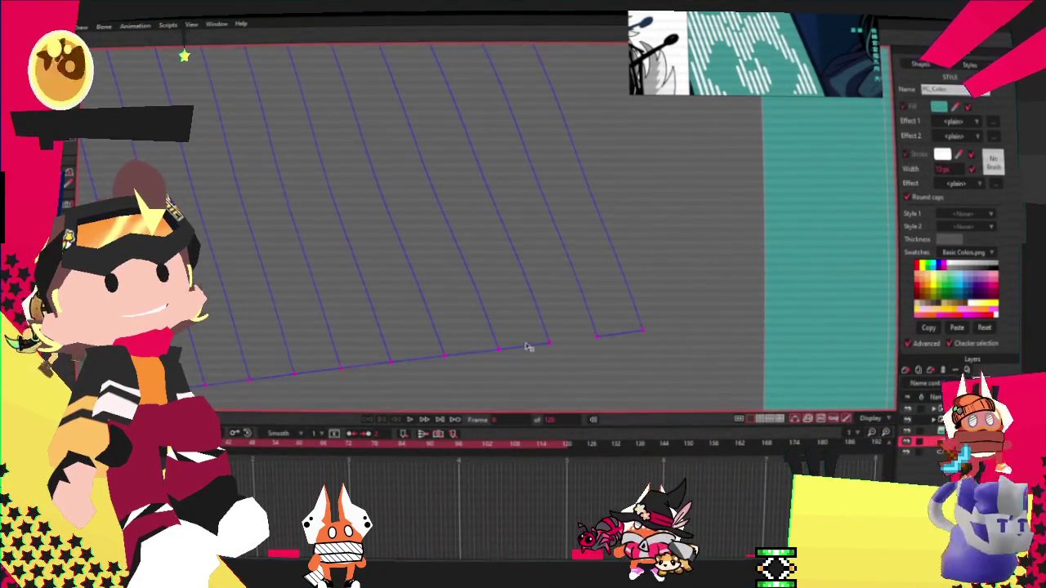
click(470, 350)
click(523, 347)
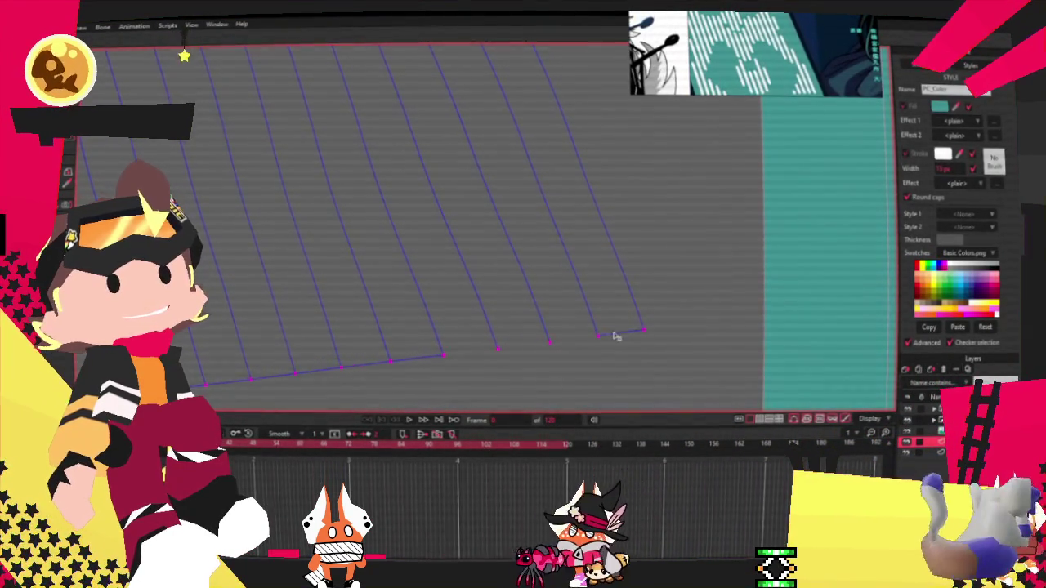
Step: Delete the rightmost diagonal line and its leftover bottom edge
scroll(598, 353, down, 1)
key(g)
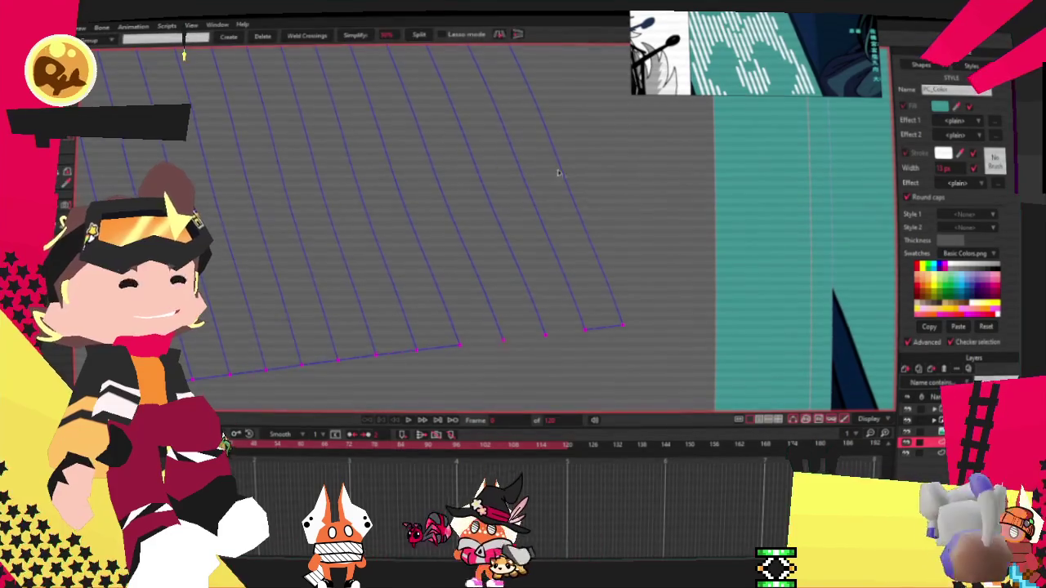
key(d)
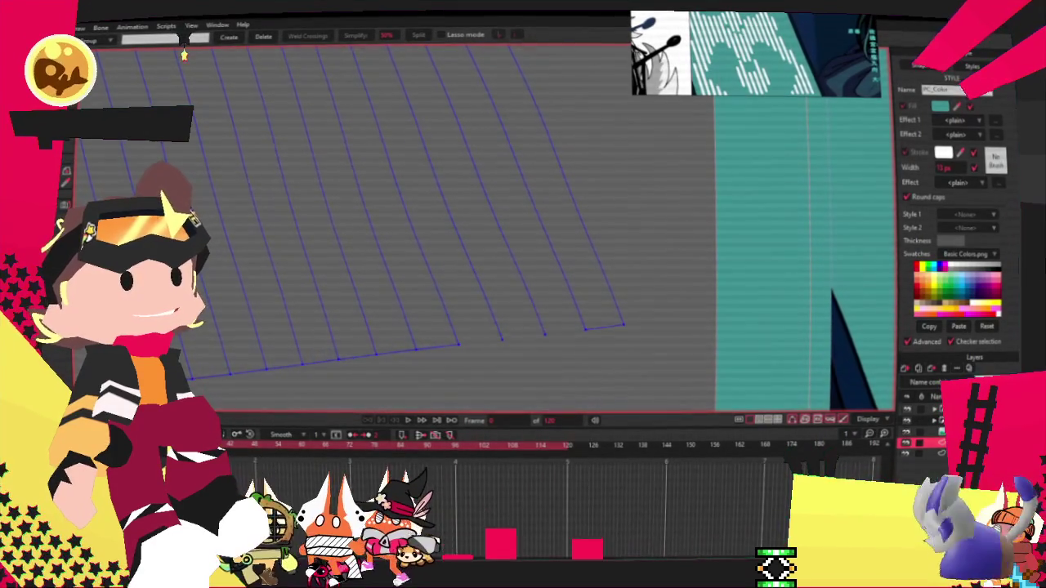
click(605, 327)
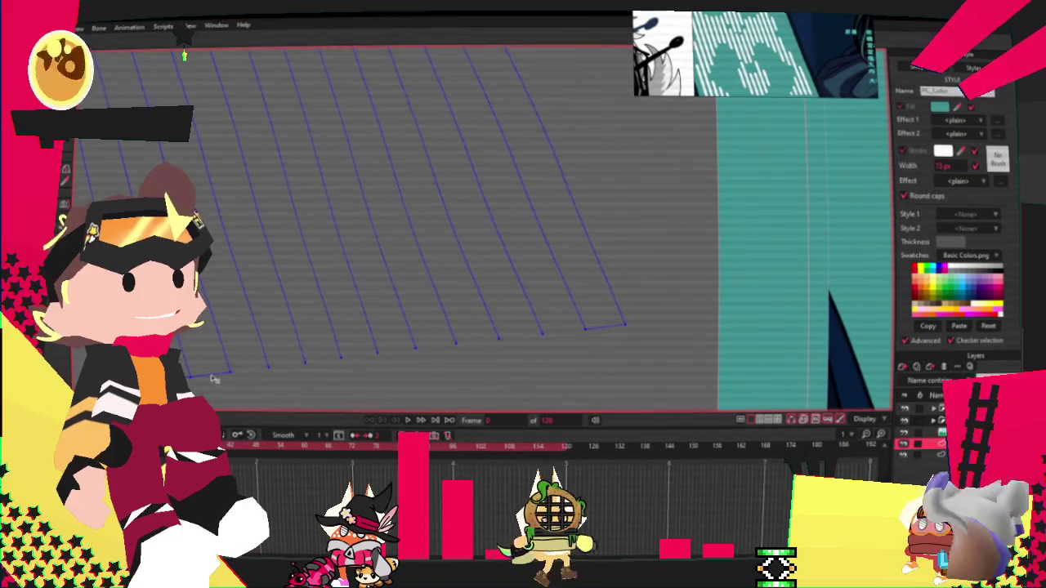
Step: Add an offset second set of lines between the originals, then select all hatching lines
scroll(398, 342, down, 3)
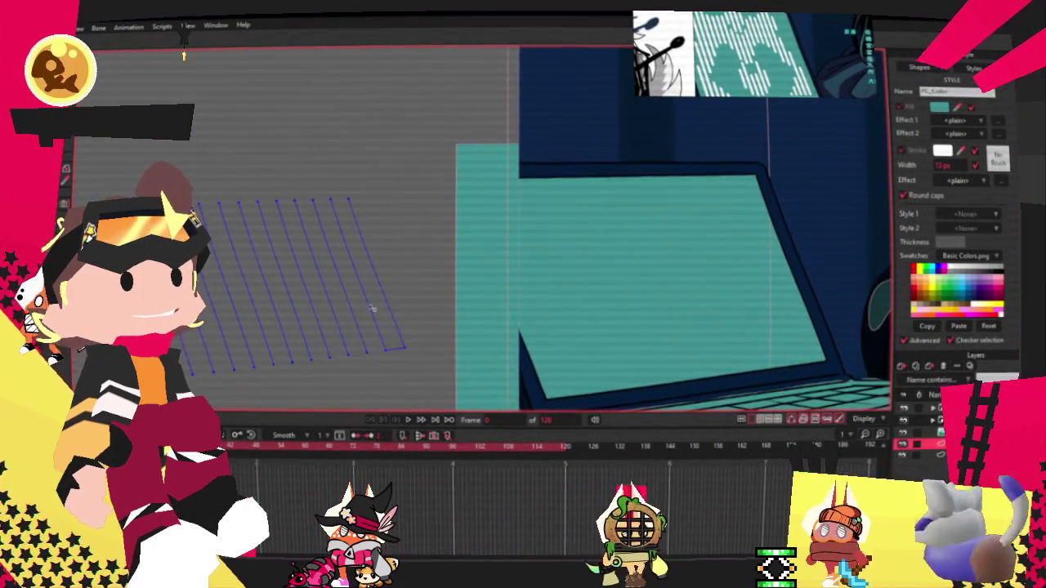
scroll(402, 379, down, 2)
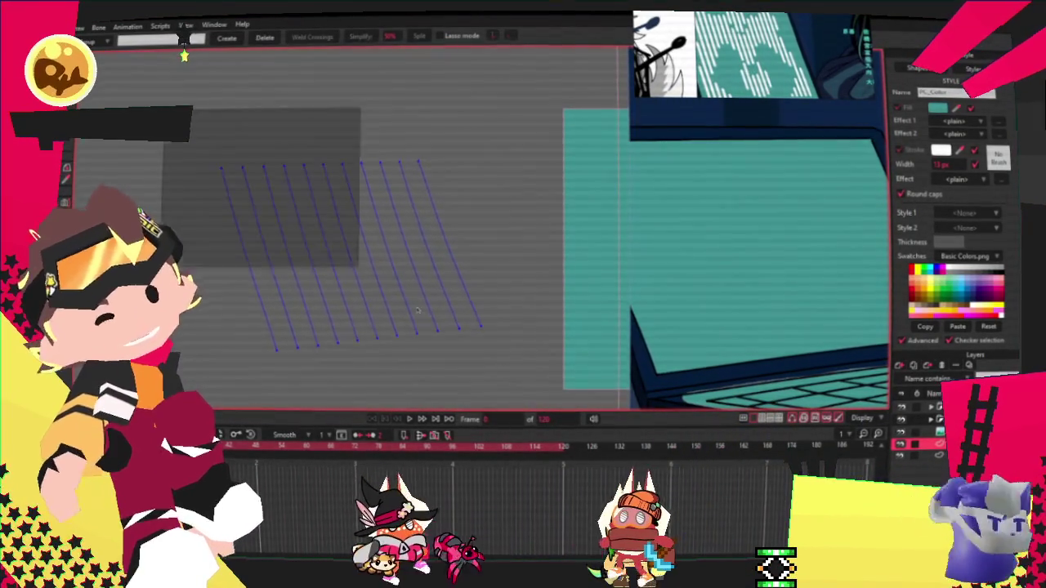
key(t)
key(t)
scroll(436, 320, up, 2)
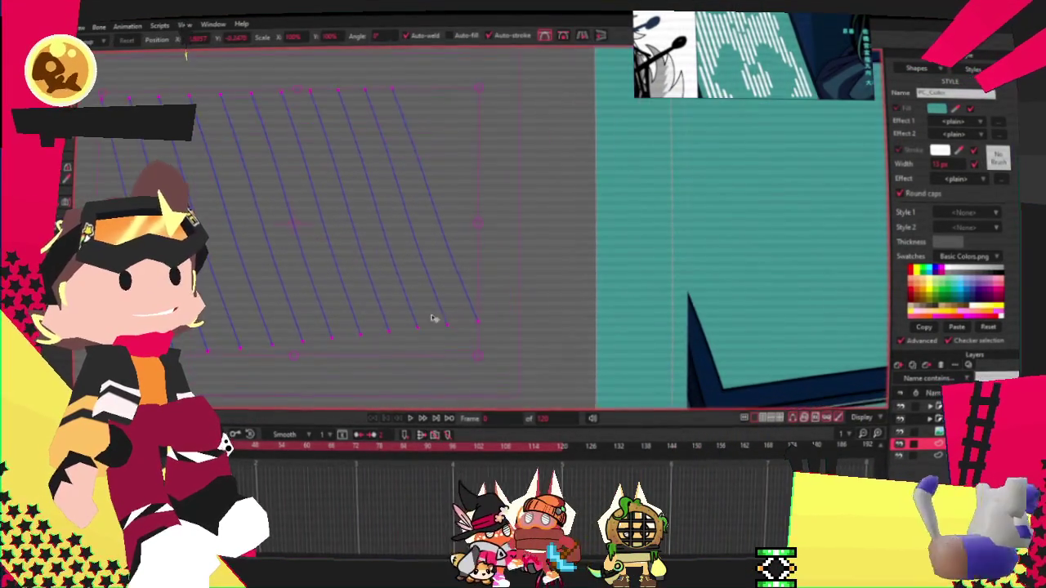
drag(371, 267, 386, 264)
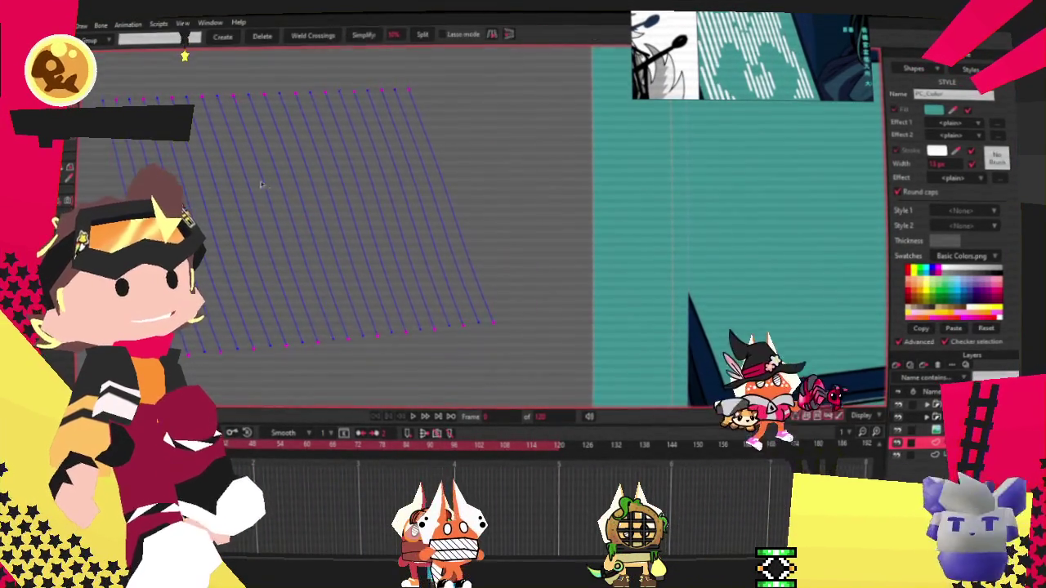
key(g)
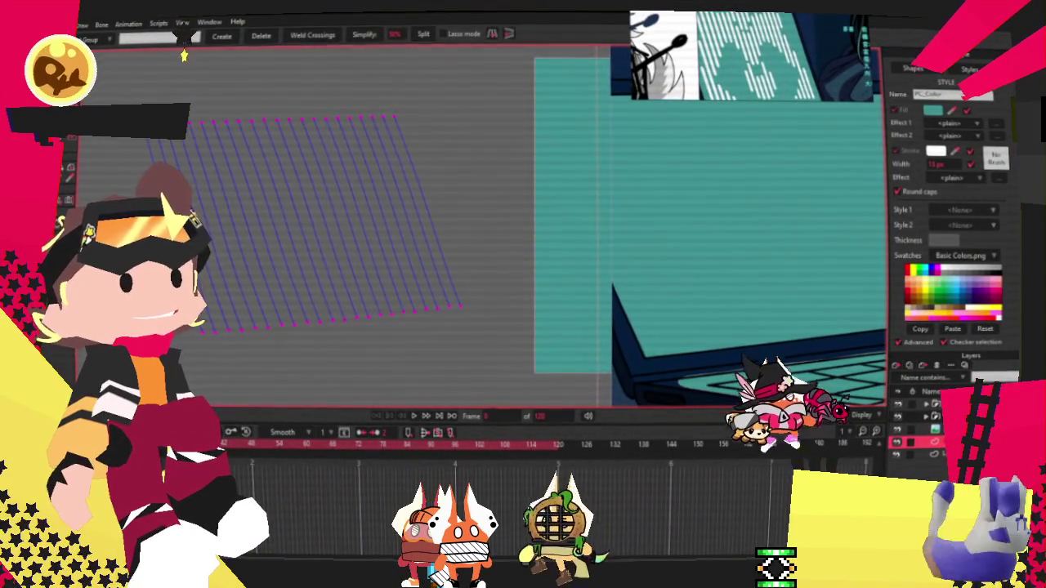
key(ctrl+a)
Step: Turn the selected lines into stroke-only shapes and apply the PC_Color style
key(u)
click(329, 36)
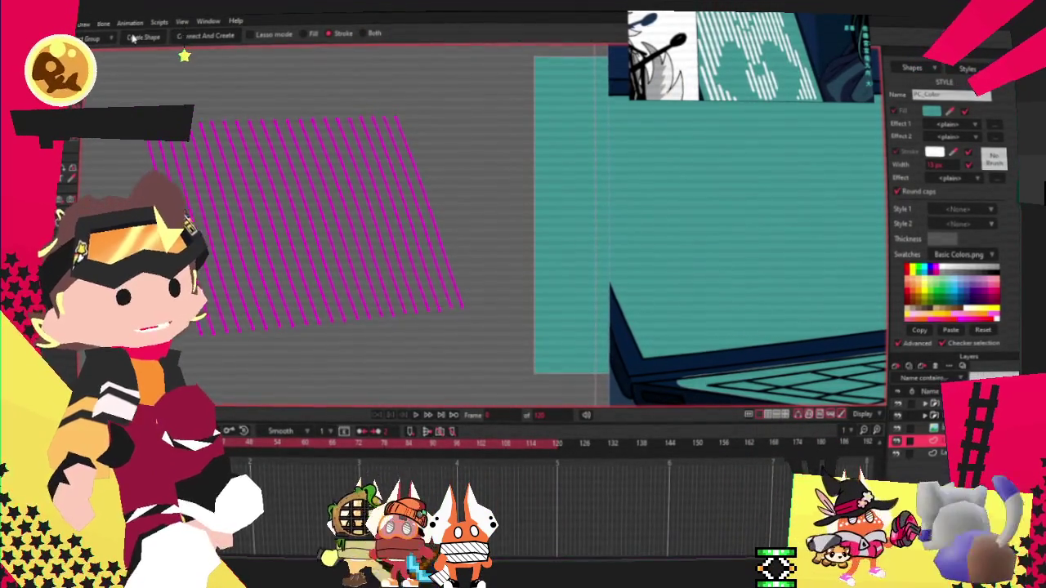
click(198, 38)
key(q)
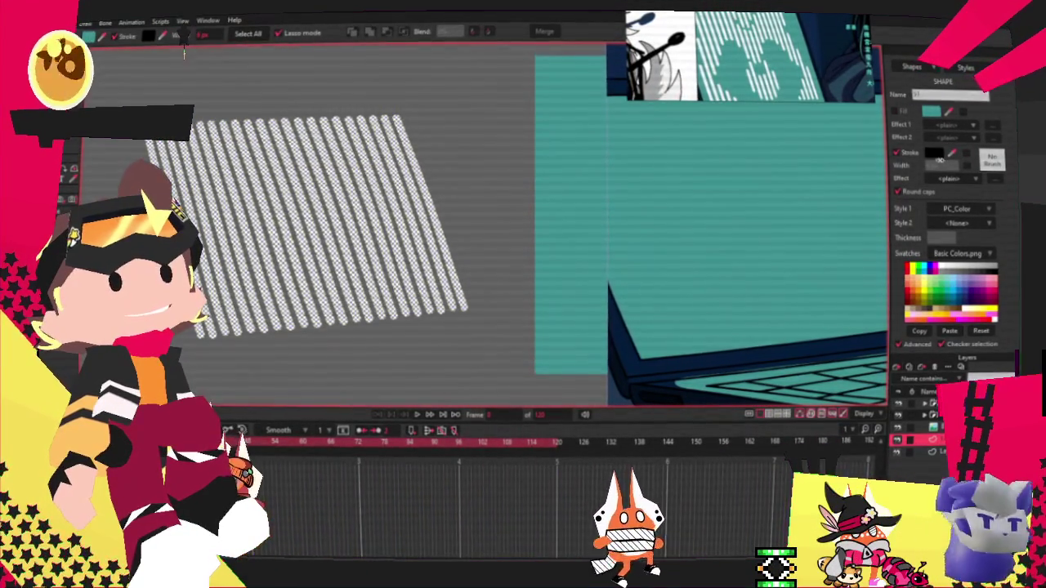
click(984, 118)
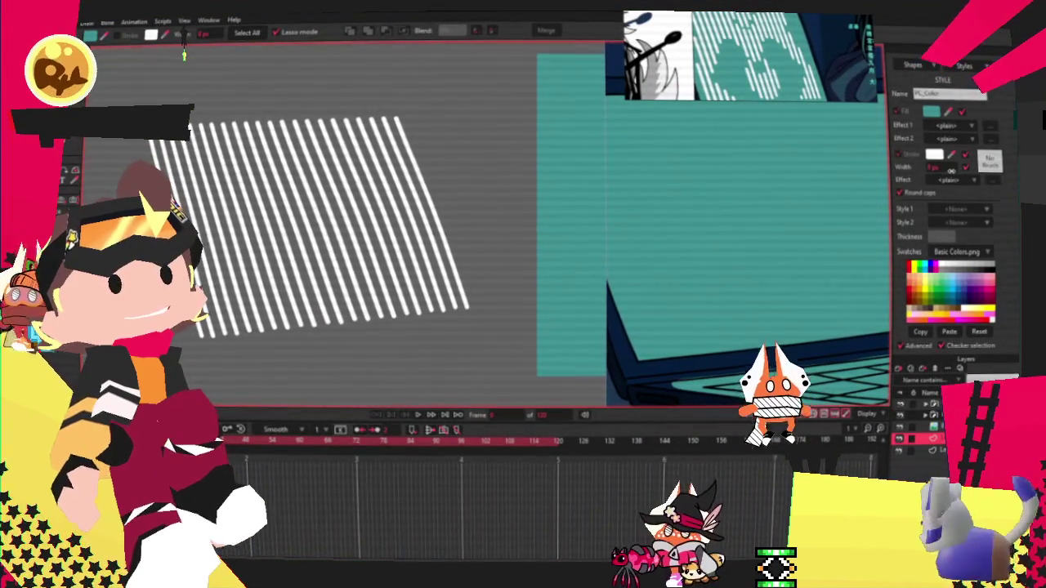
Step: Select every point of the hatching and frame it in the view
scroll(297, 207, down, 1)
scroll(297, 206, down, 1)
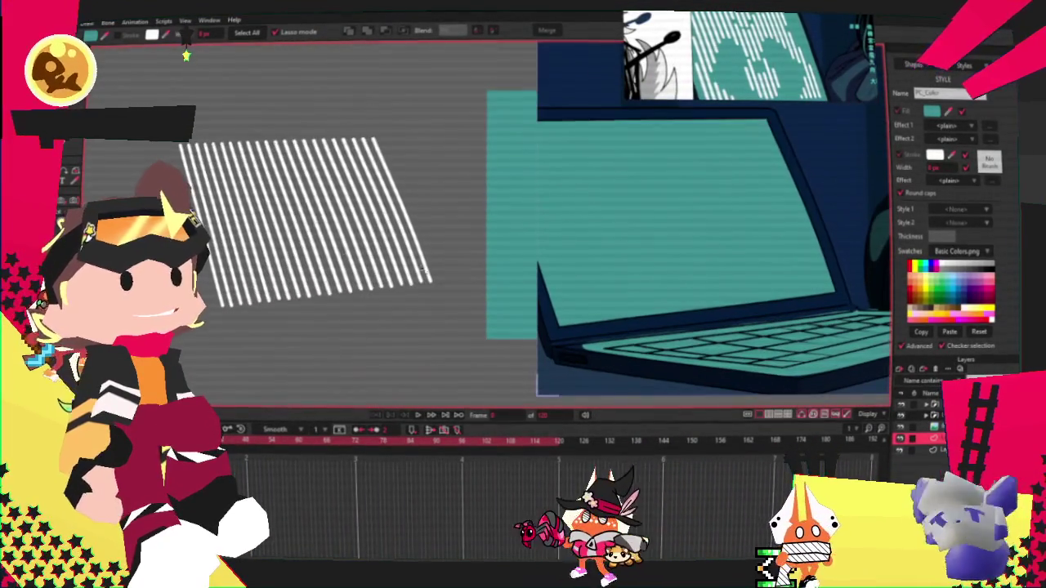
key(g)
drag(143, 106, 447, 343)
key(t)
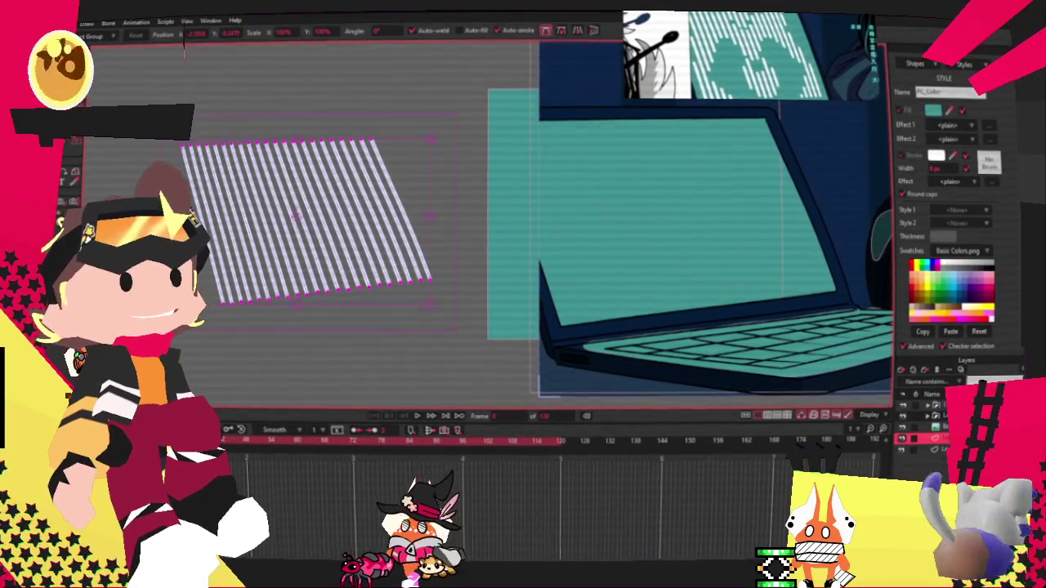
scroll(278, 244, up, 2)
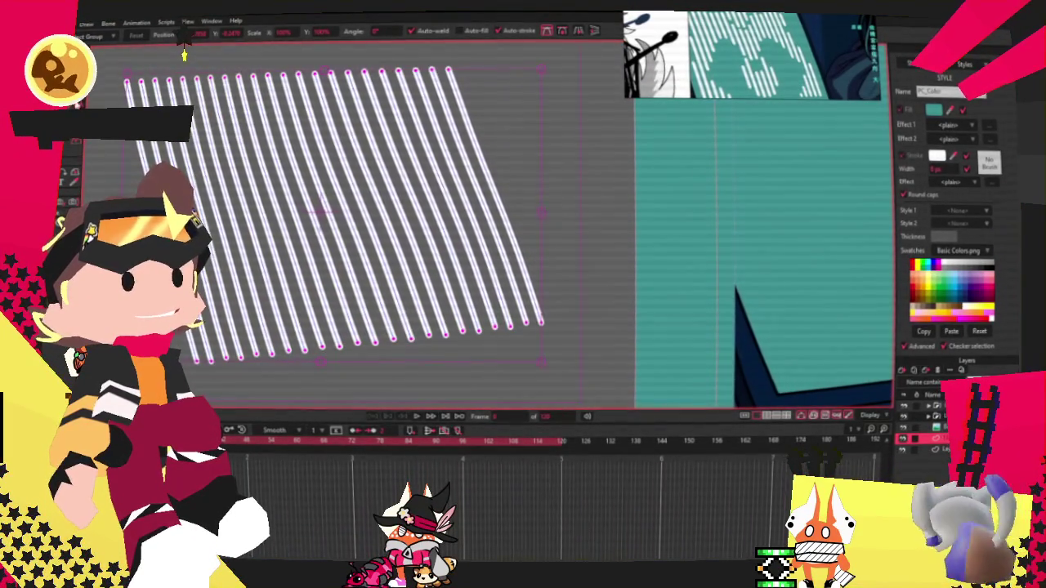
drag(403, 186, 493, 190)
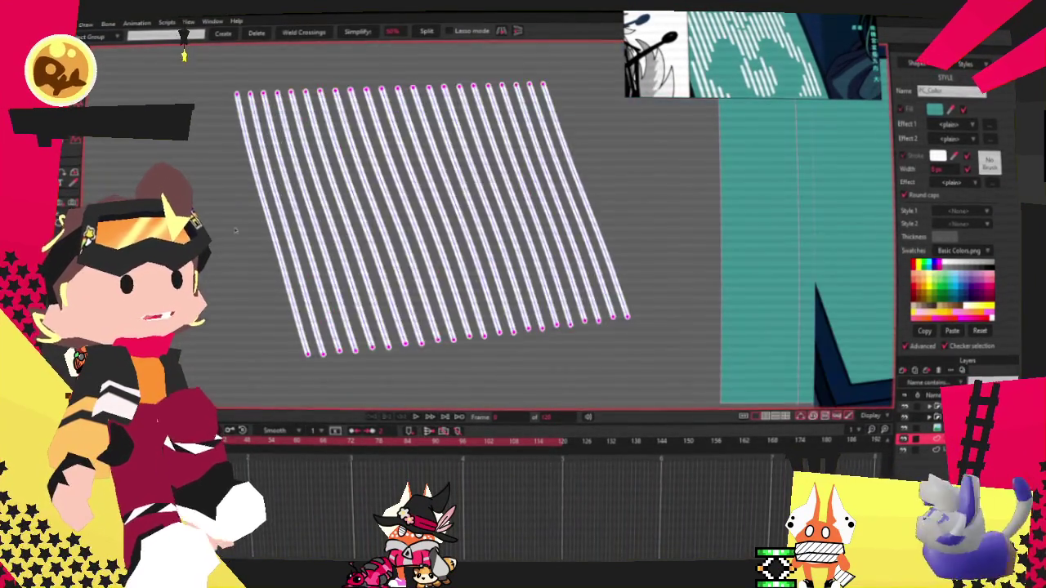
Step: Create stroke shapes from the selected lines and shift the hatching points
scroll(374, 339, up, 2)
scroll(373, 339, down, 4)
key(u)
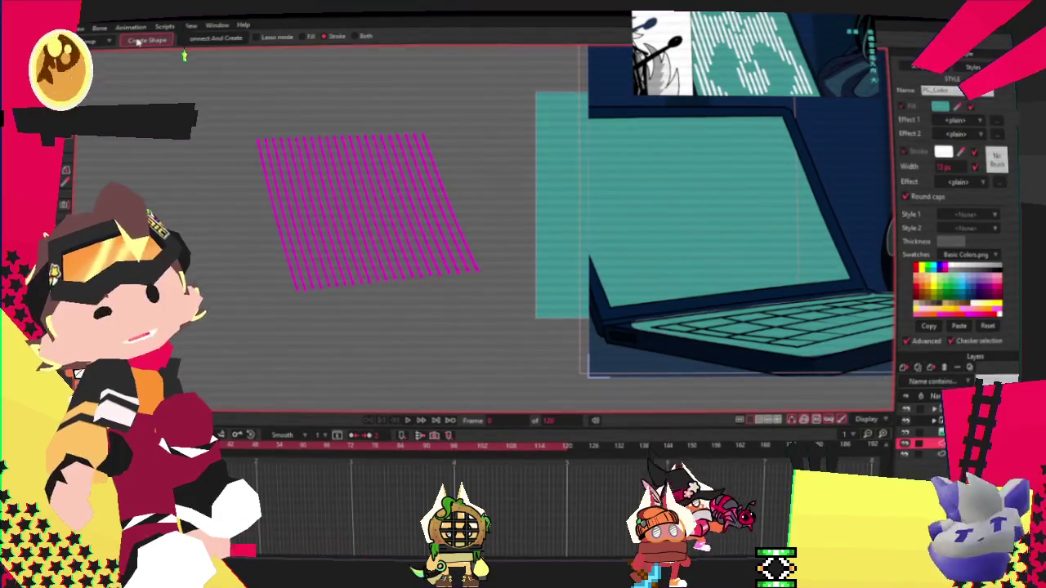
scroll(284, 173, up, 2)
click(145, 39)
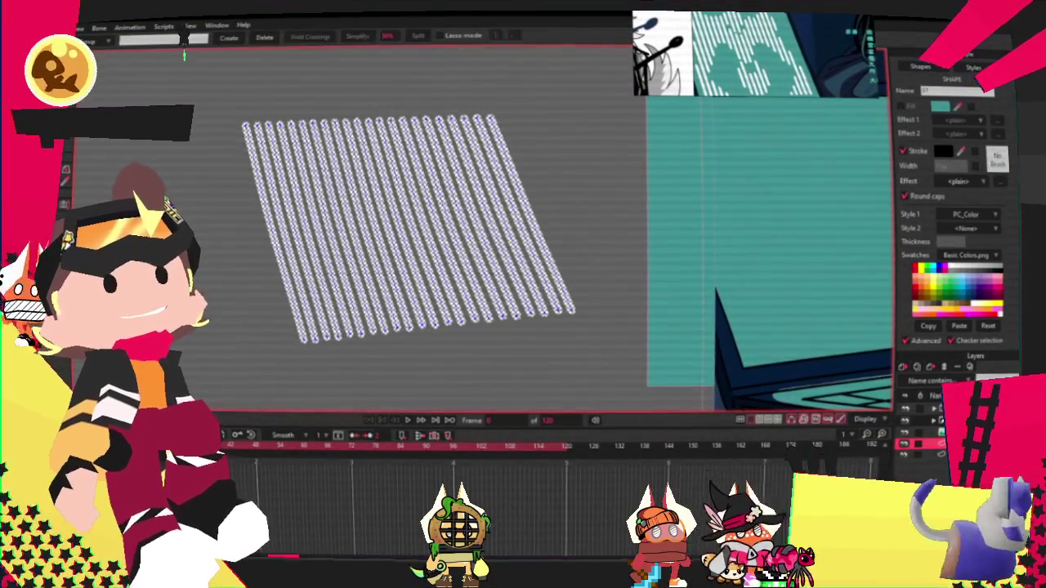
key(t)
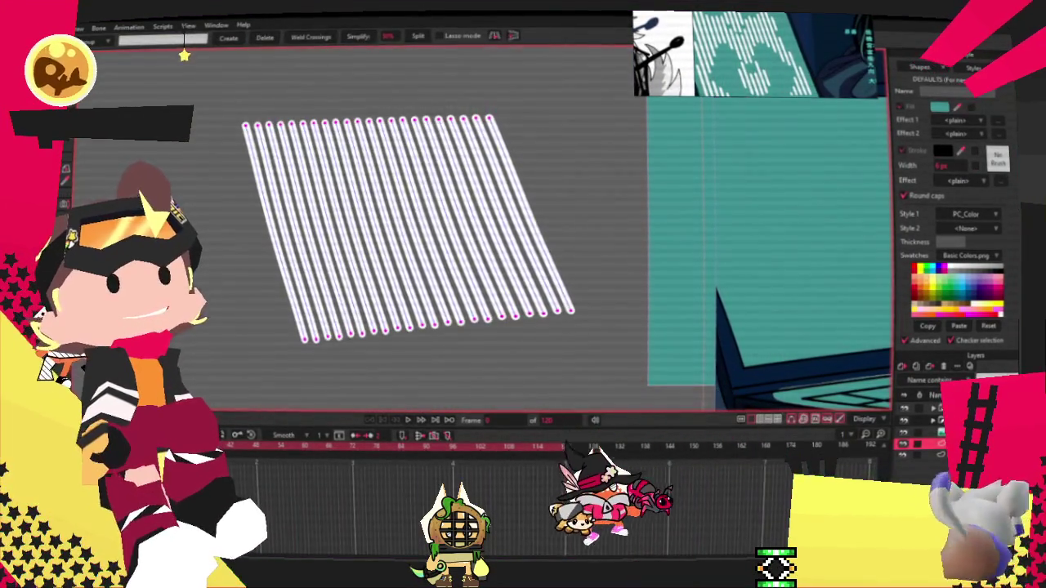
scroll(346, 296, up, 2)
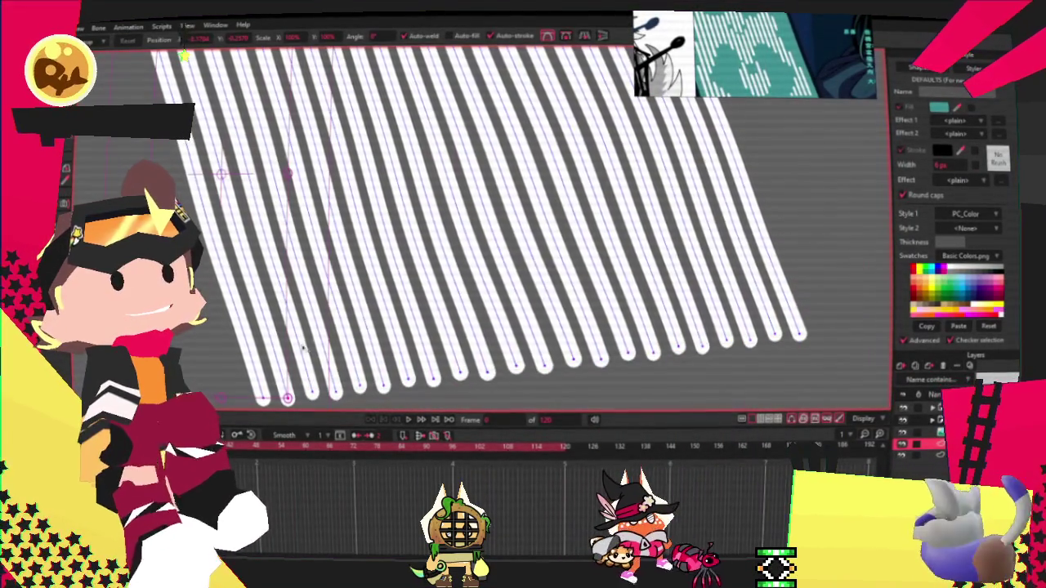
drag(210, 163, 327, 350)
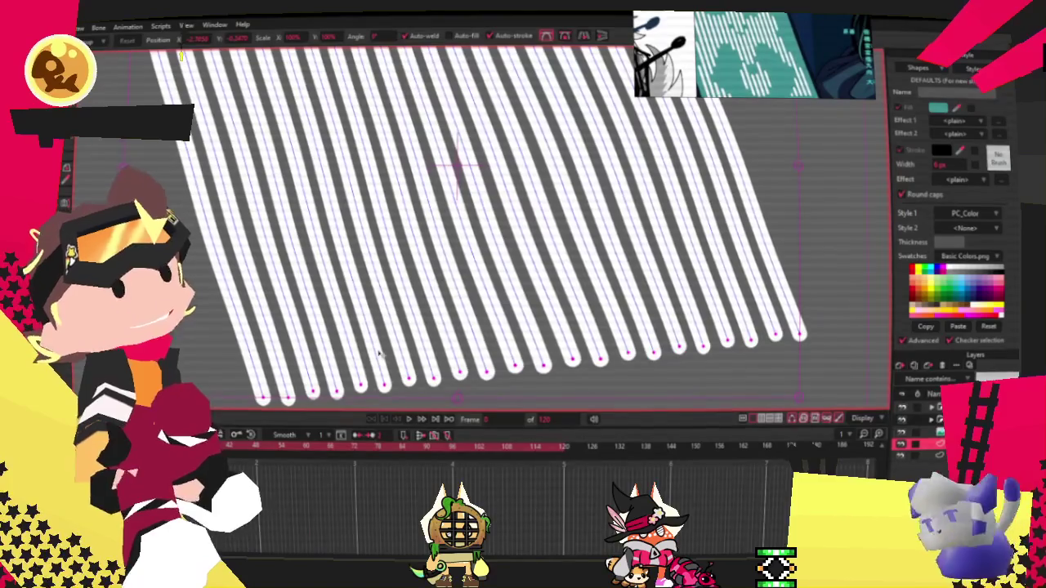
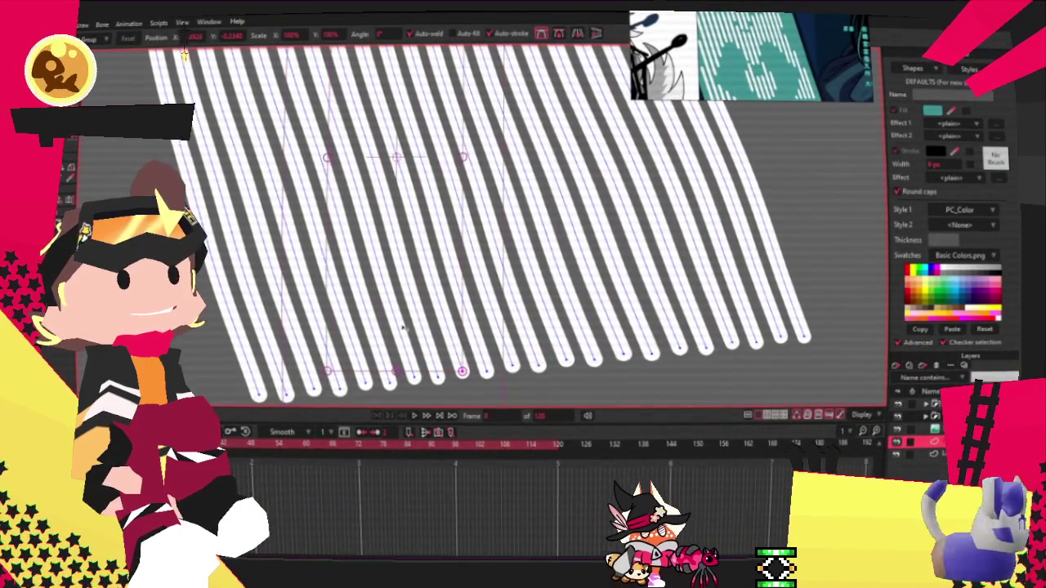
Step: Shift the stripe block to the left and select every stripe stroke
drag(407, 327, 341, 333)
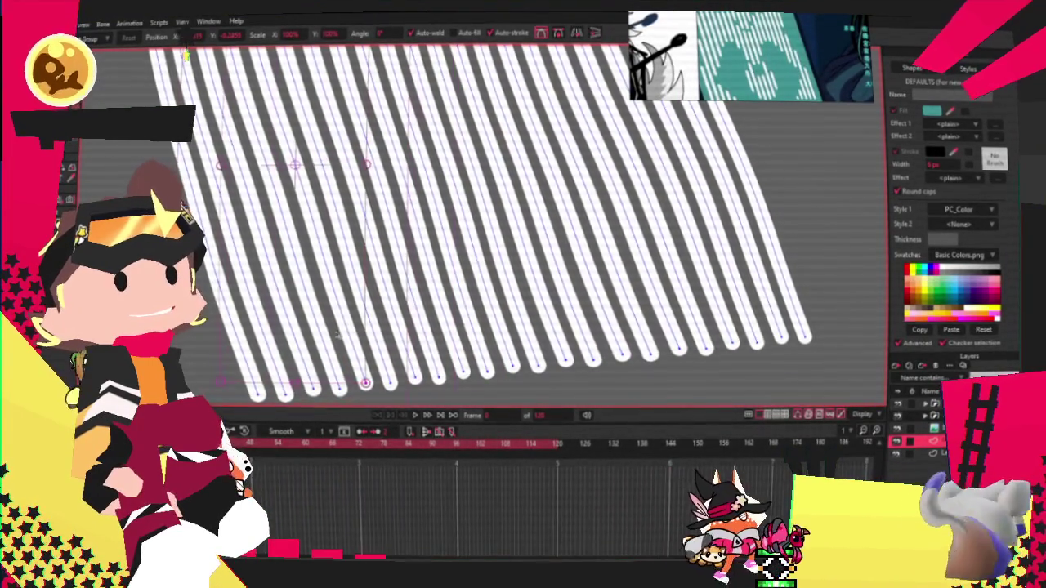
key(ctrl+a)
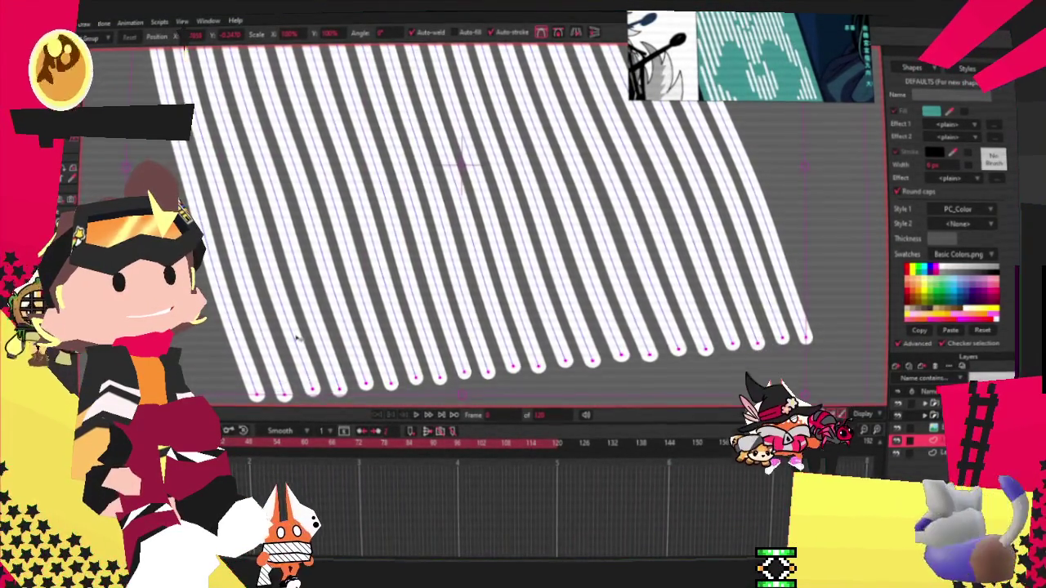
scroll(298, 339, down, 3)
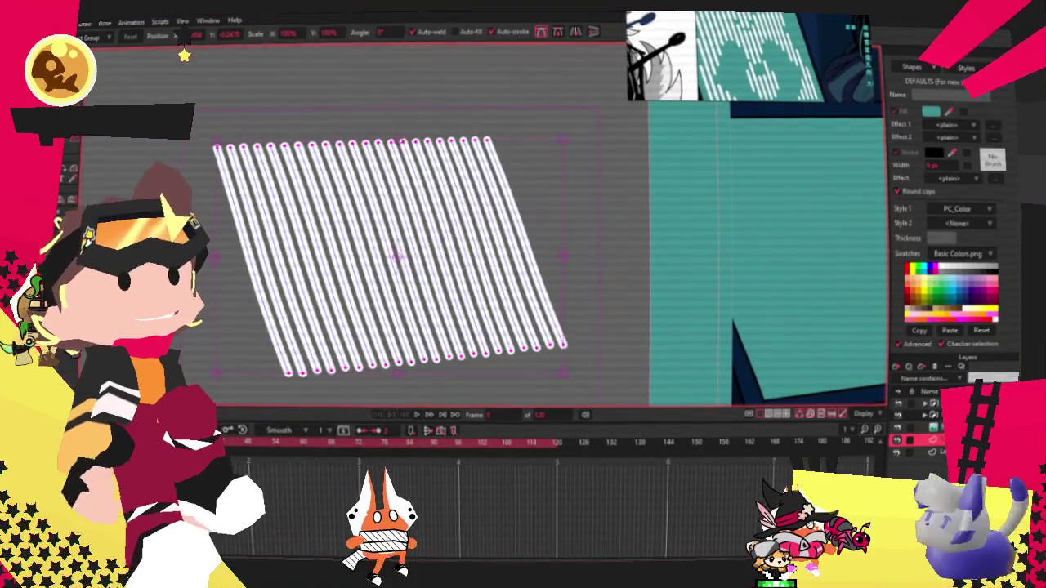
Step: Select all the stripe points and move them onto the laptop screen
key(g)
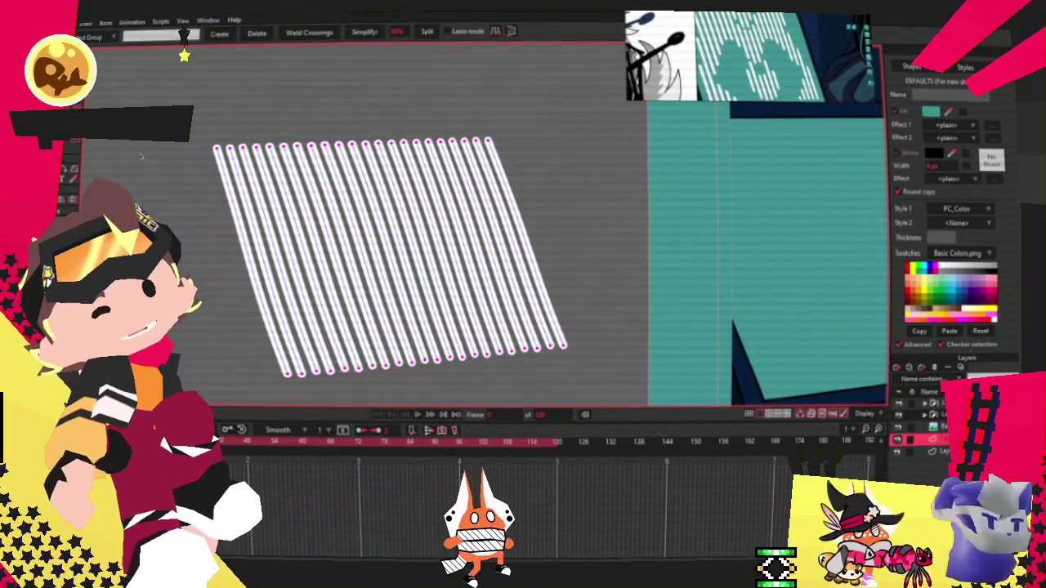
scroll(276, 292, down, 3)
scroll(276, 292, up, 2)
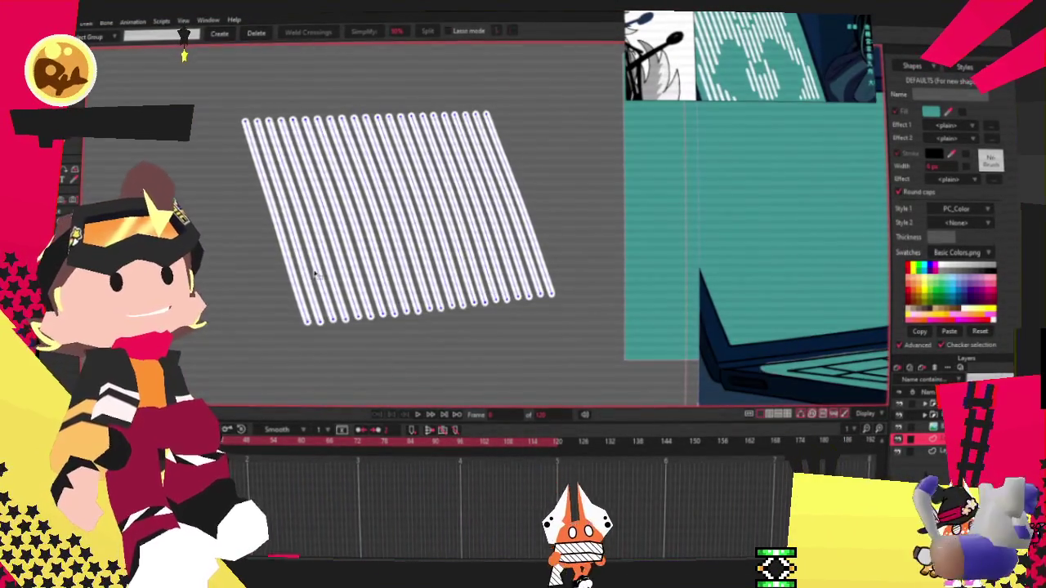
scroll(290, 273, down, 2)
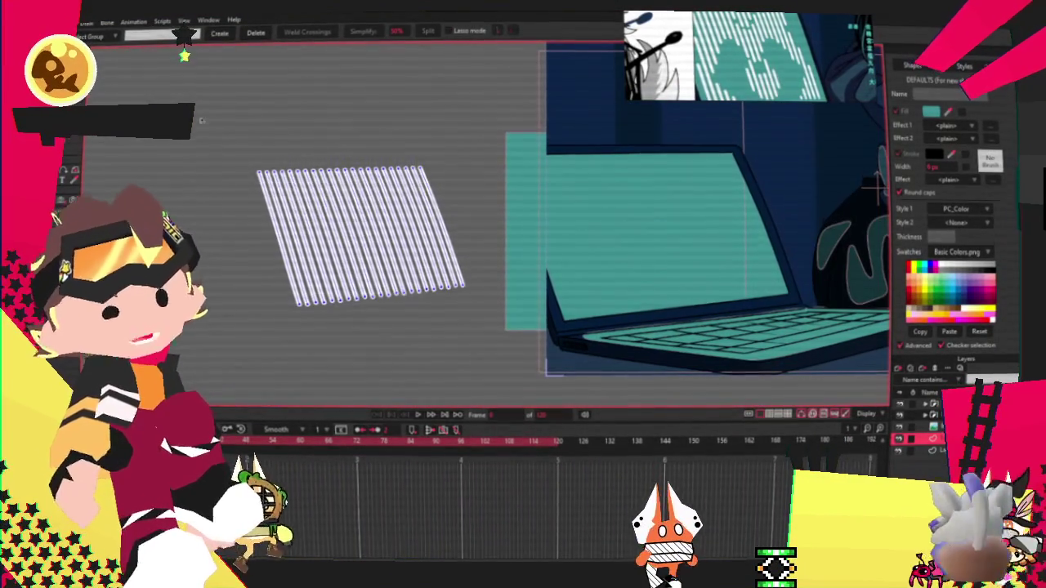
key(ctrl+a)
key(t)
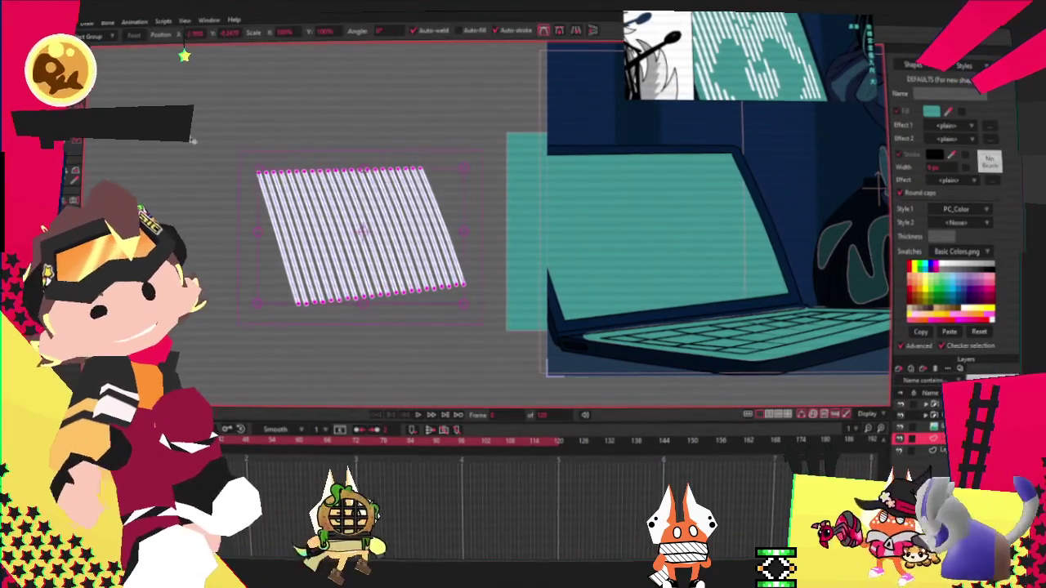
drag(364, 234, 678, 239)
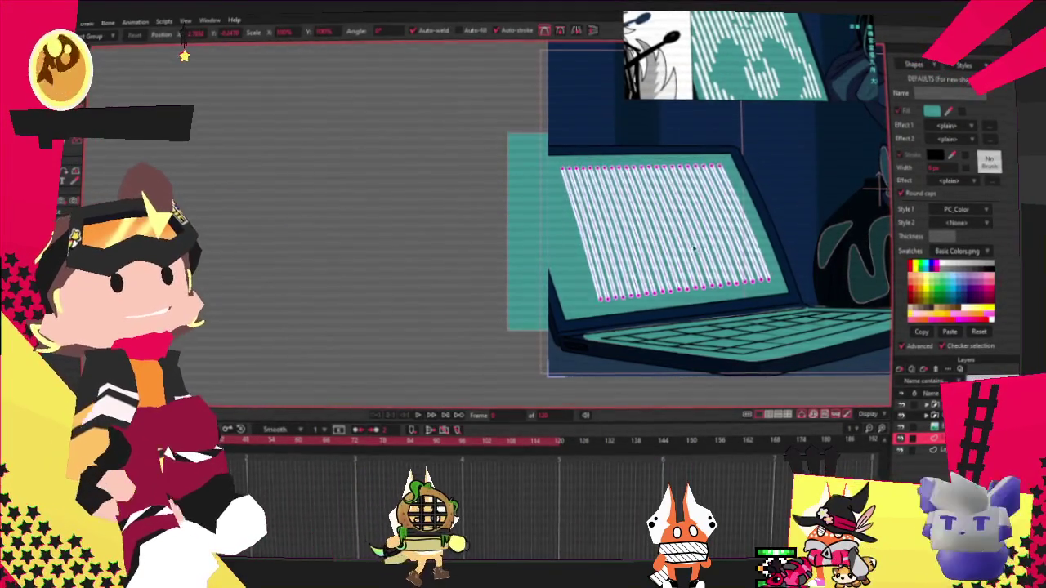
Step: Stretch the stripes left and down across the screen, and skew them to match its slant
scroll(678, 239, up, 2)
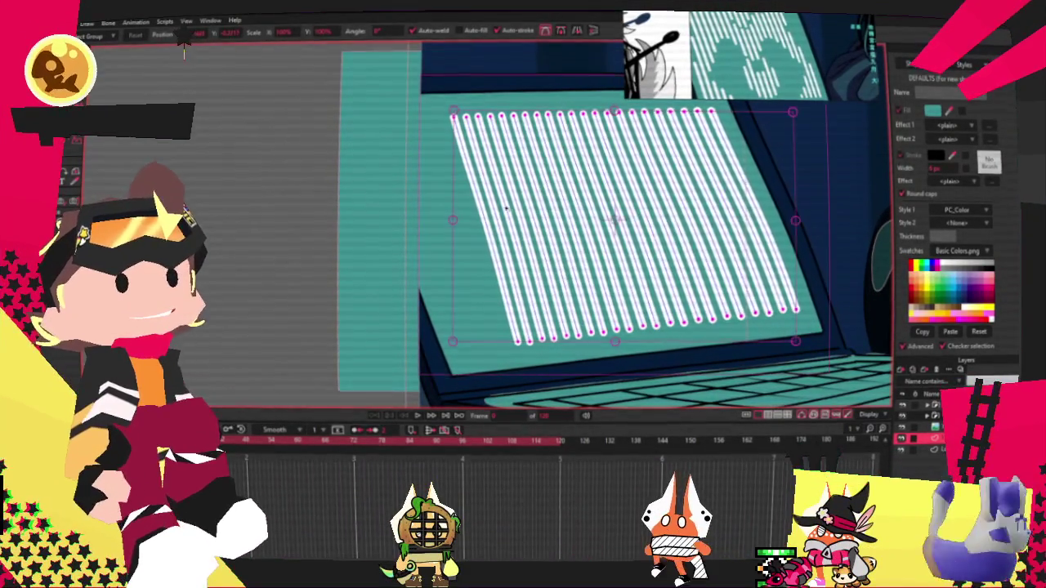
drag(442, 222, 348, 237)
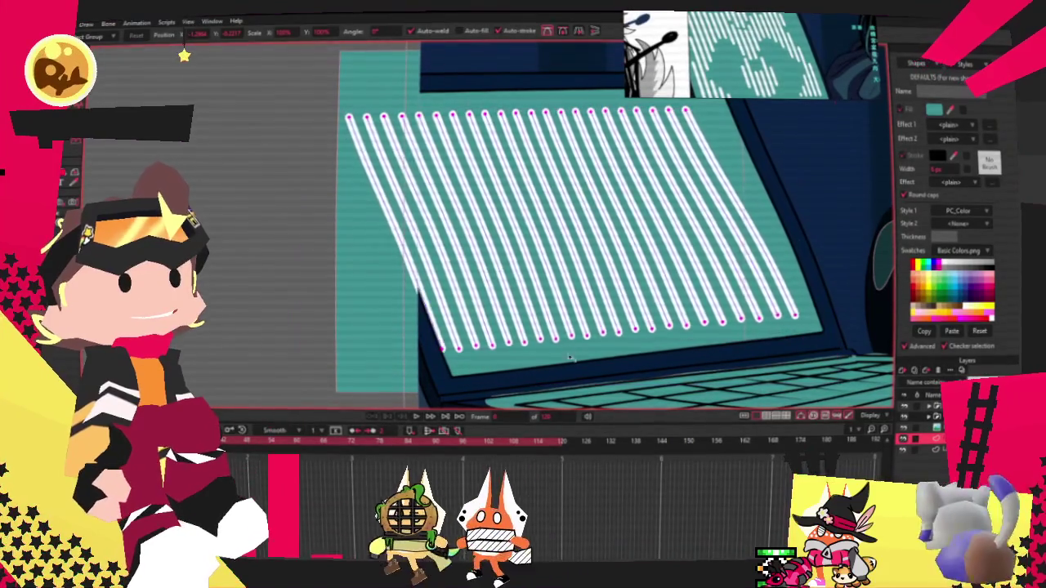
drag(571, 340, 570, 356)
drag(794, 229, 807, 223)
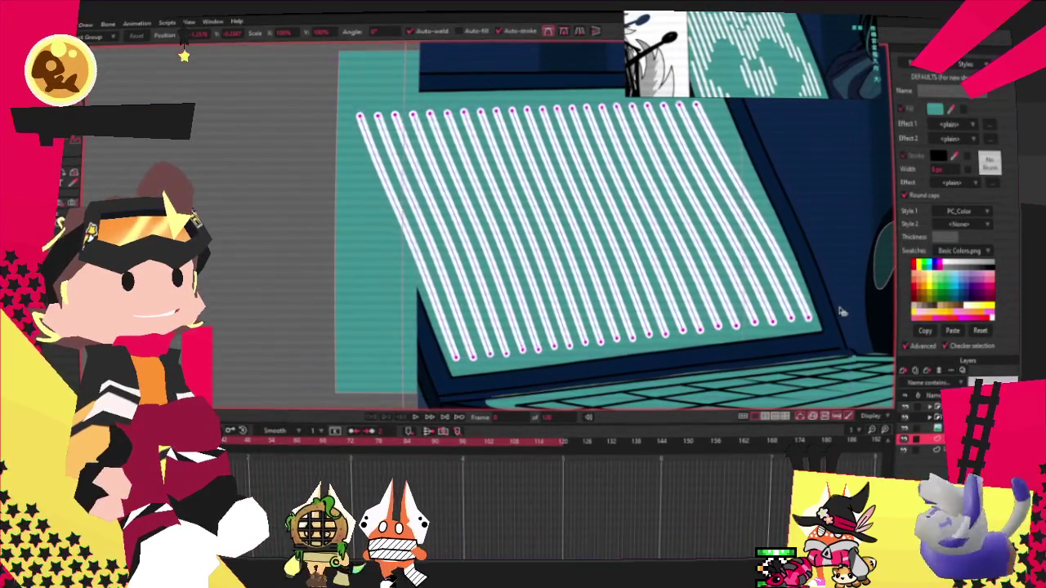
scroll(507, 217, down, 1)
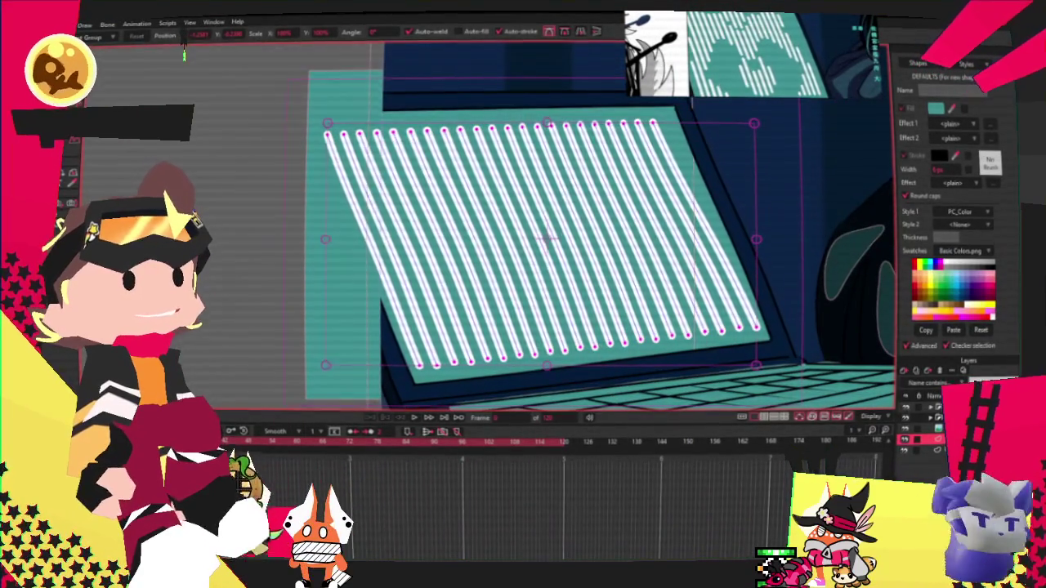
scroll(807, 205, down, 2)
scroll(811, 207, up, 1)
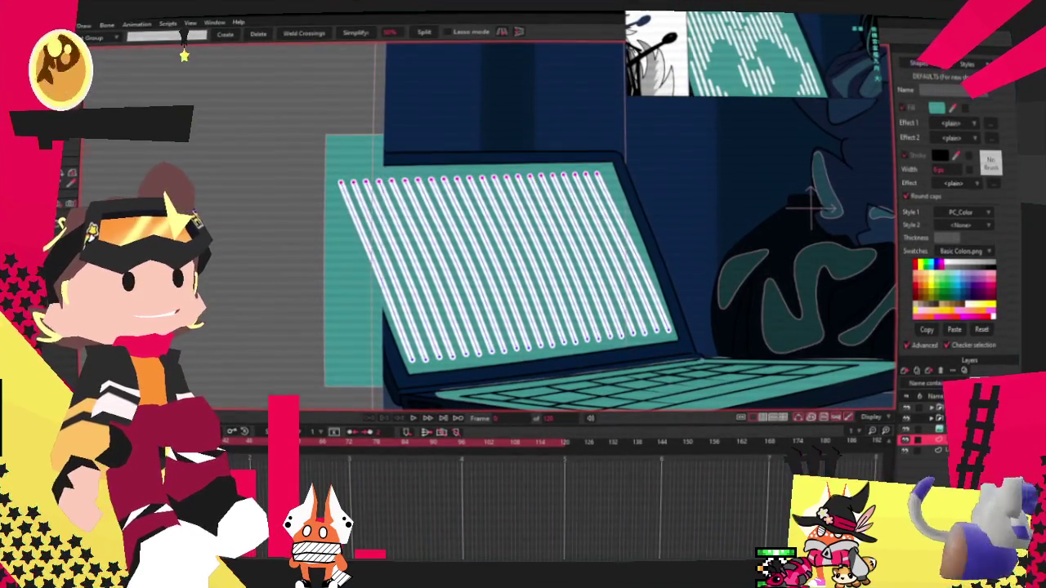
scroll(811, 206, up, 2)
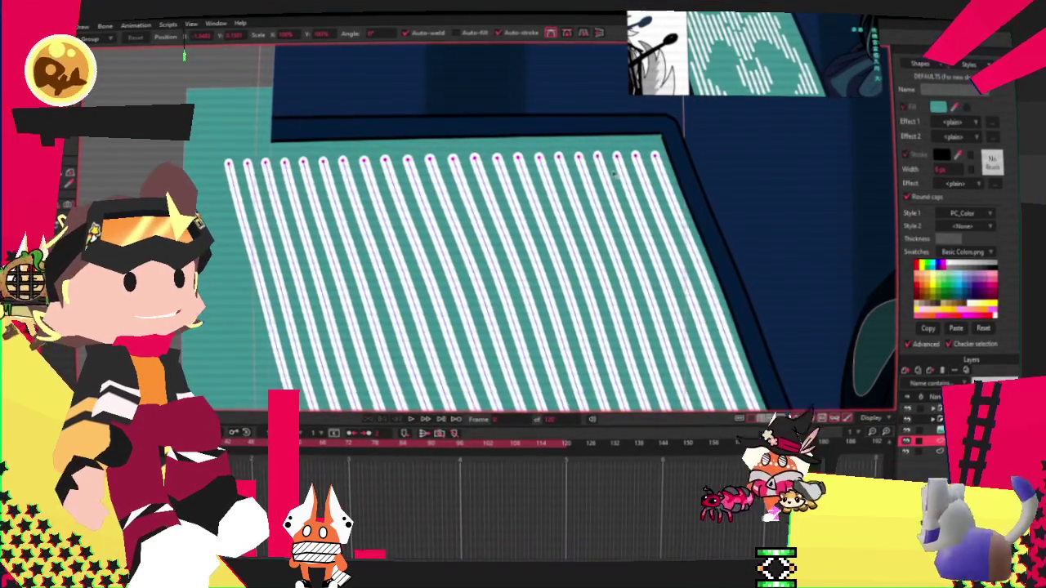
scroll(618, 174, down, 1)
scroll(621, 173, down, 1)
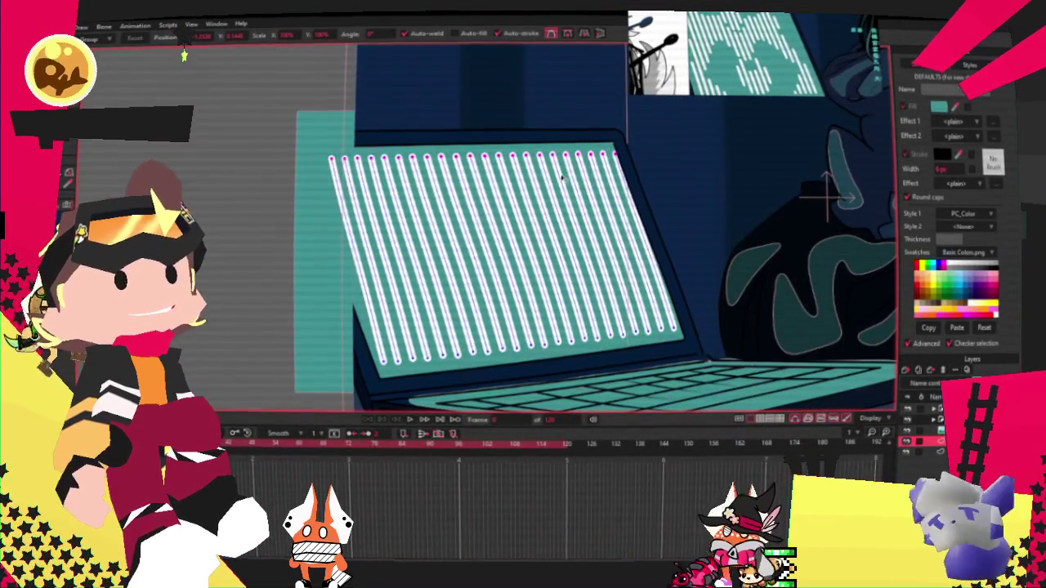
scroll(626, 172, up, 2)
scroll(626, 171, up, 1)
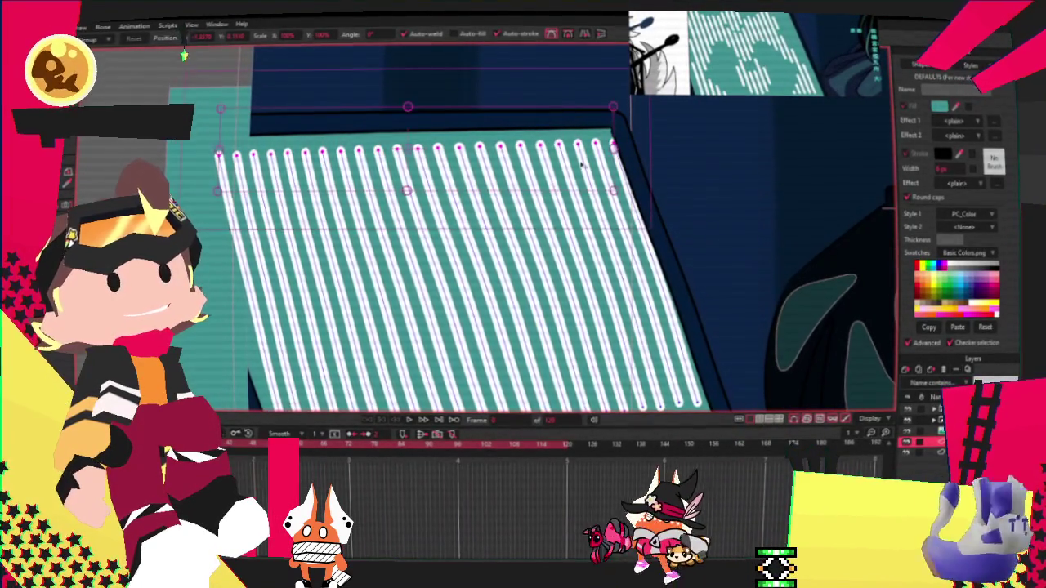
scroll(511, 150, down, 2)
Step: Tilt the stripes' top row of points right, and stretch it left to the screen edge
key(g)
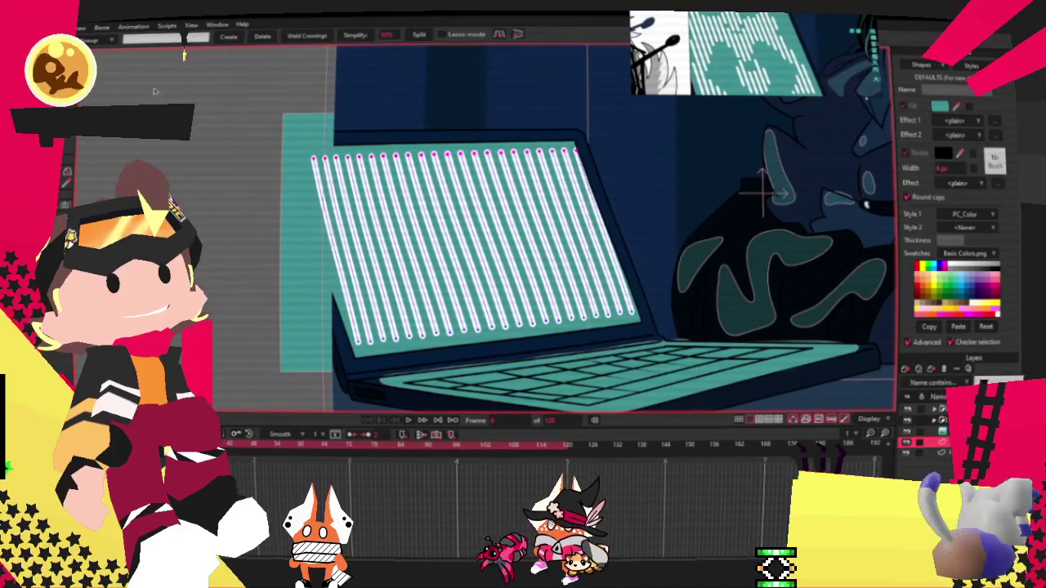
drag(295, 161, 588, 139)
key(t)
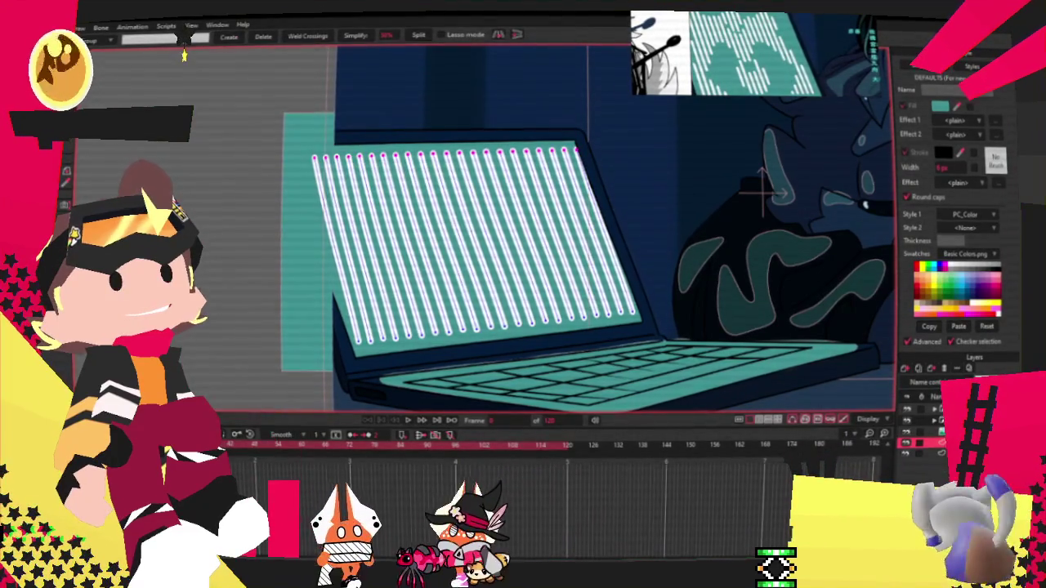
scroll(517, 172, up, 2)
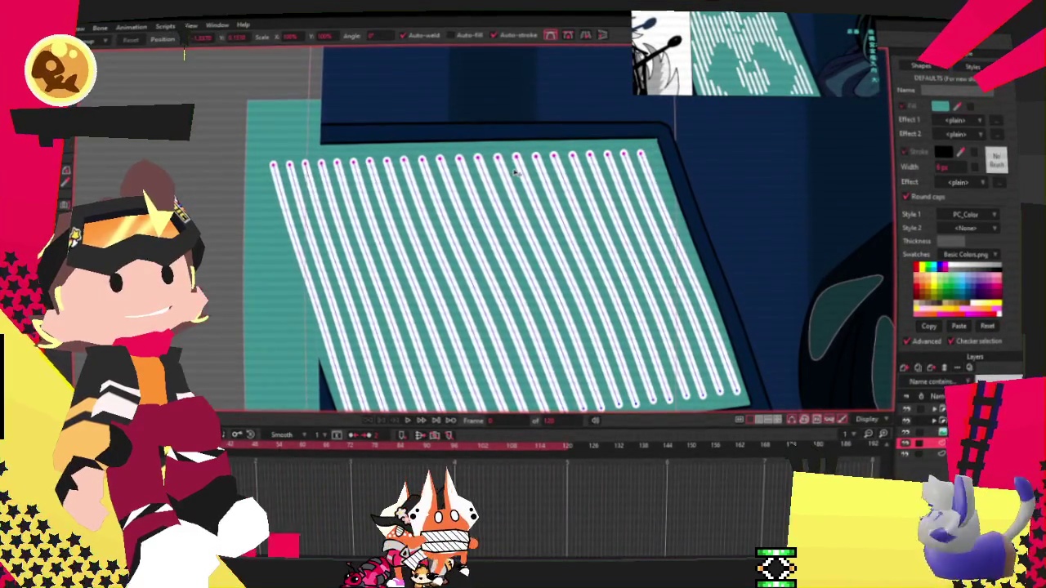
drag(515, 172, 523, 169)
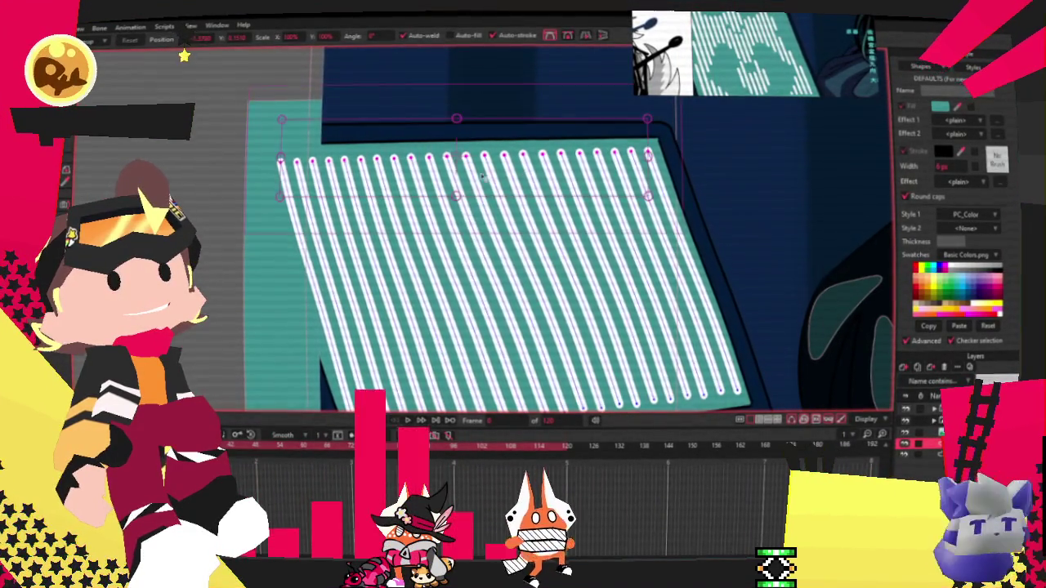
drag(278, 159, 270, 159)
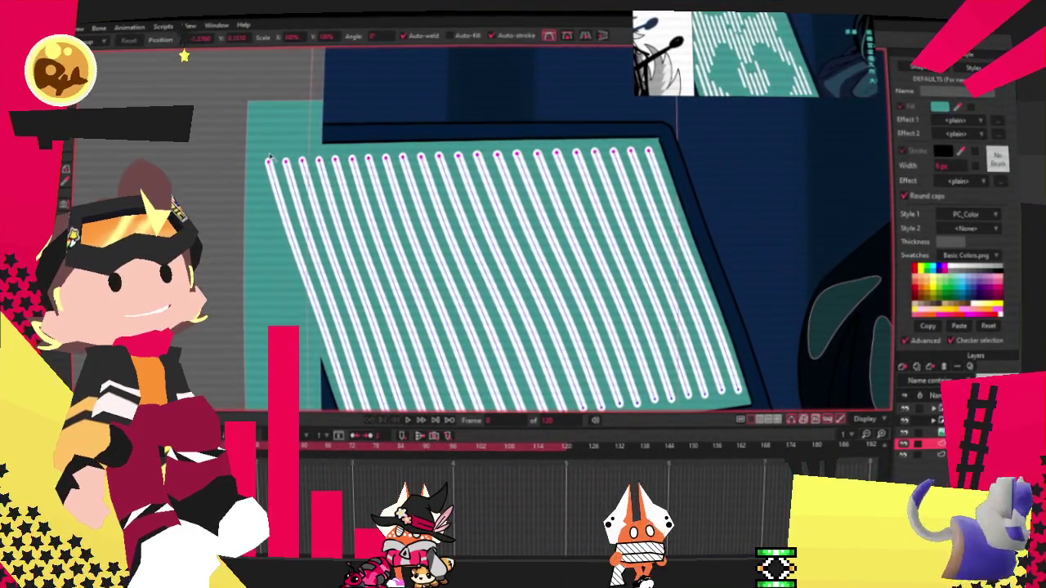
scroll(268, 161, down, 2)
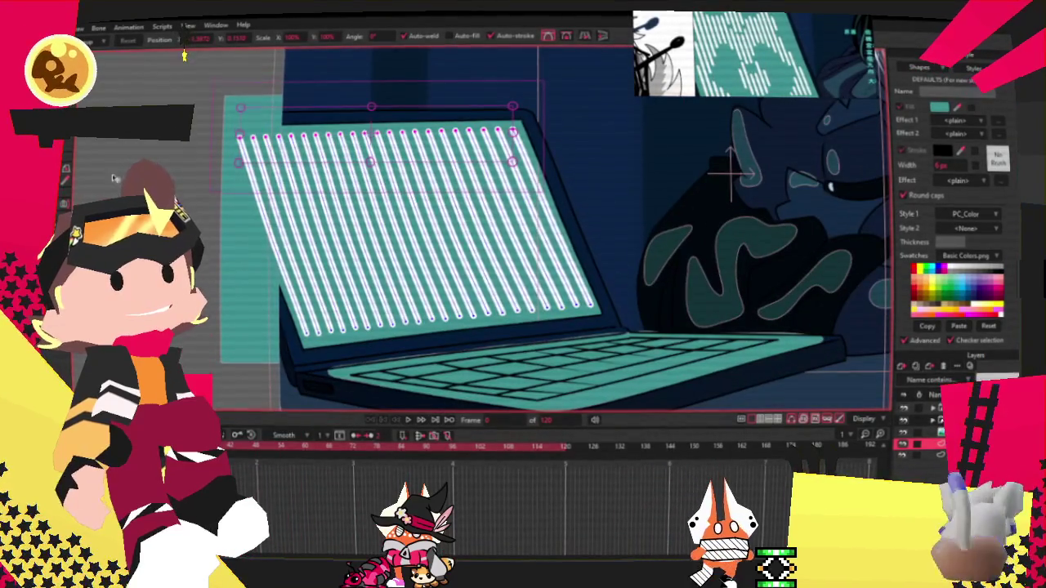
Step: Shrink the stripe block slightly from the right and nudge it right to fit the screen
key(ctrl+d)
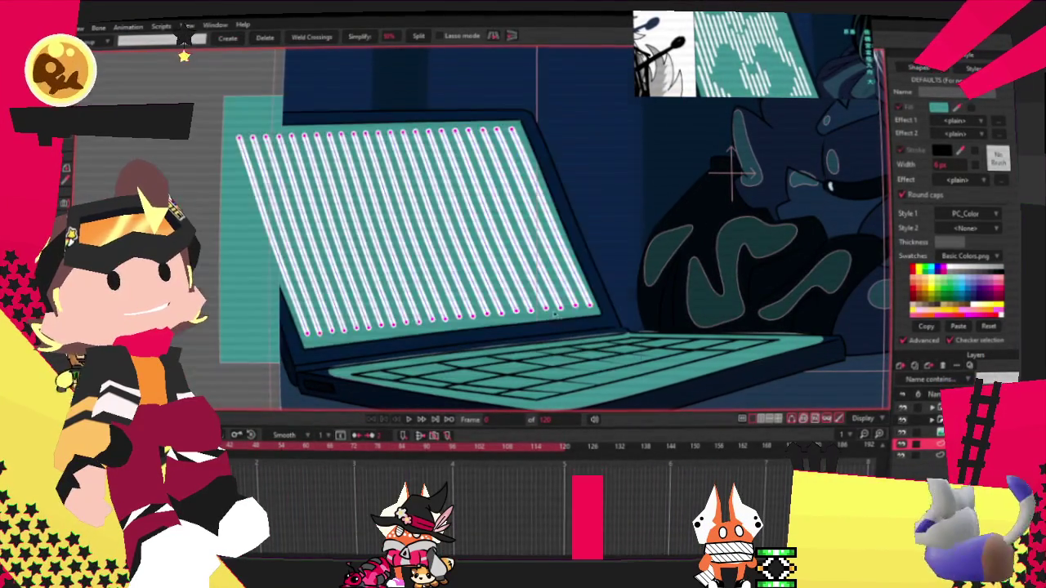
scroll(564, 119, up, 2)
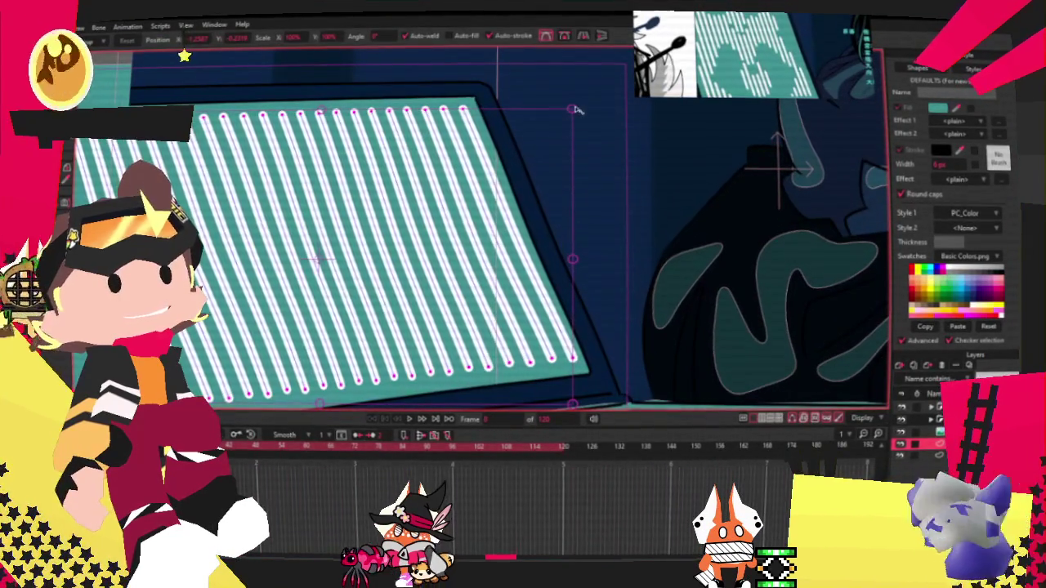
drag(574, 109, 561, 113)
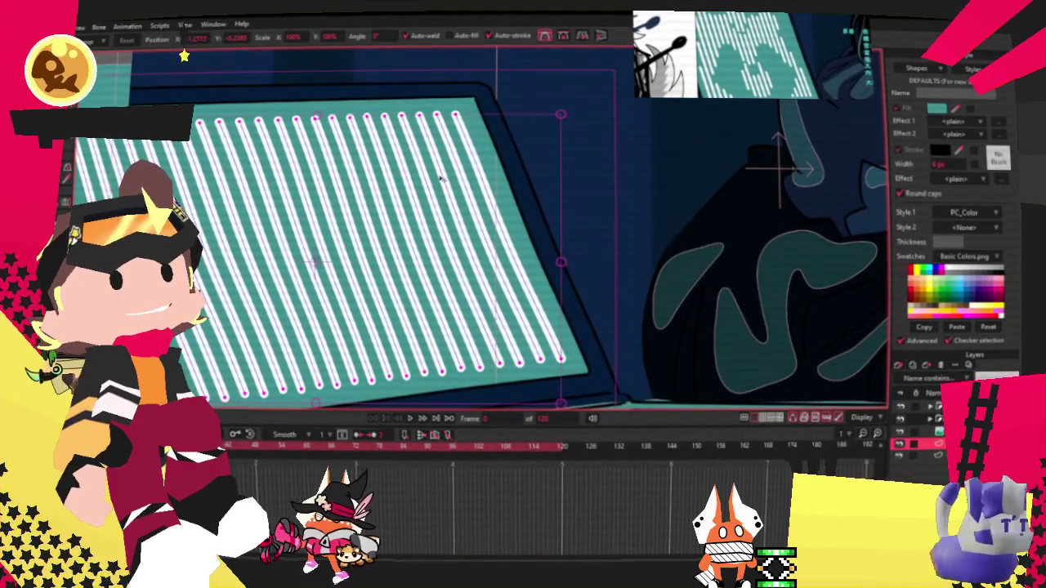
drag(441, 179, 445, 180)
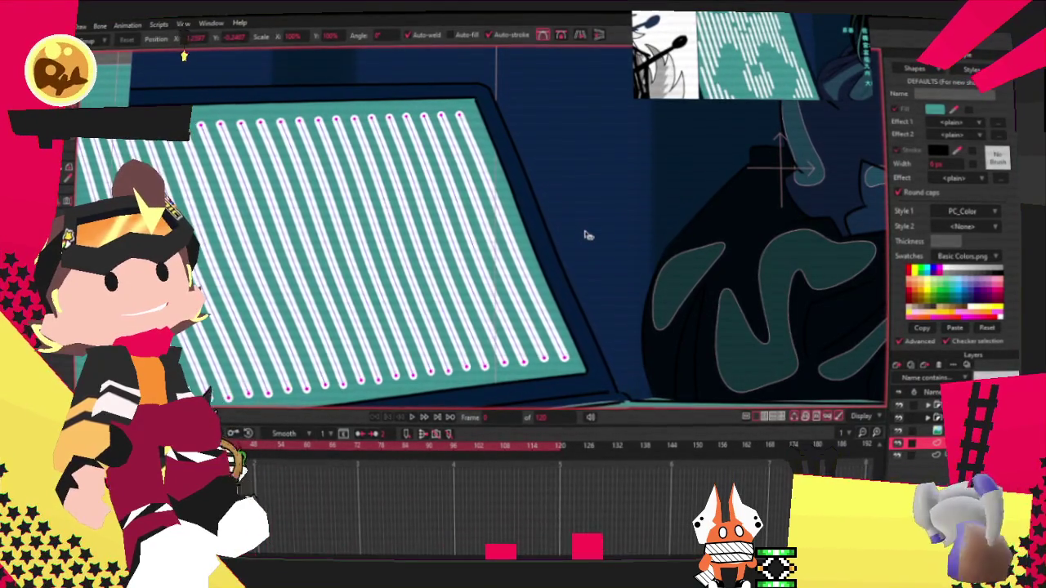
scroll(585, 236, down, 2)
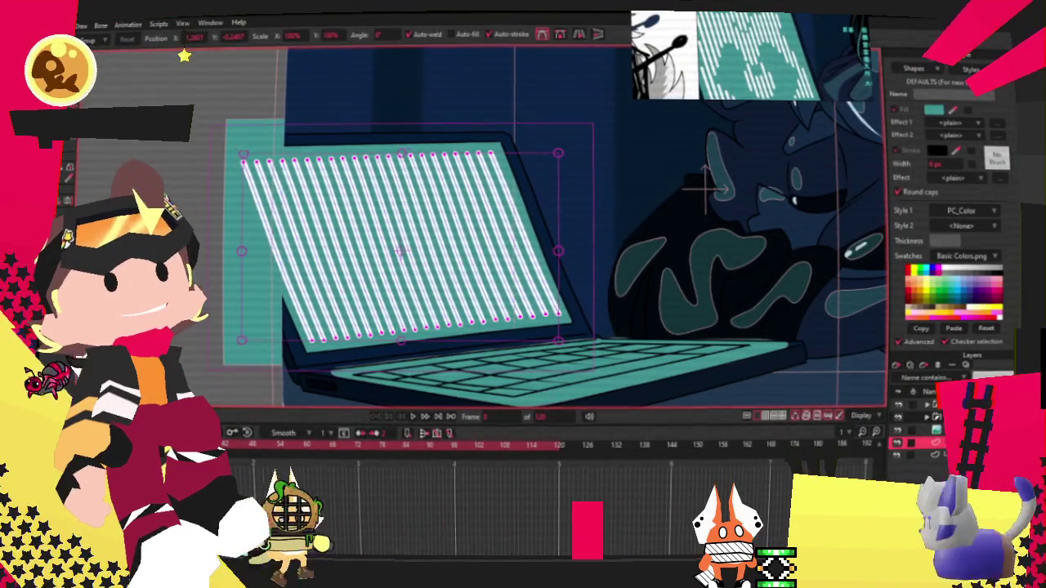
key(g)
drag(686, 210, 825, 200)
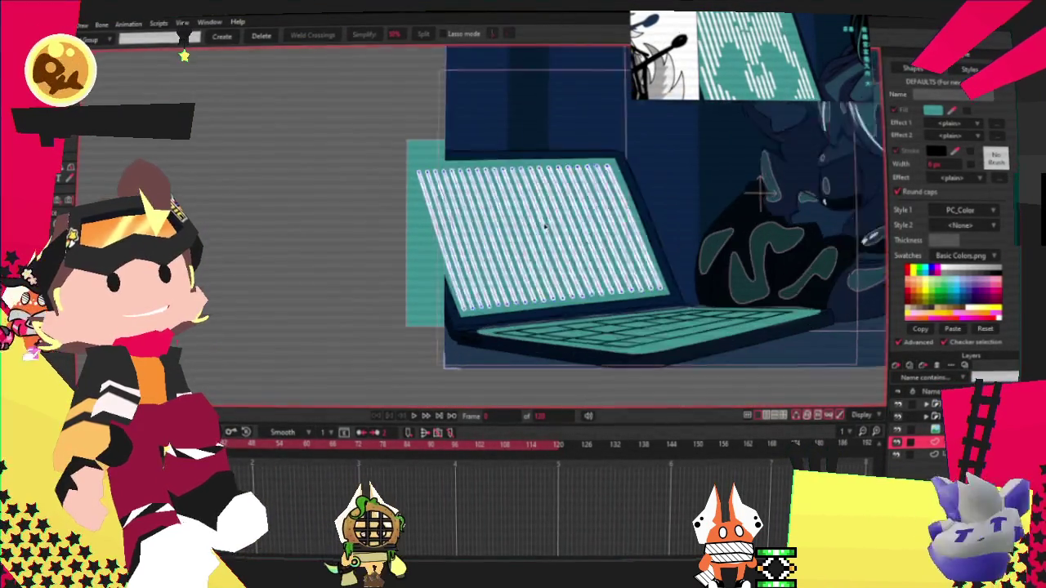
scroll(752, 168, up, 2)
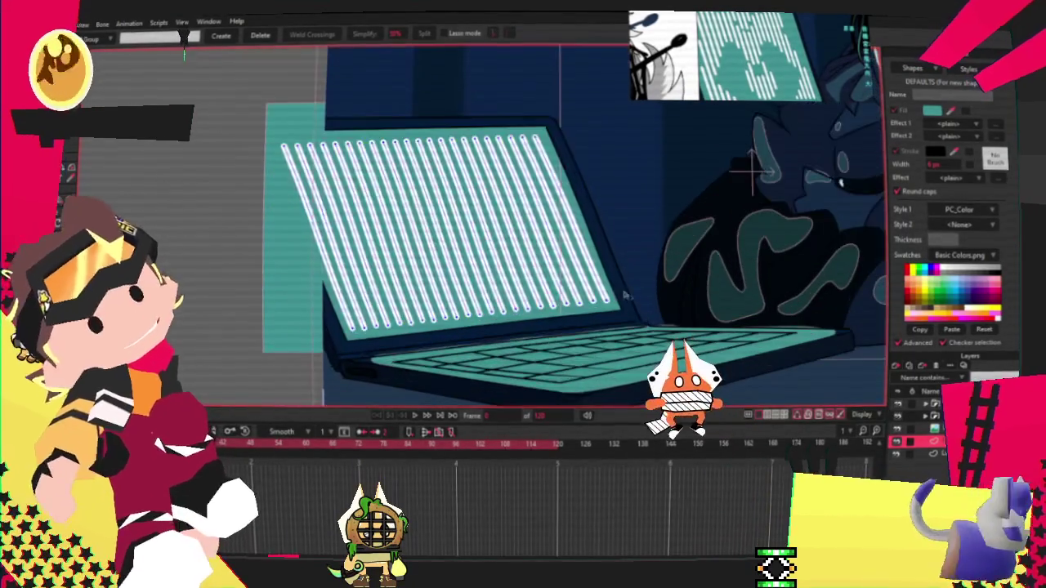
Step: Draw a rectangle band across the middle of the laptop screen and select it
key(q)
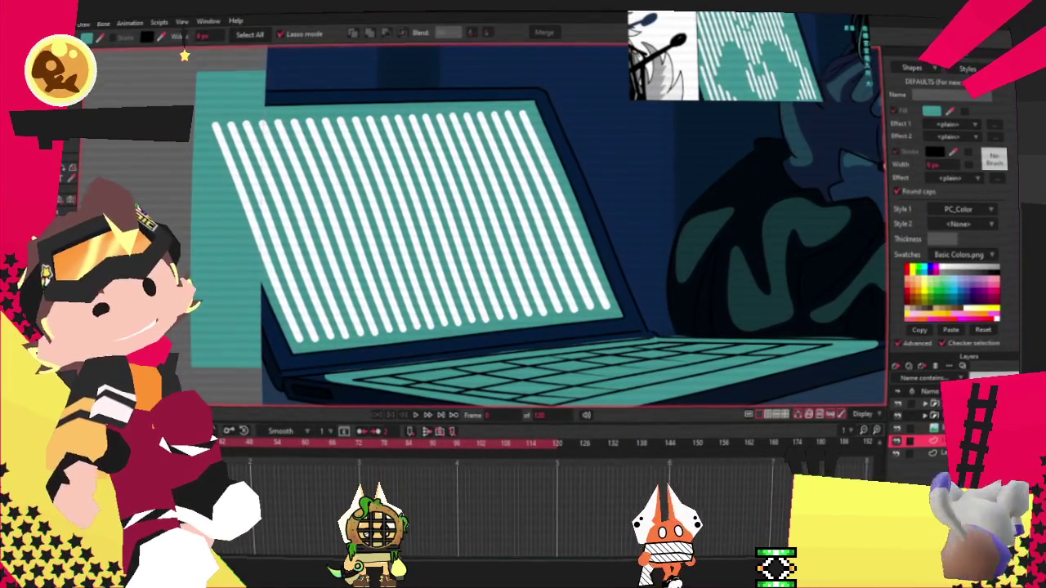
key(g)
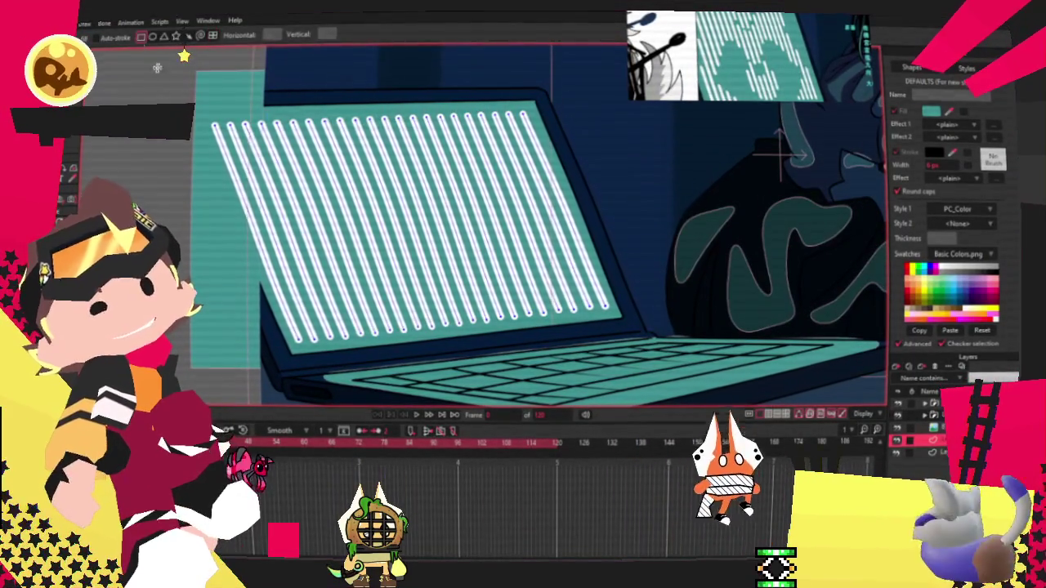
drag(460, 278, 470, 276)
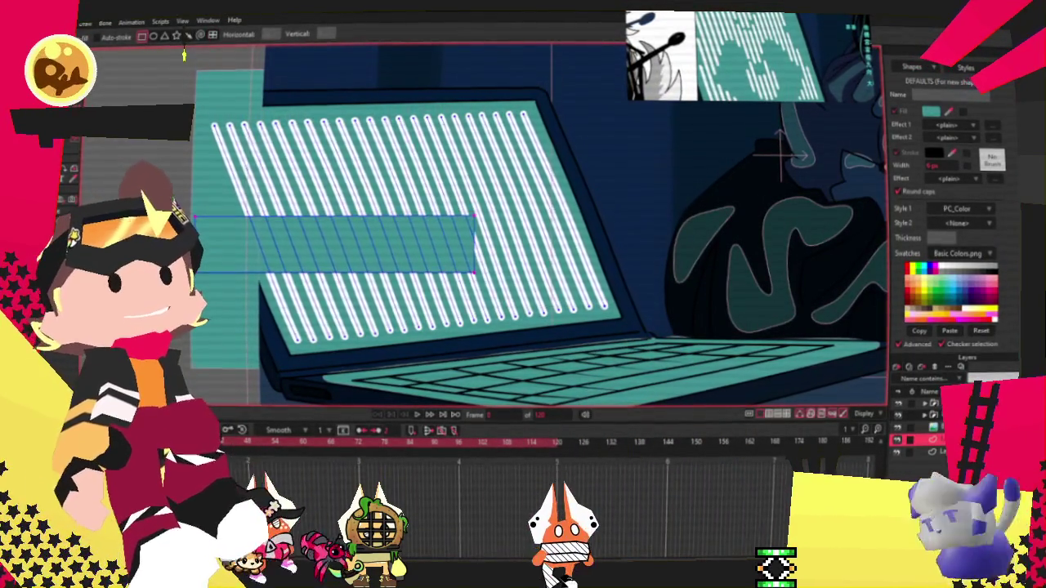
key(q)
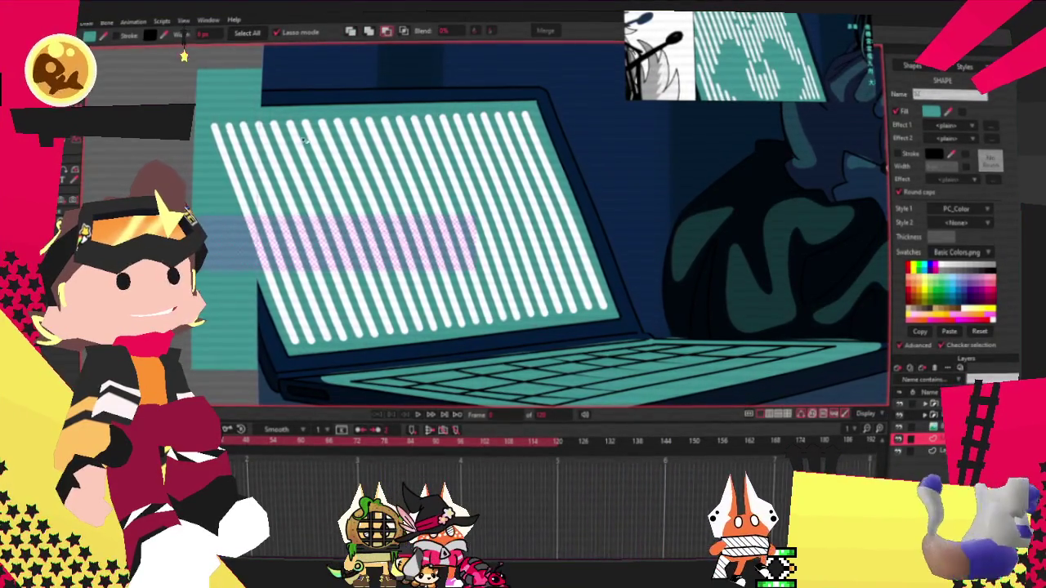
scroll(331, 182, up, 3)
scroll(342, 194, up, 2)
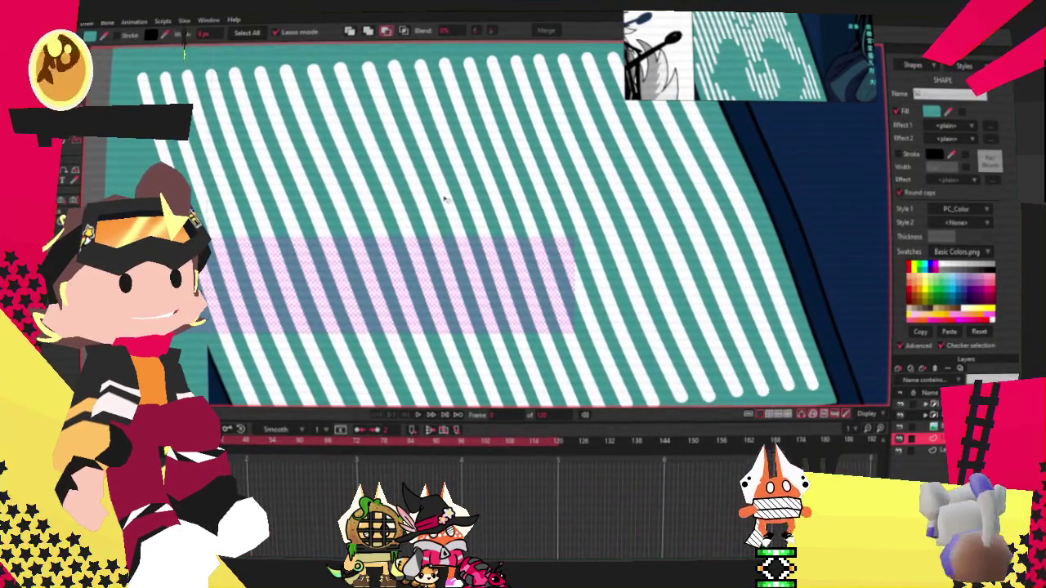
scroll(443, 198, down, 3)
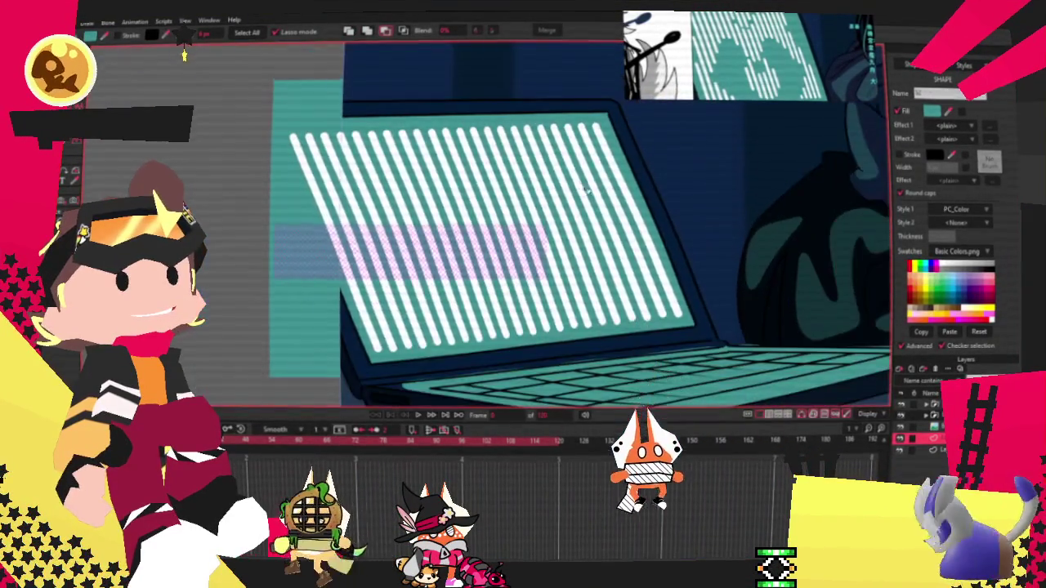
scroll(580, 191, up, 2)
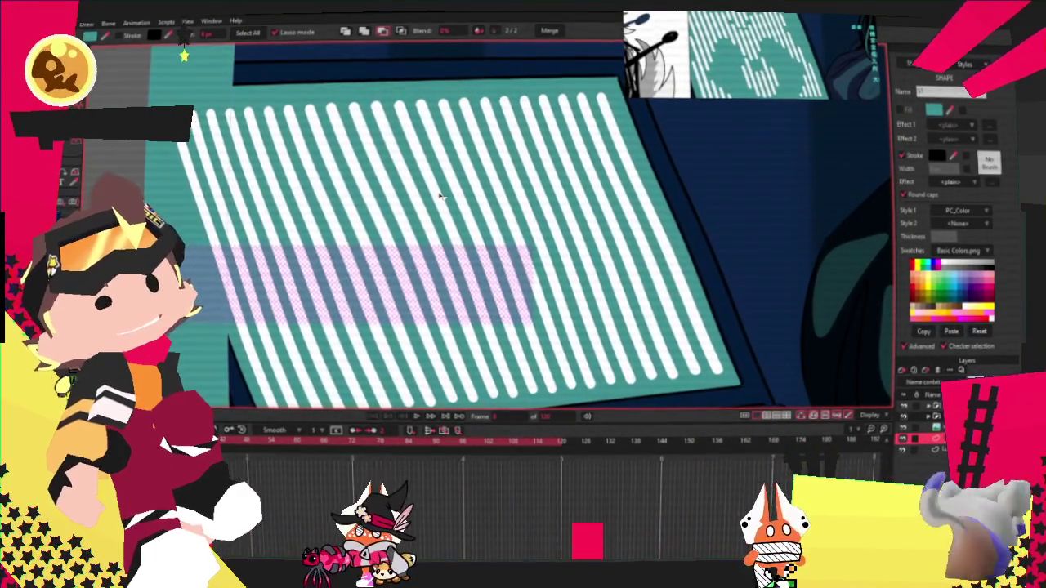
Step: Give the rectangle a fill with no outline in the Style panel, then deselect it
click(359, 244)
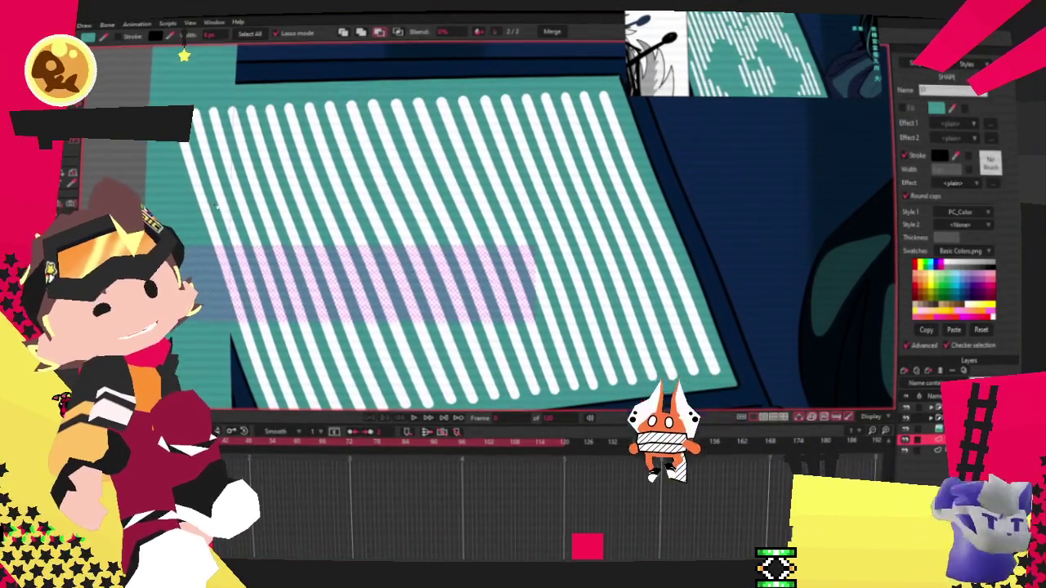
click(221, 214)
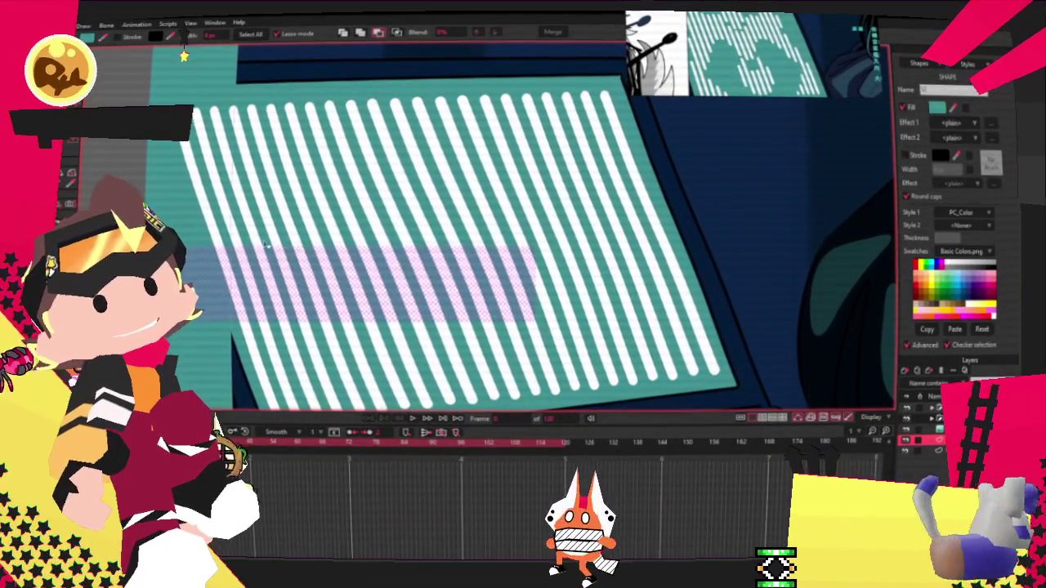
click(208, 225)
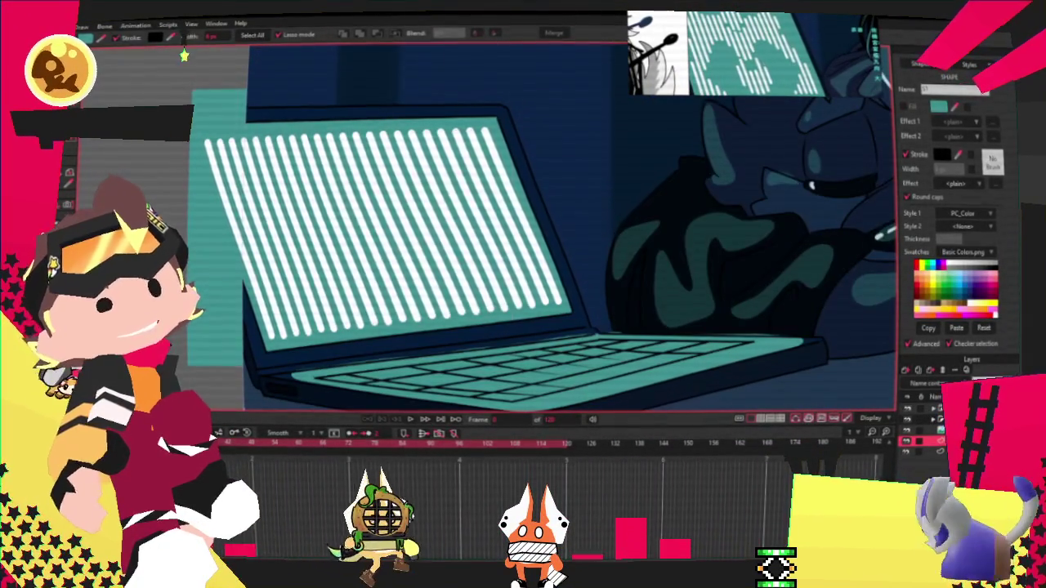
Step: Turn the selected stripe lines into shapes with both fill and outline
drag(190, 229, 433, 269)
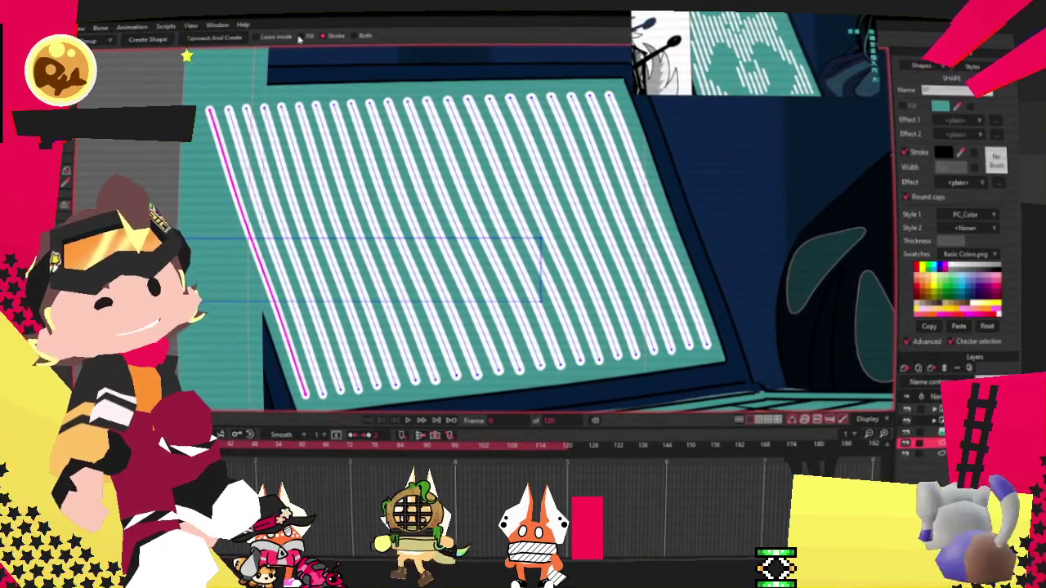
click(357, 36)
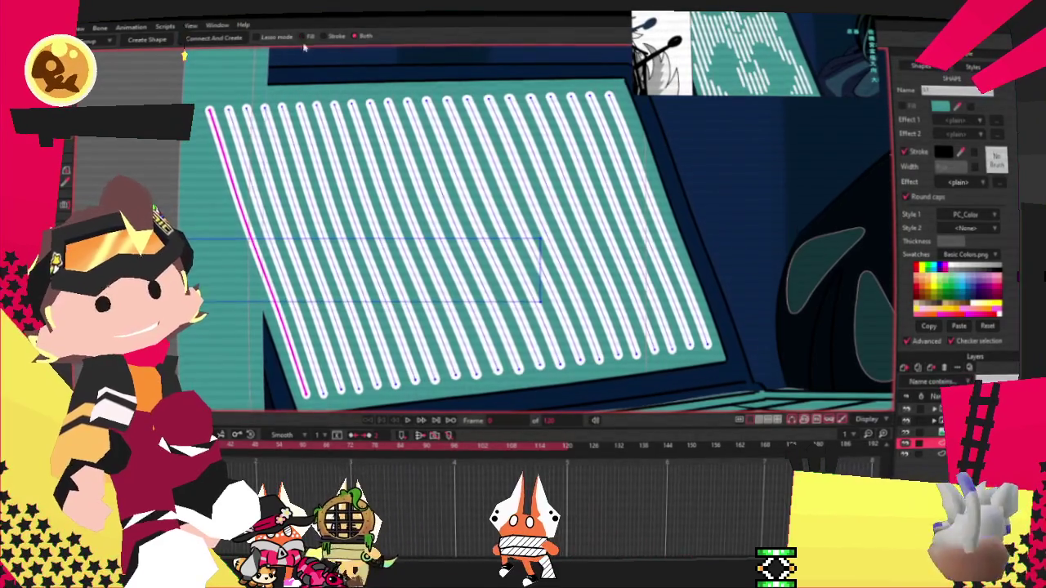
click(147, 40)
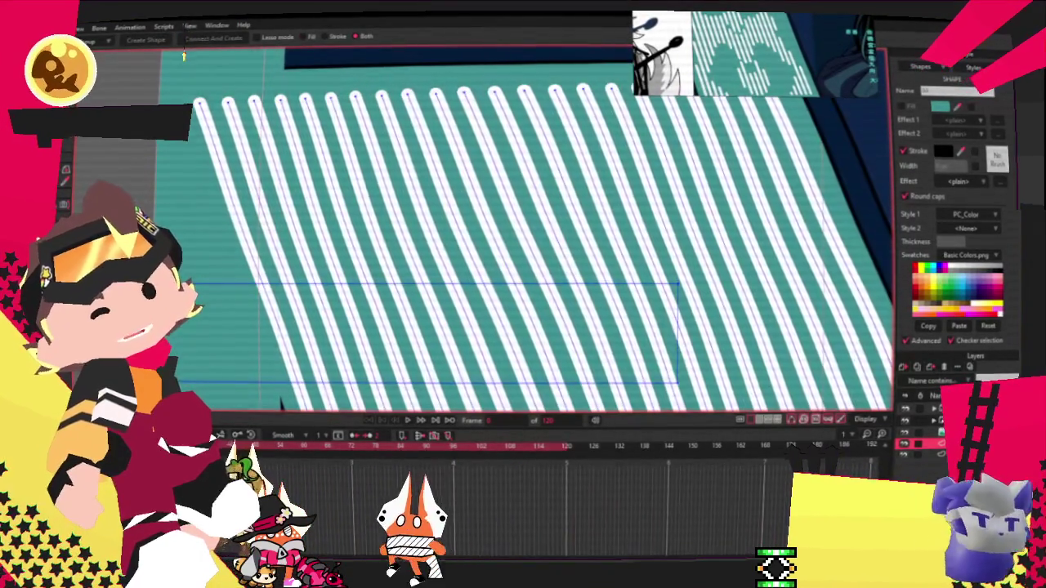
click(233, 333)
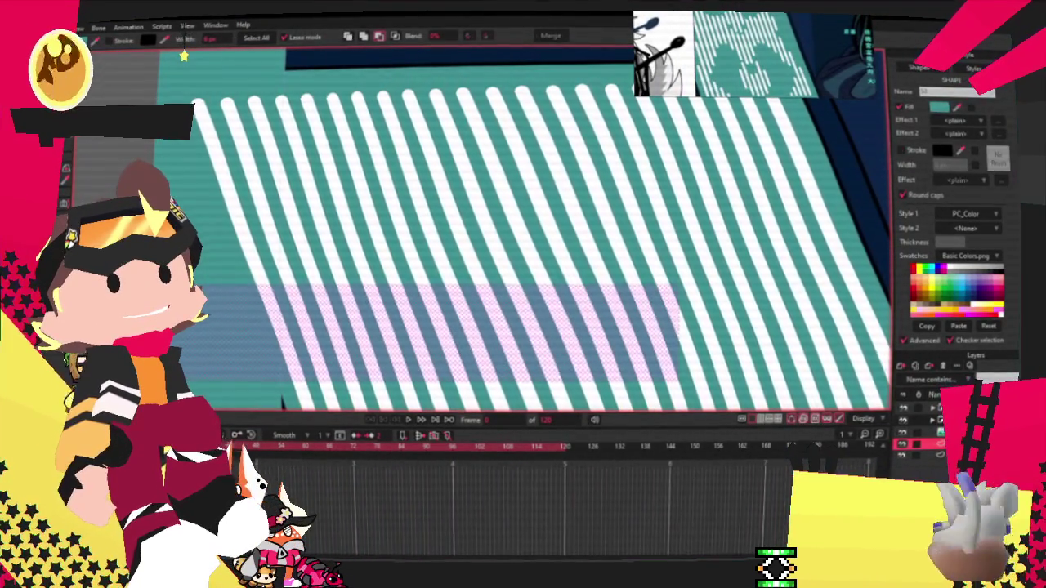
Step: Clear the shape selection and select every point of the stripes
scroll(282, 400, down, 3)
scroll(282, 400, down, 3)
scroll(218, 327, up, 1)
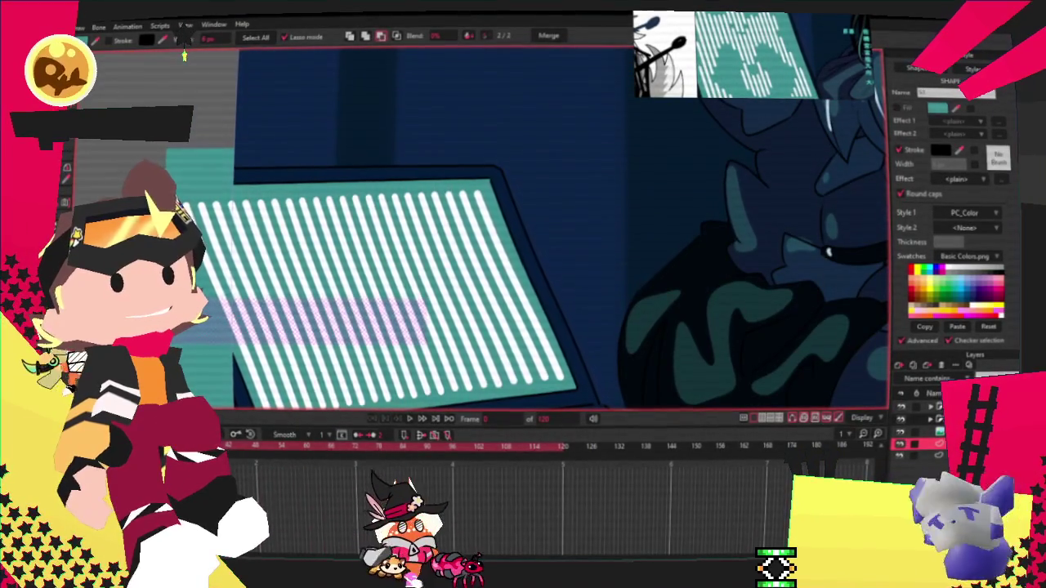
scroll(218, 328, up, 2)
scroll(218, 328, up, 1)
scroll(218, 328, up, 2)
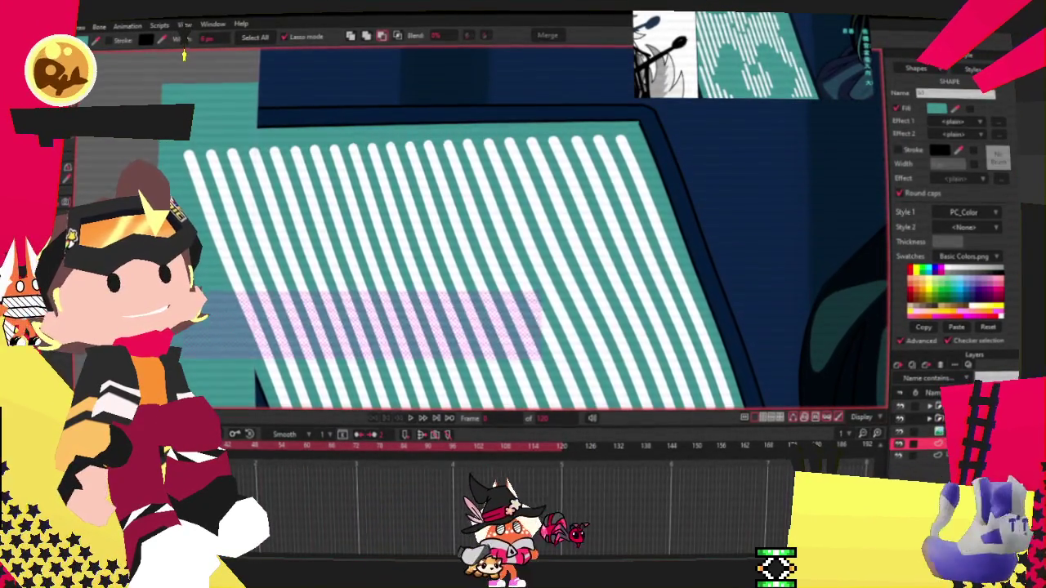
key(ctrl+a)
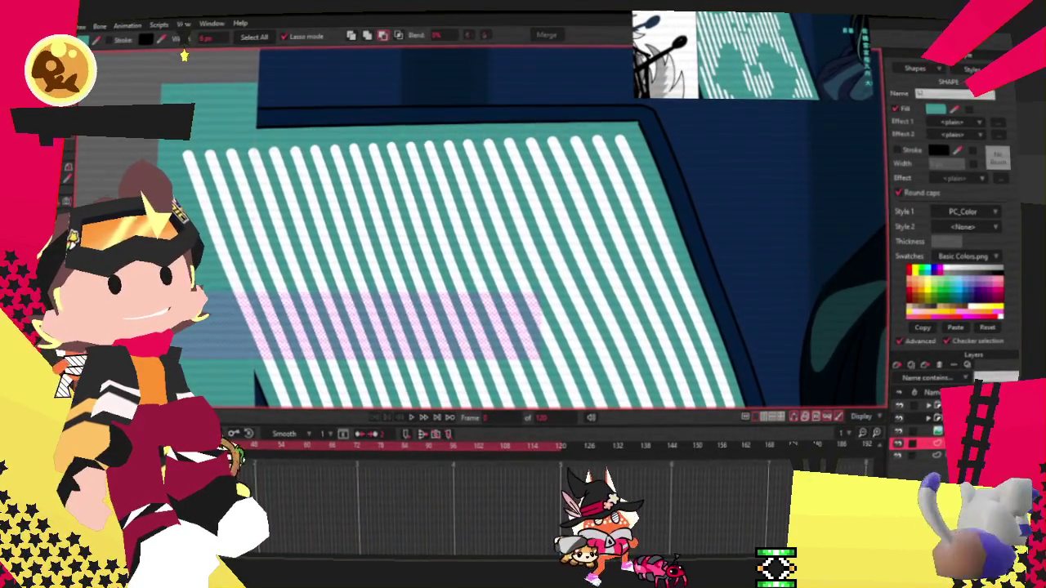
key(ctrl+d)
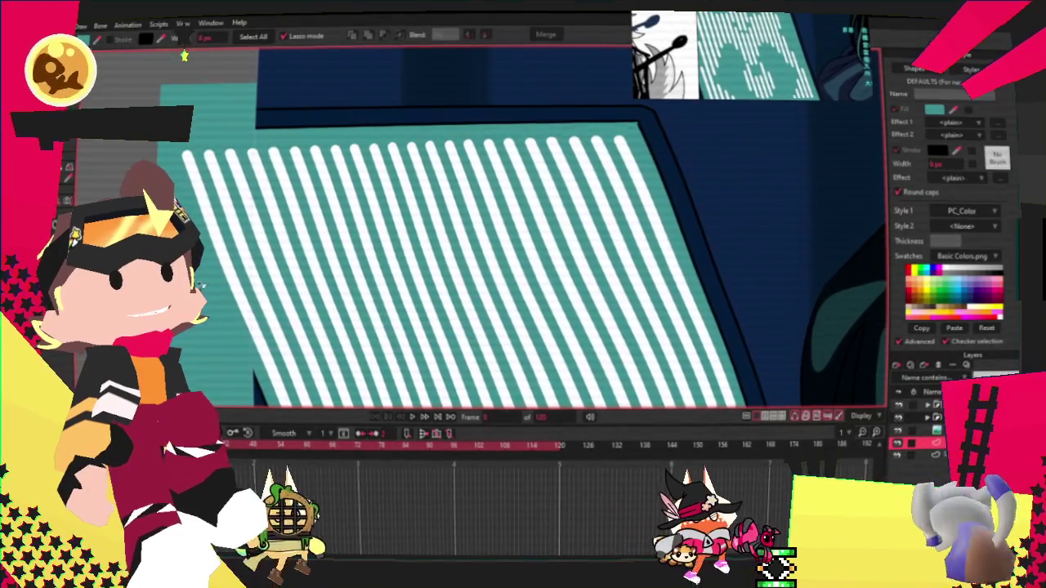
scroll(450, 229, down, 2)
scroll(449, 229, up, 2)
key(ctrl+a)
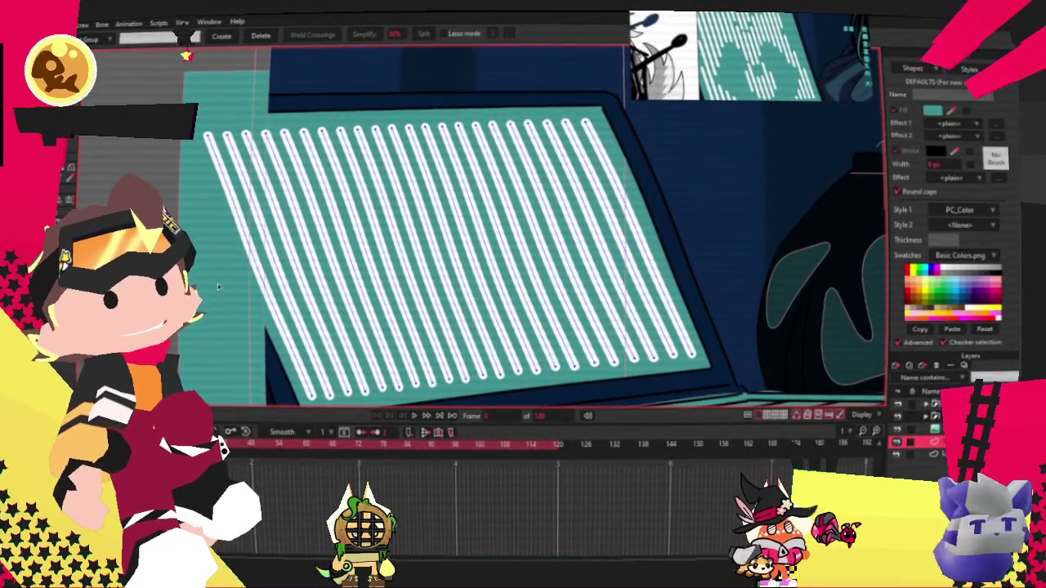
scroll(218, 288, down, 2)
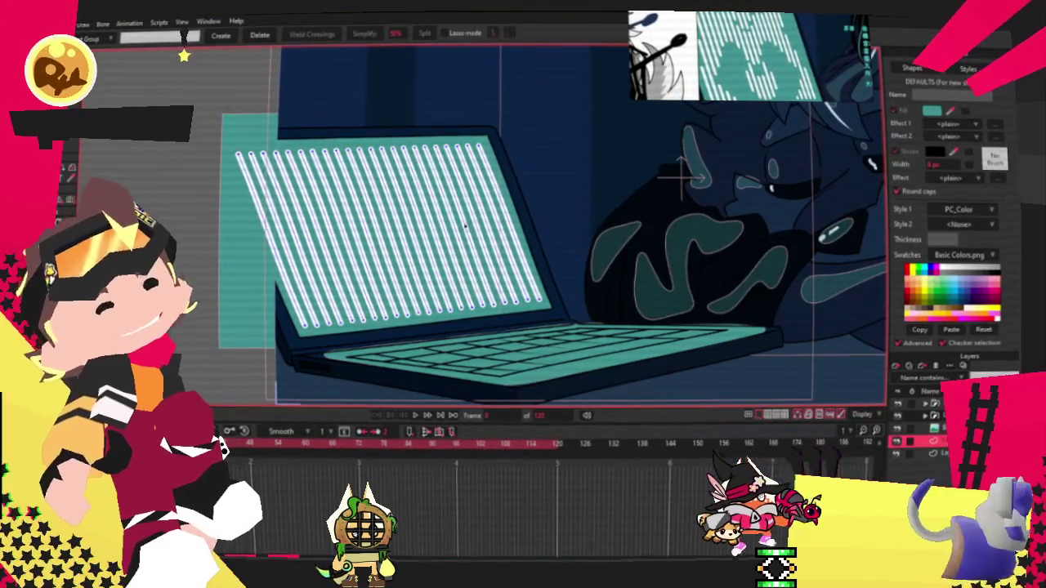
scroll(459, 259, down, 2)
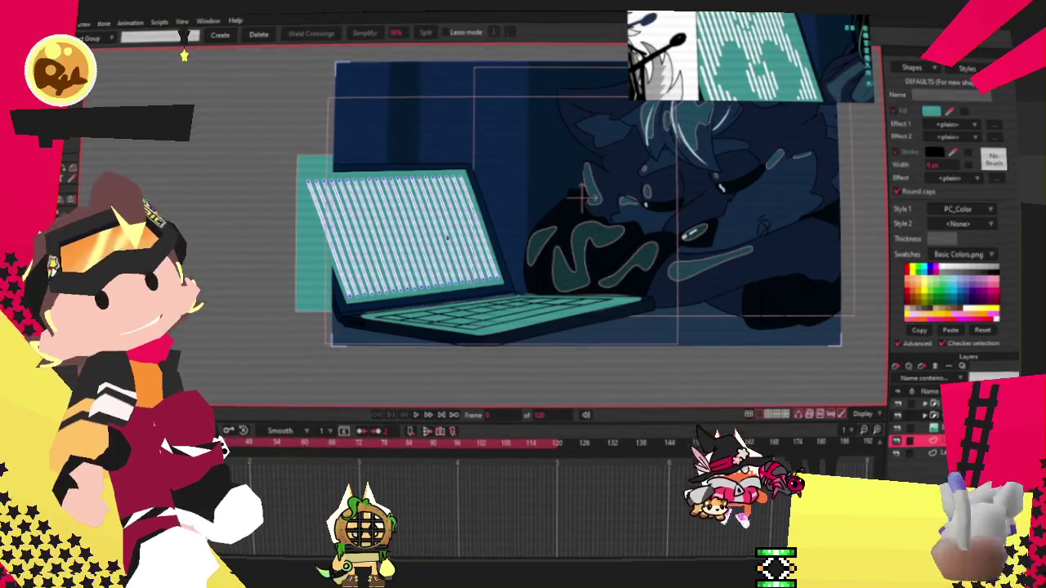
scroll(516, 179, up, 1)
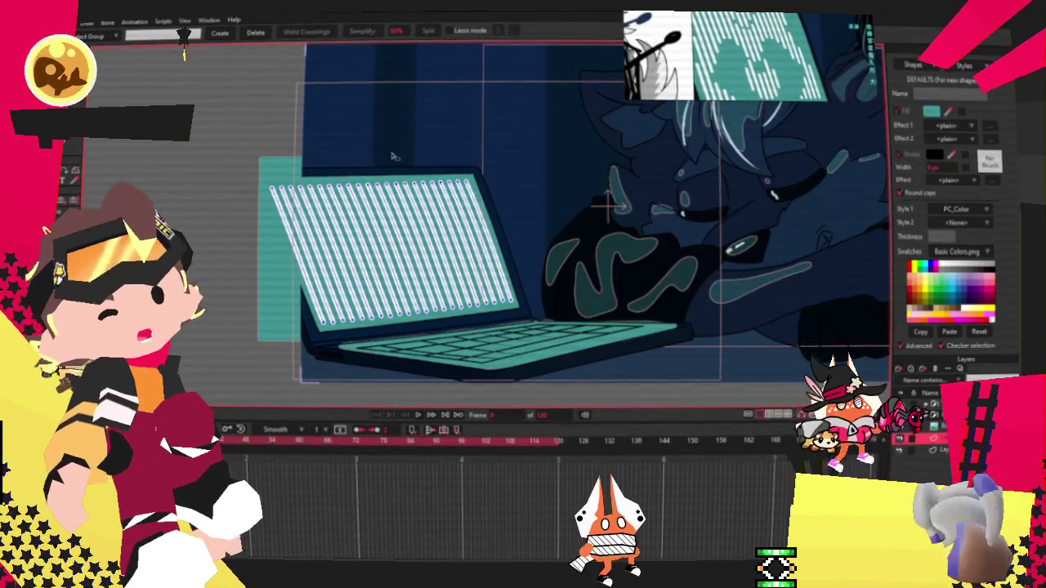
scroll(381, 225, up, 1)
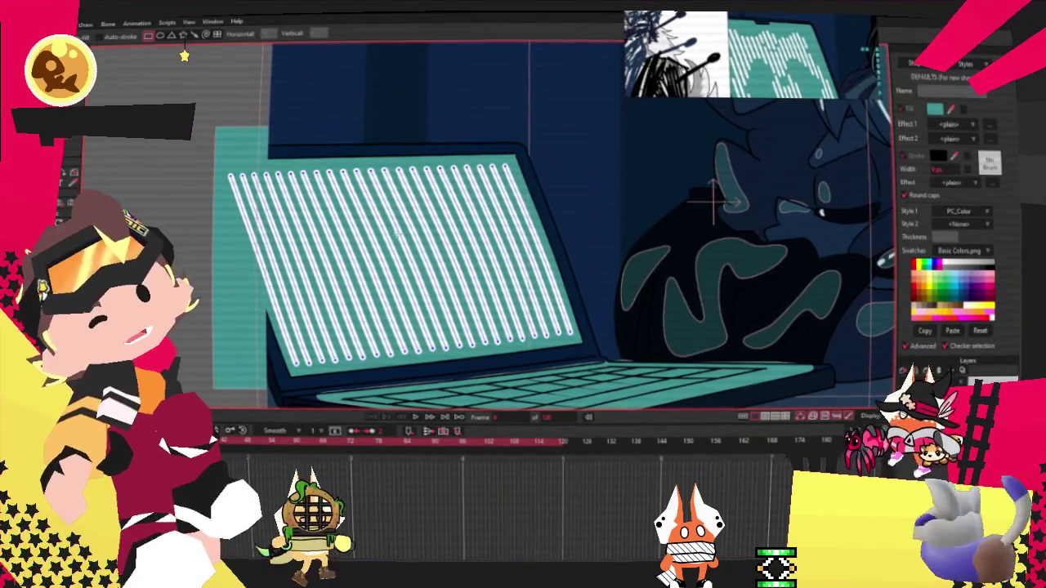
Step: Draw a test teal rectangle on the laptop screen, reshape it, then delete it
drag(333, 235, 487, 269)
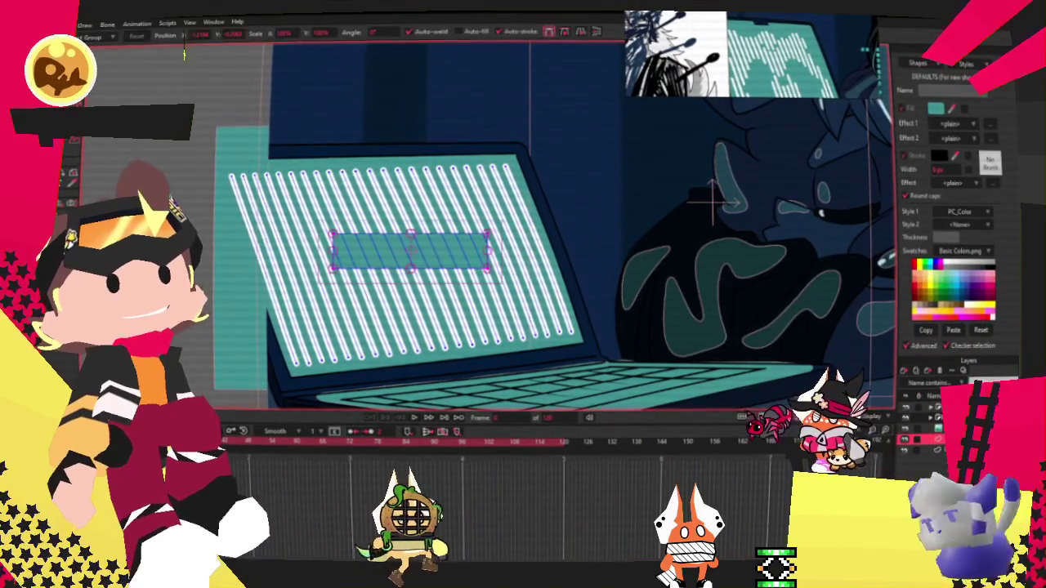
key(t)
scroll(447, 246, up, 1)
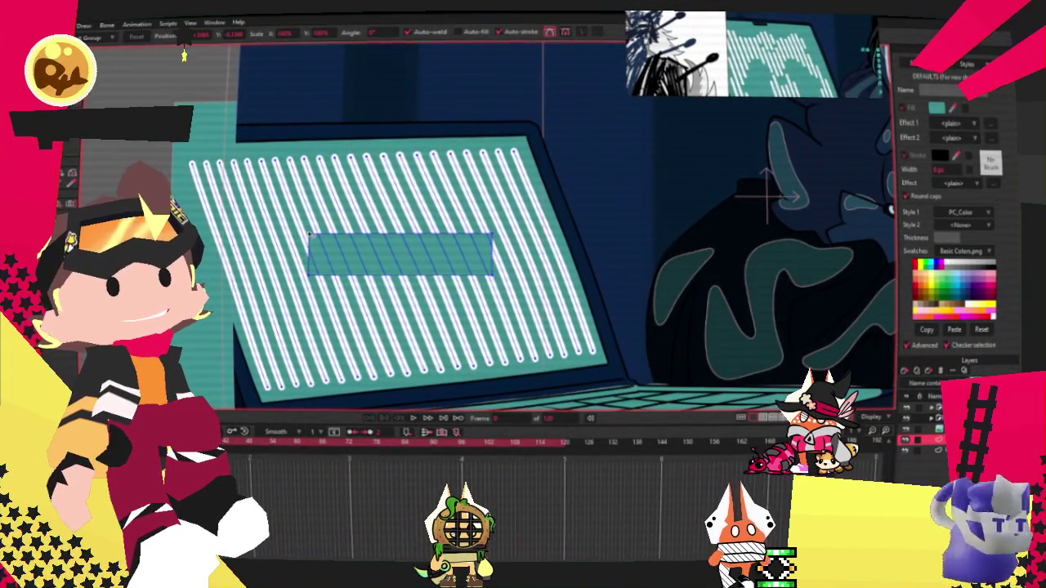
drag(381, 211, 222, 241)
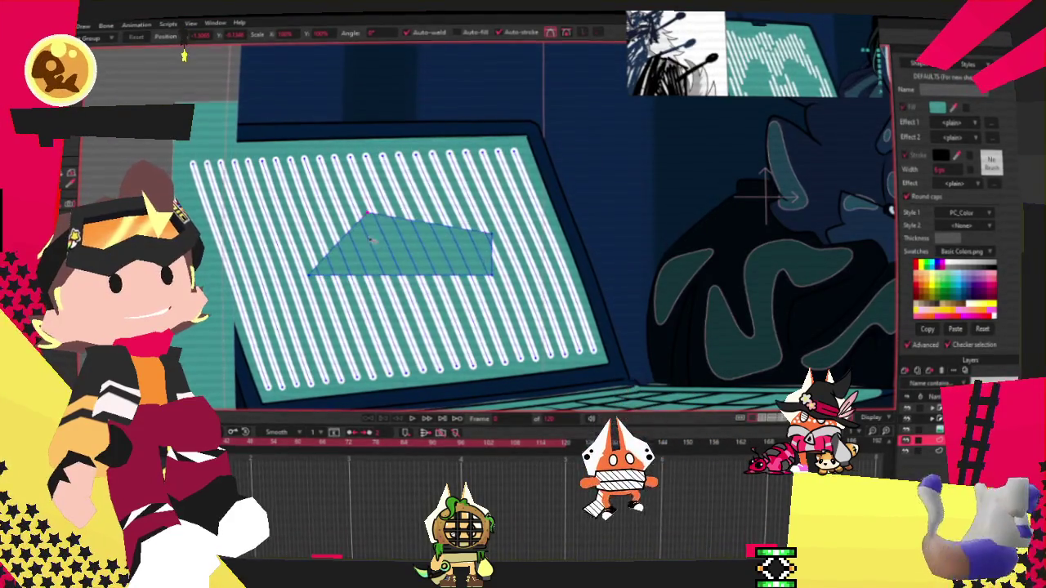
click(392, 242)
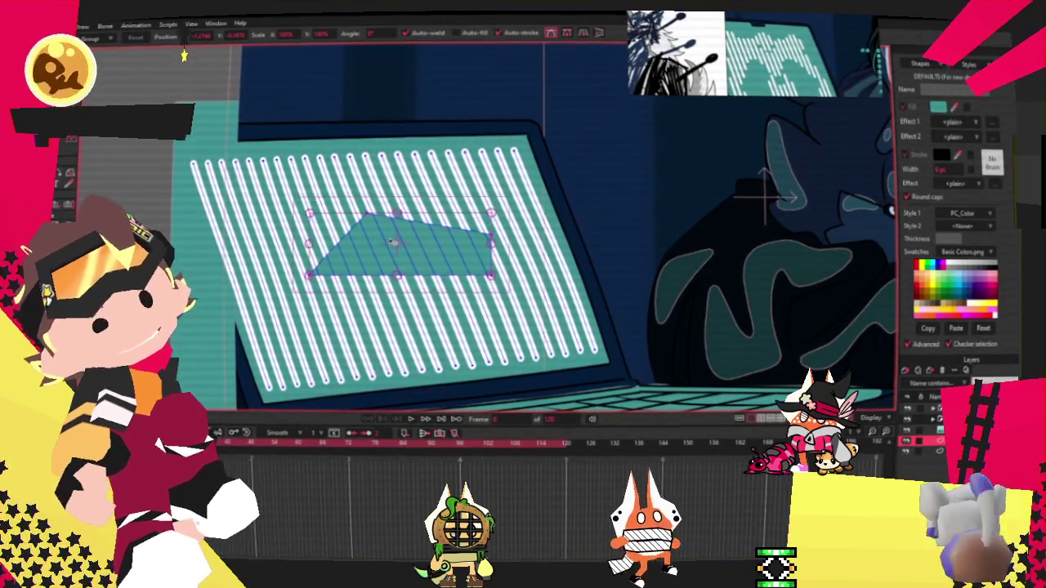
key(Delete)
Step: Add a new layer from the layer types list and review its settings
scroll(399, 252, down, 1)
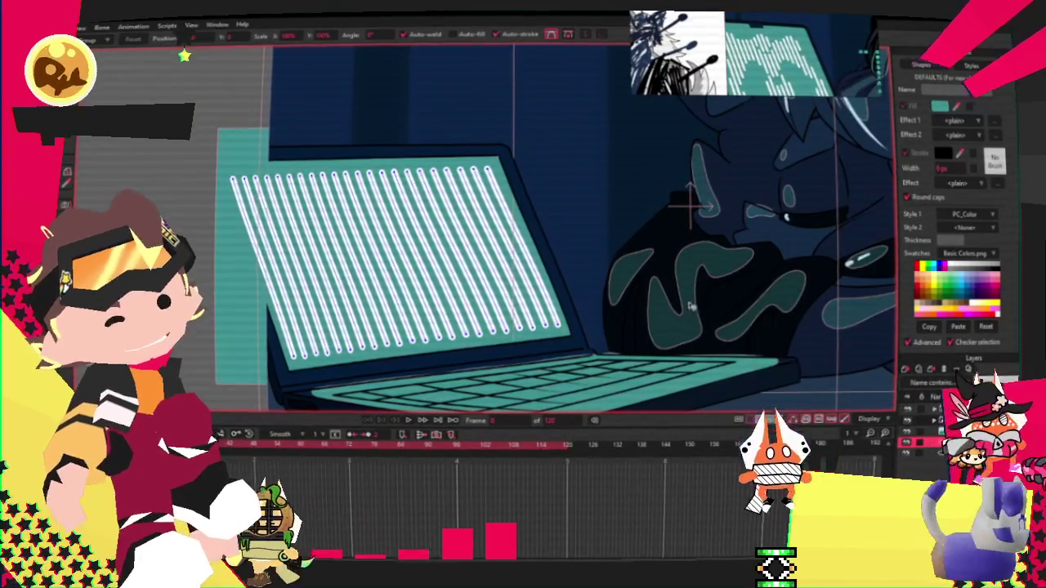
scroll(653, 278, down, 2)
scroll(490, 245, up, 2)
click(903, 370)
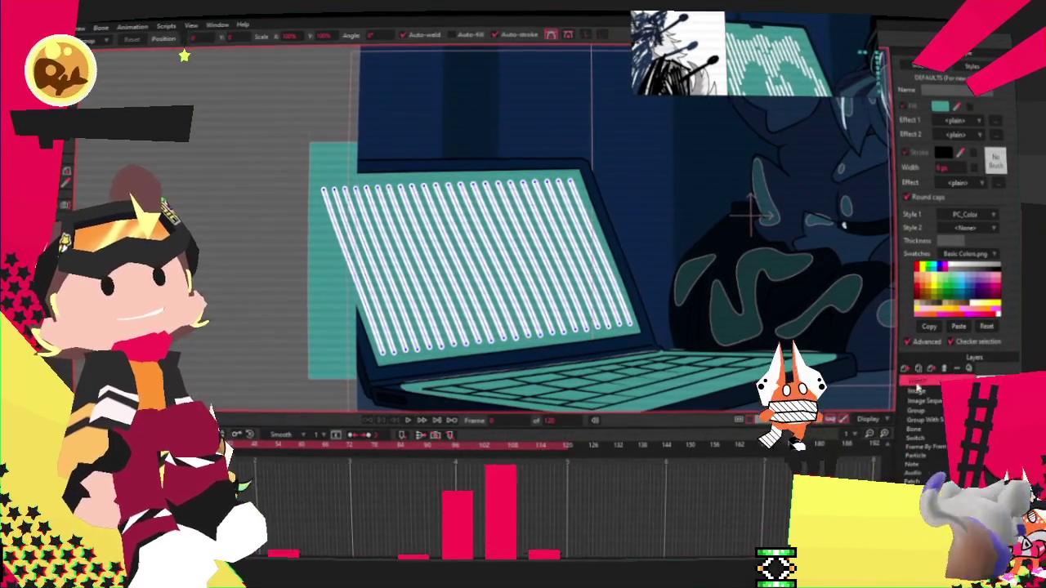
click(921, 411)
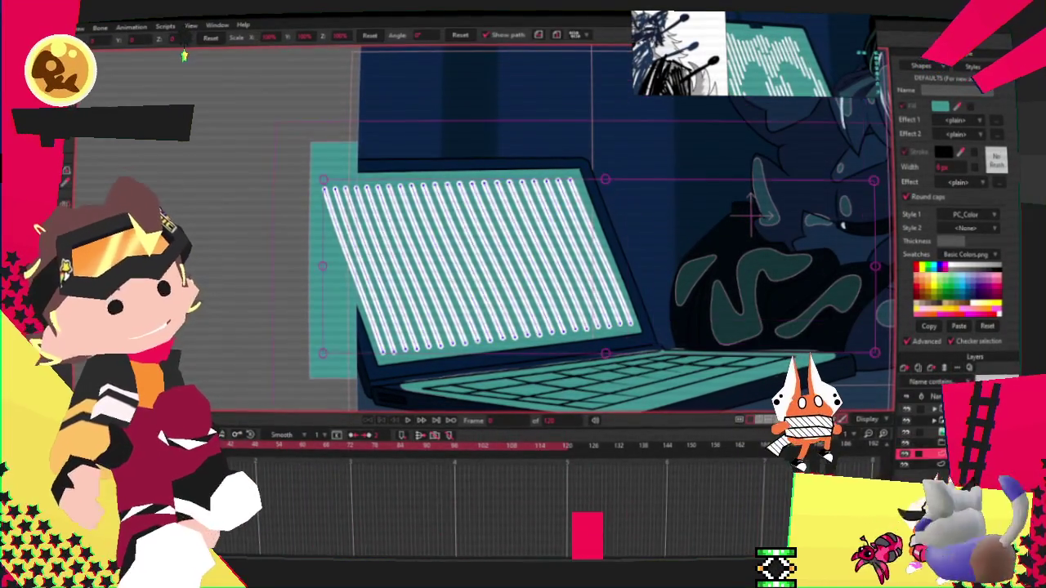
double_click(948, 384)
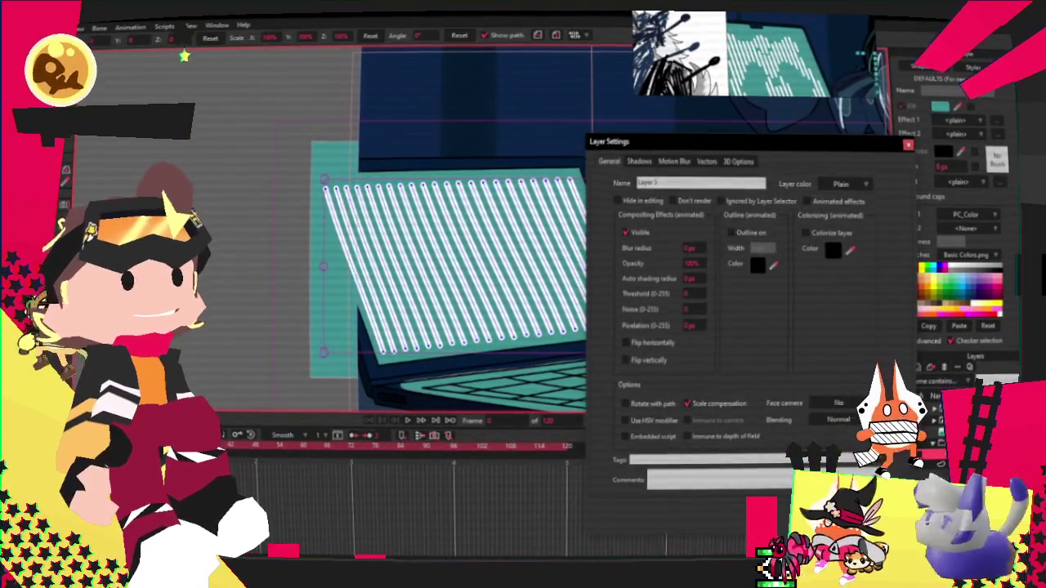
key(Return)
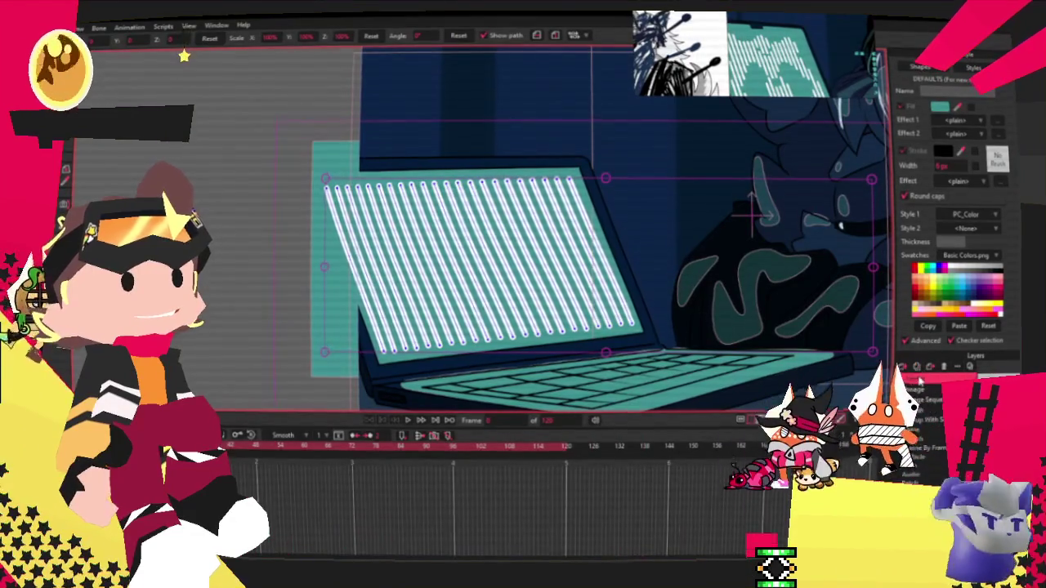
Step: Set the group layer's Group Mask to Hide all
click(929, 417)
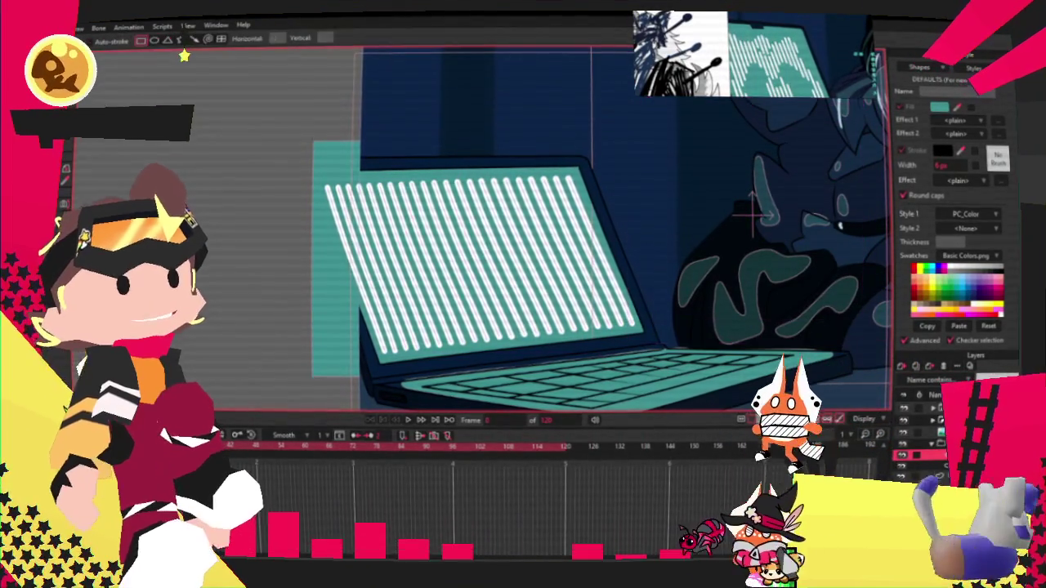
click(923, 436)
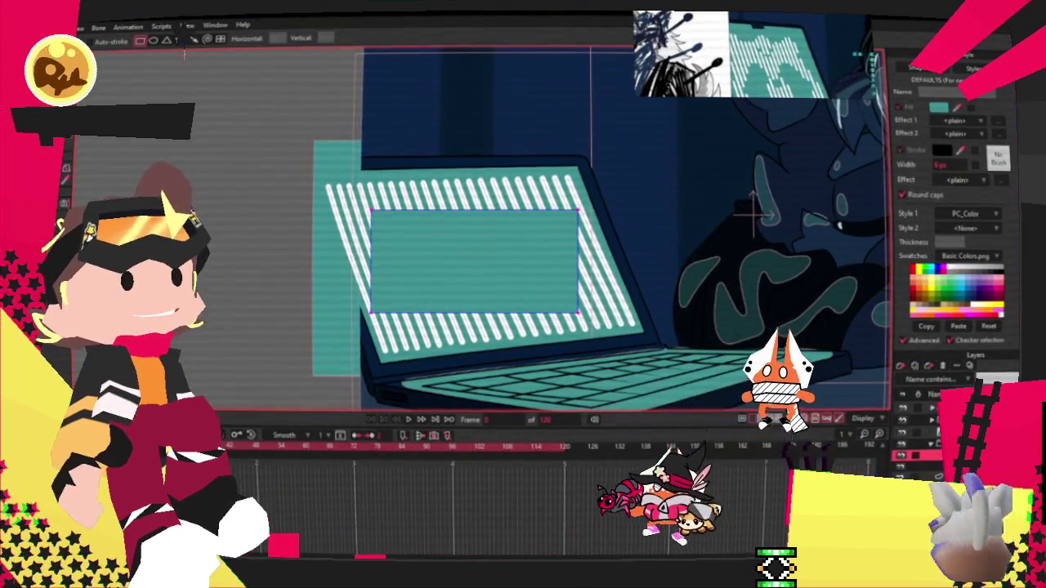
double_click(924, 436)
click(712, 160)
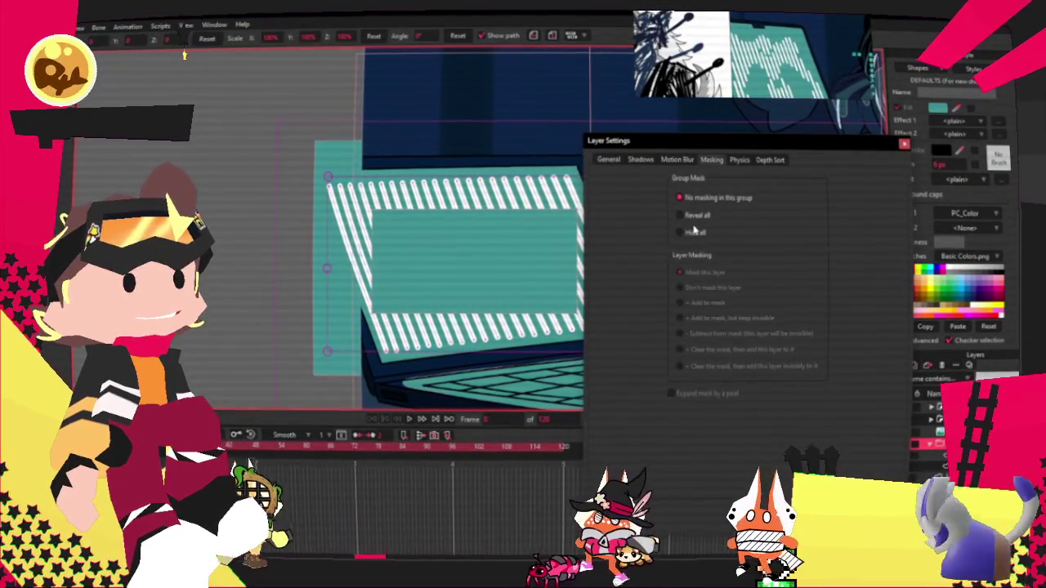
click(680, 232)
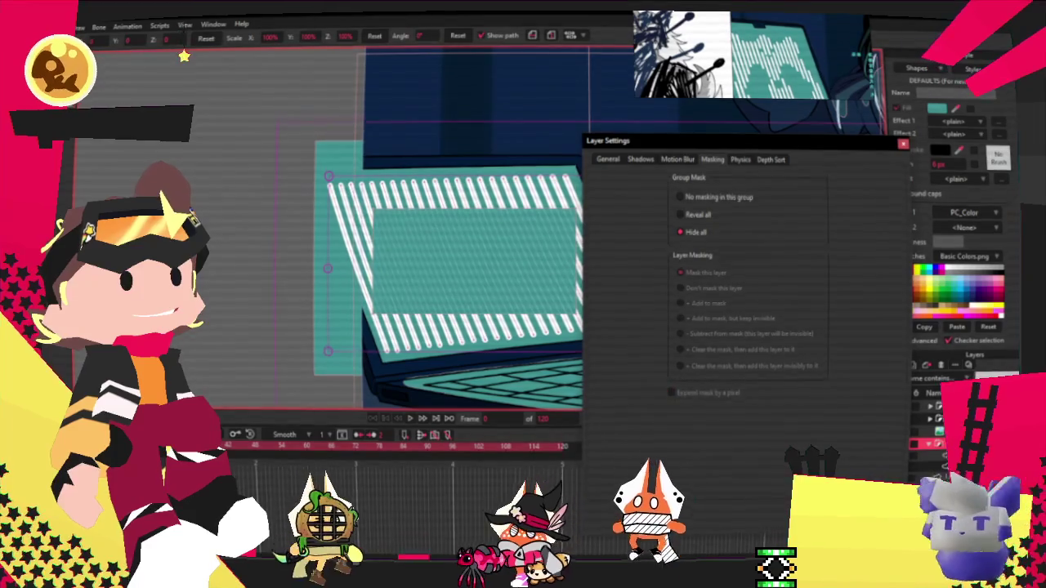
key(Return)
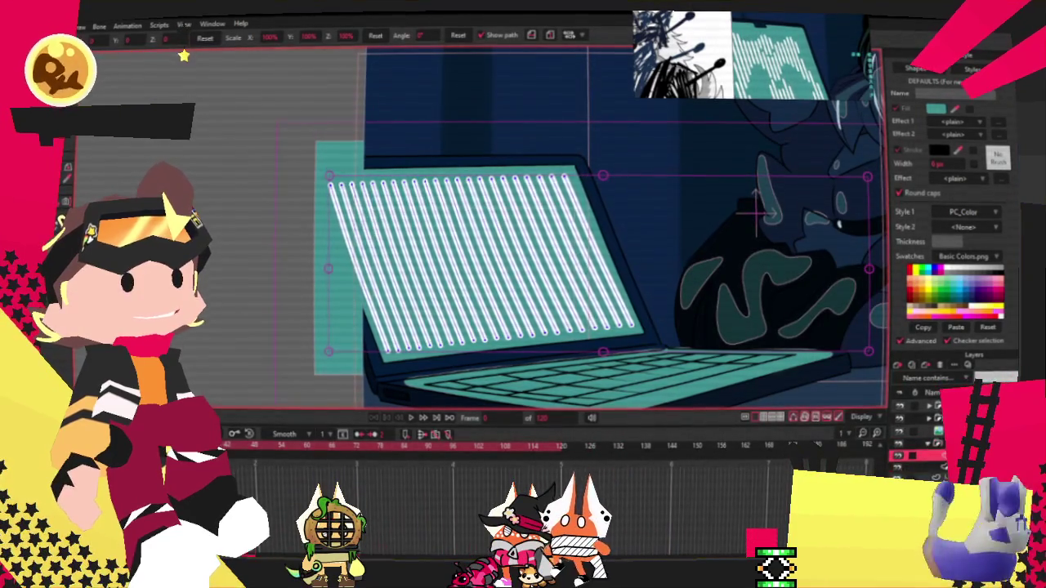
double_click(927, 425)
click(713, 160)
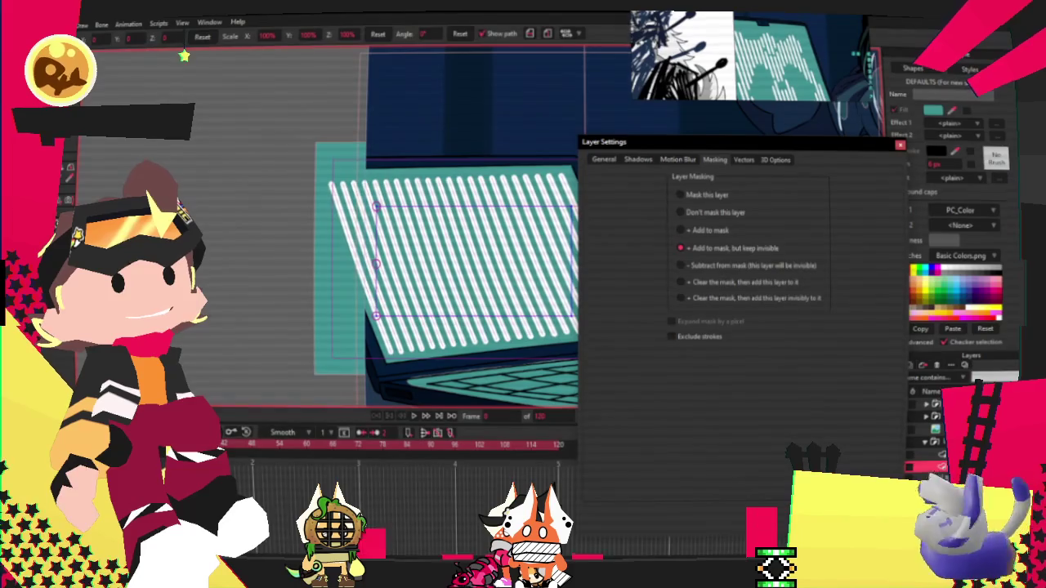
Step: Set the stripes layer's masking option to Mask this layer
key(Return)
double_click(927, 453)
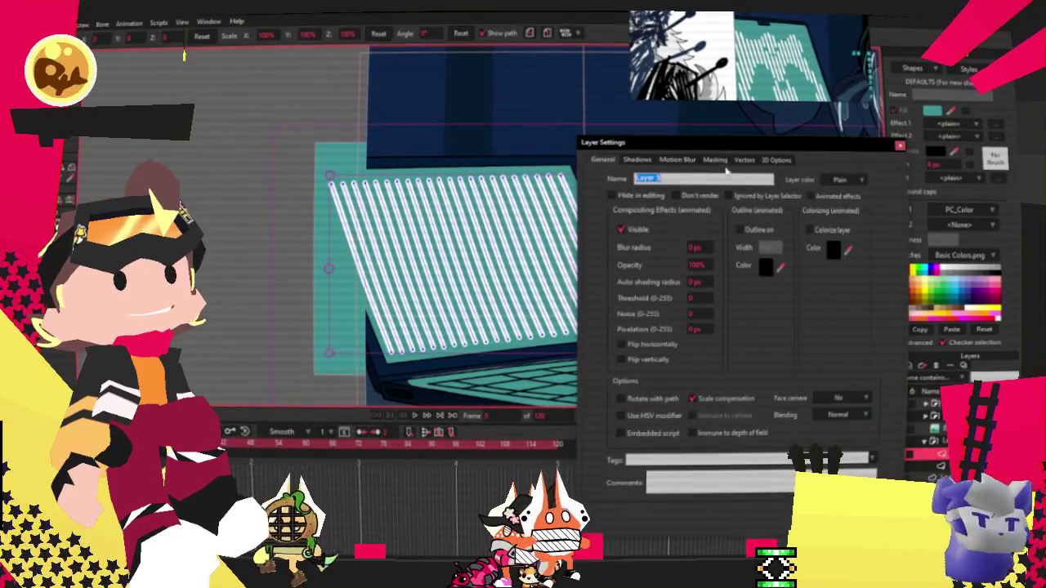
click(714, 163)
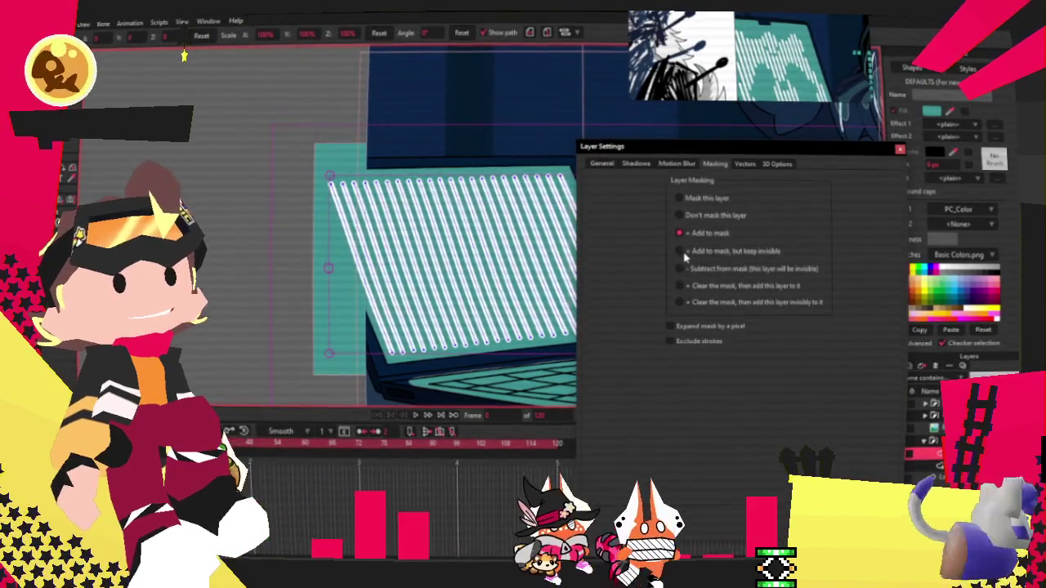
click(681, 252)
click(680, 215)
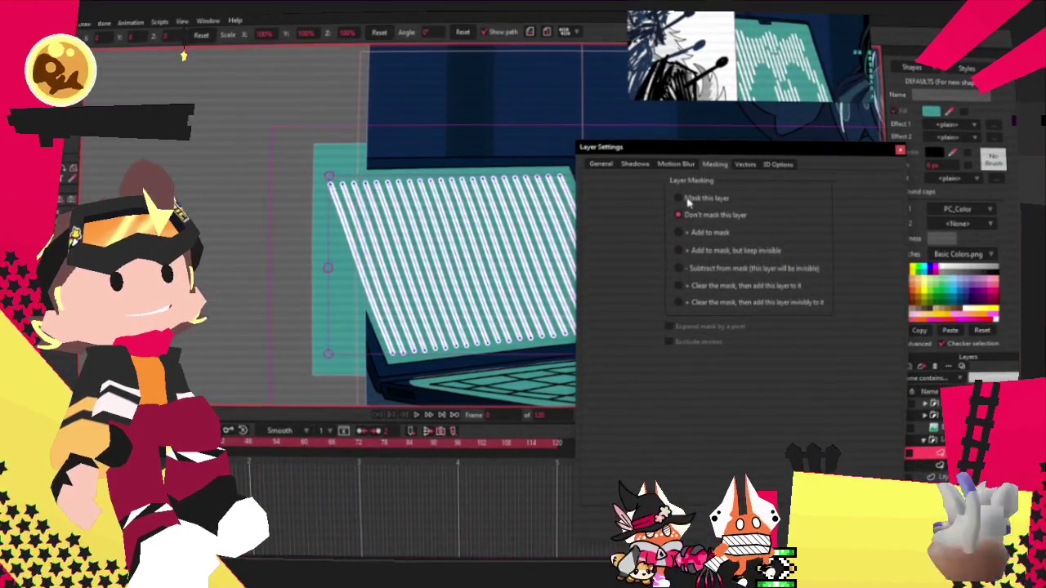
Step: Close layer settings and select the masked striped screen rectangle
drag(455, 261, 372, 255)
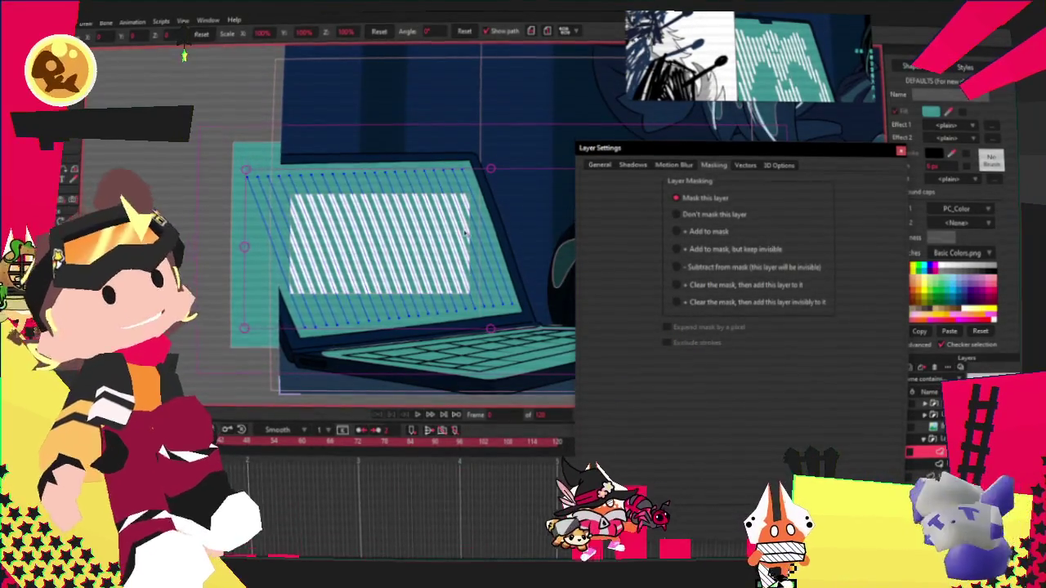
scroll(466, 231, up, 2)
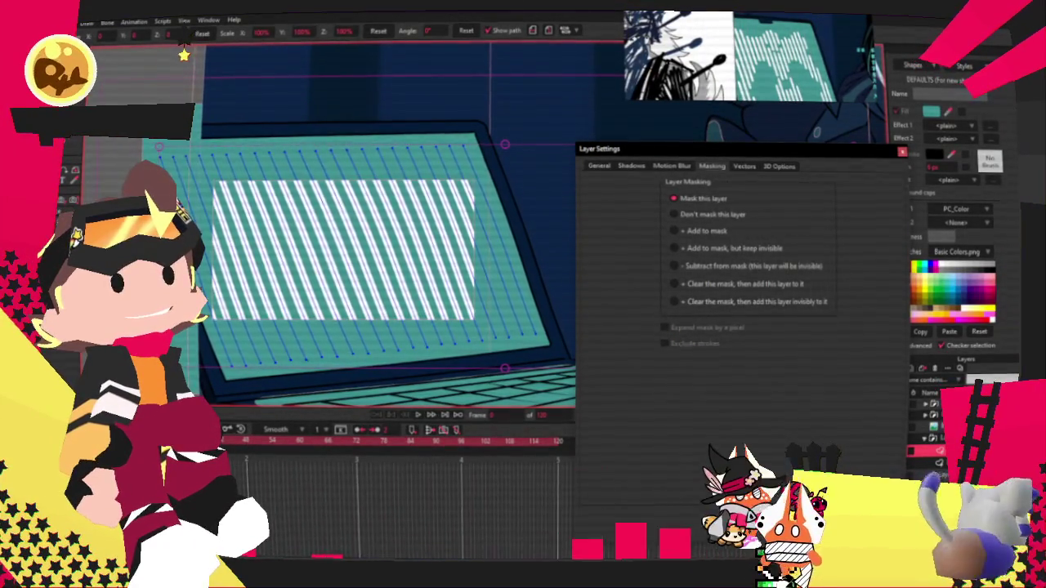
key(Escape)
scroll(550, 196, down, 2)
click(285, 237)
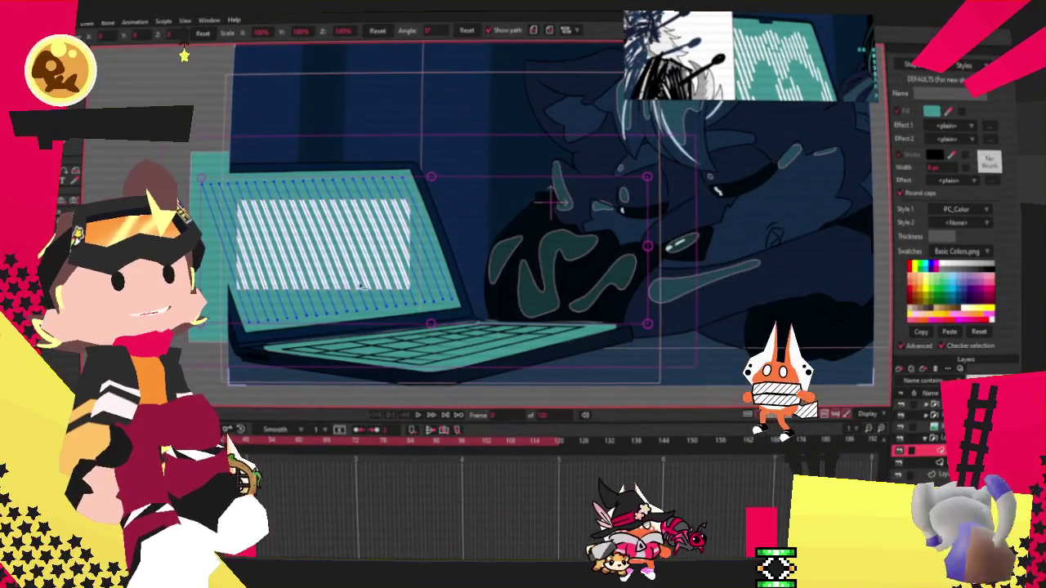
scroll(552, 196, down, 2)
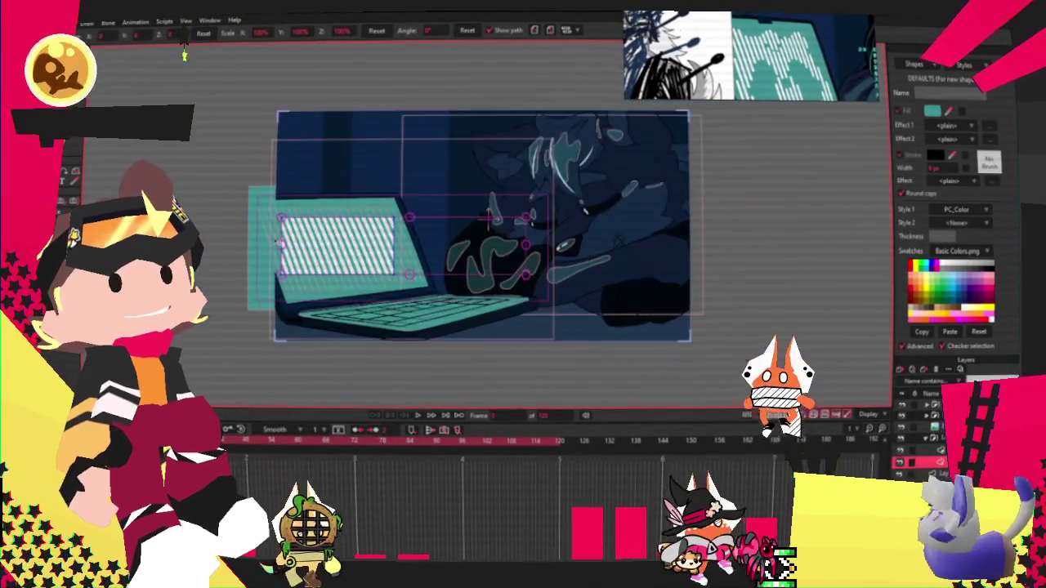
scroll(552, 196, up, 3)
scroll(724, 196, up, 1)
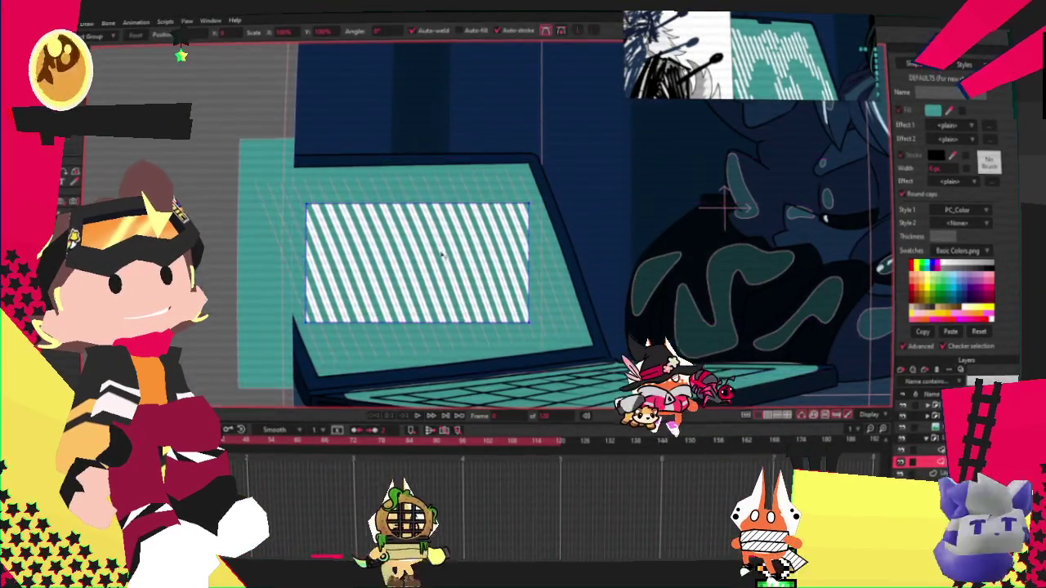
Step: Pull the rightmost stripe line's end back onto the laptop screen
scroll(712, 199, up, 2)
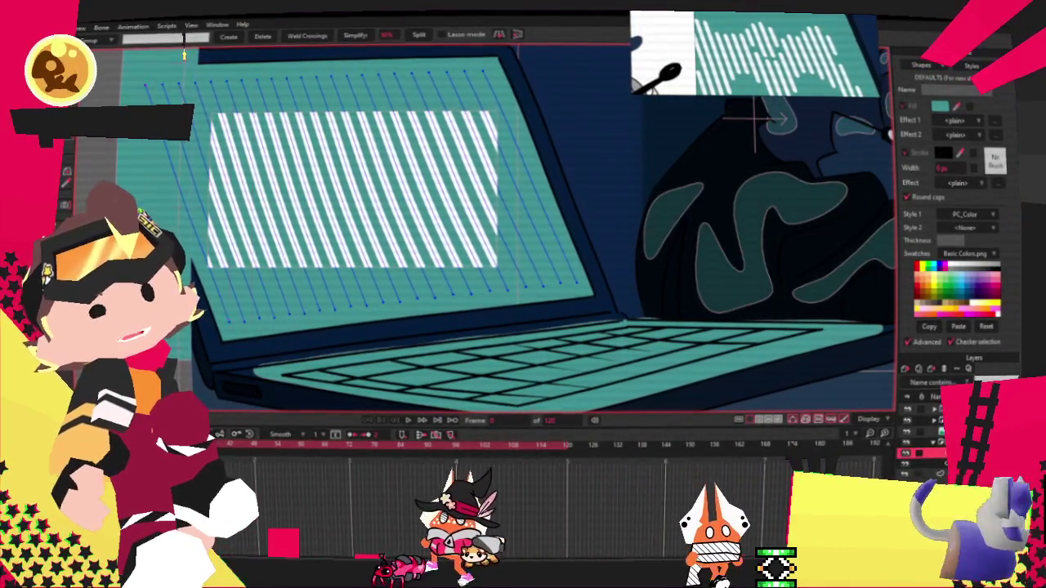
key(t)
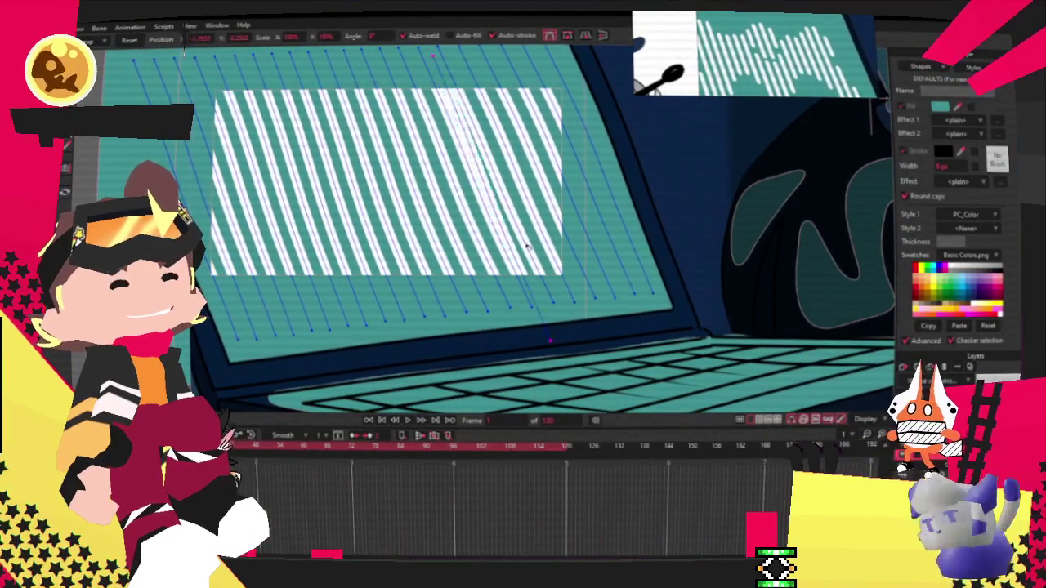
scroll(606, 237, down, 2)
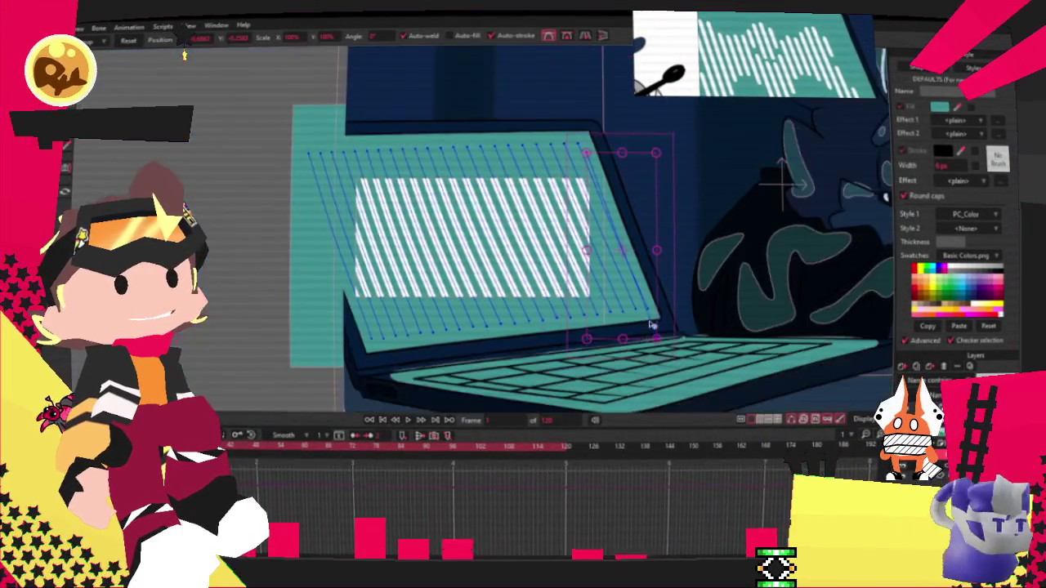
scroll(606, 245, up, 3)
scroll(605, 261, down, 3)
scroll(605, 292, up, 4)
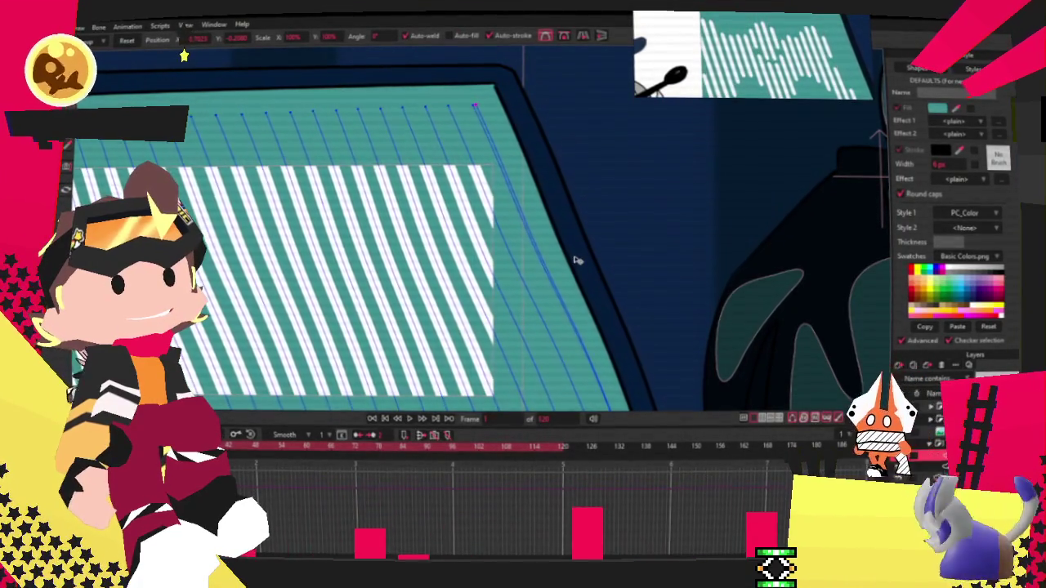
scroll(576, 260, down, 2)
scroll(577, 327, up, 4)
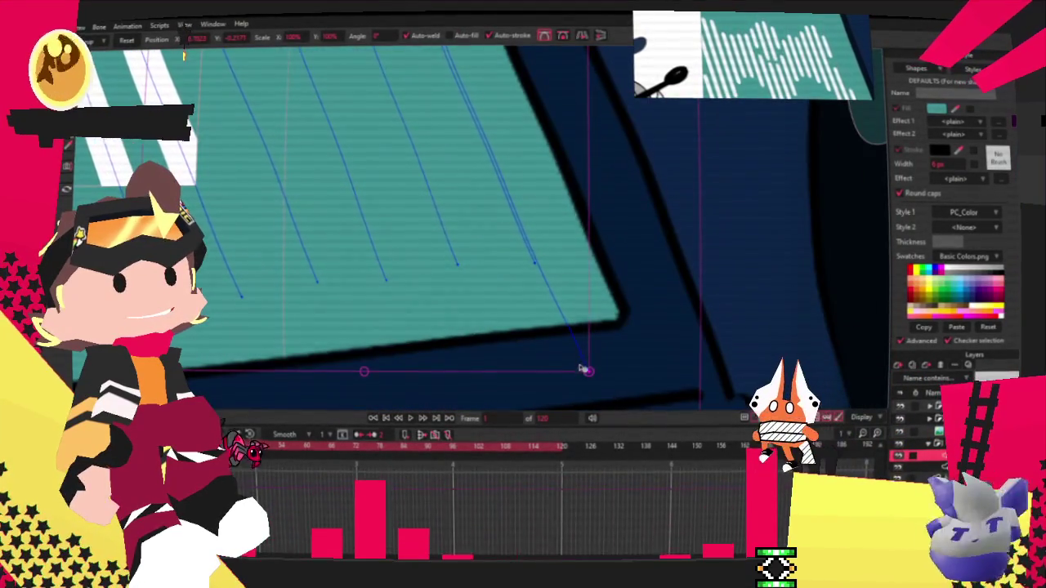
drag(582, 367, 543, 270)
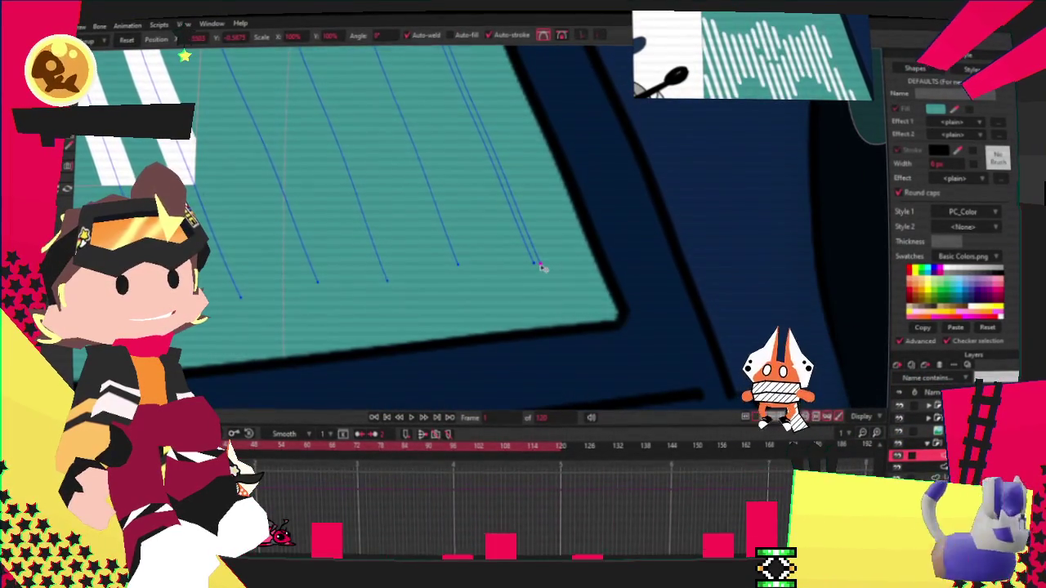
scroll(537, 286, down, 2)
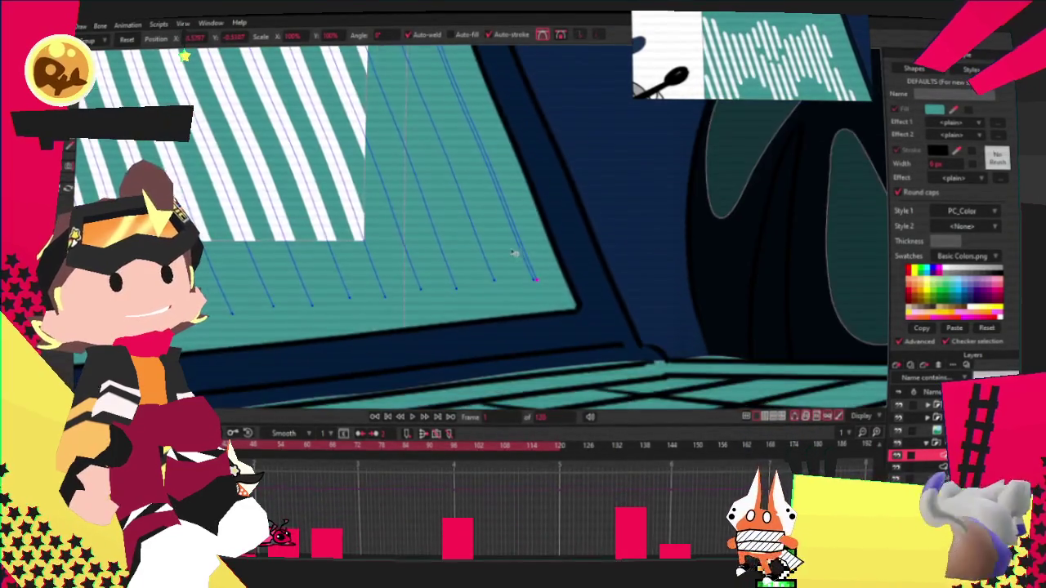
scroll(538, 286, up, 3)
Step: Connect the stripe line bottoms with a horizontal line across the screen
drag(550, 304, 375, 305)
scroll(501, 261, down, 2)
key(g)
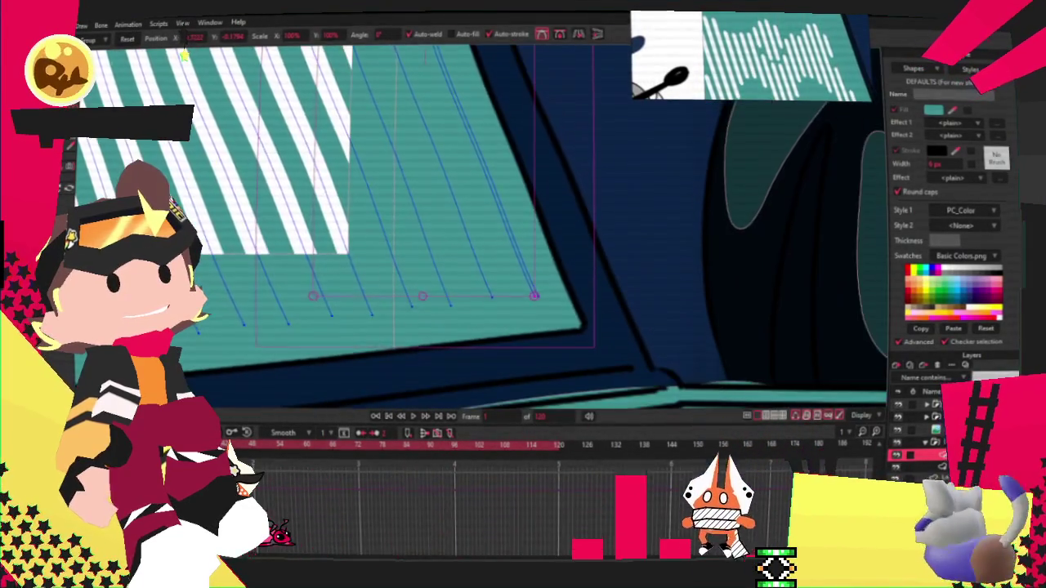
scroll(441, 212, down, 2)
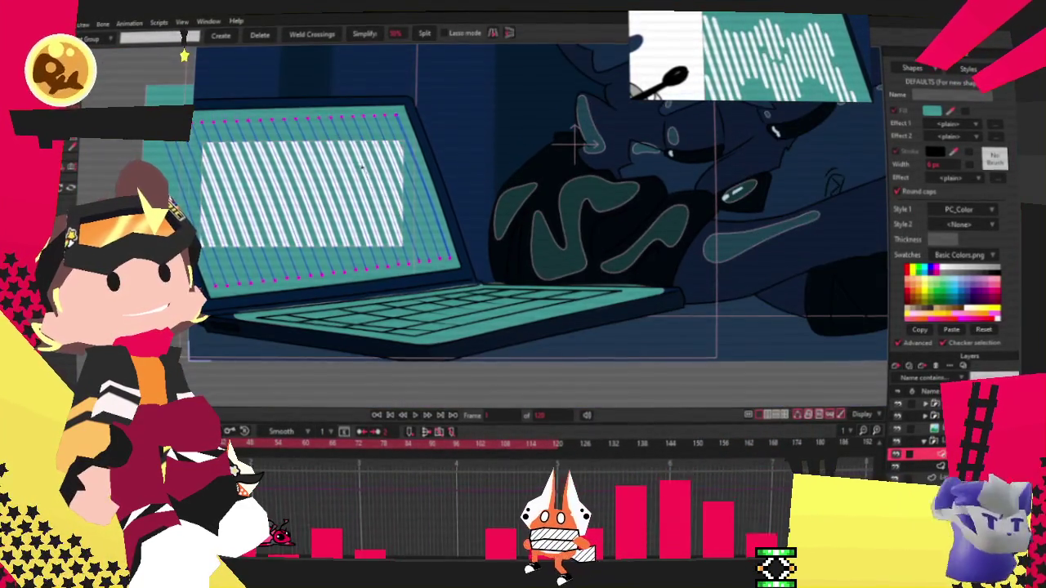
scroll(442, 241, up, 1)
scroll(466, 265, up, 1)
scroll(466, 265, up, 1)
scroll(408, 265, down, 1)
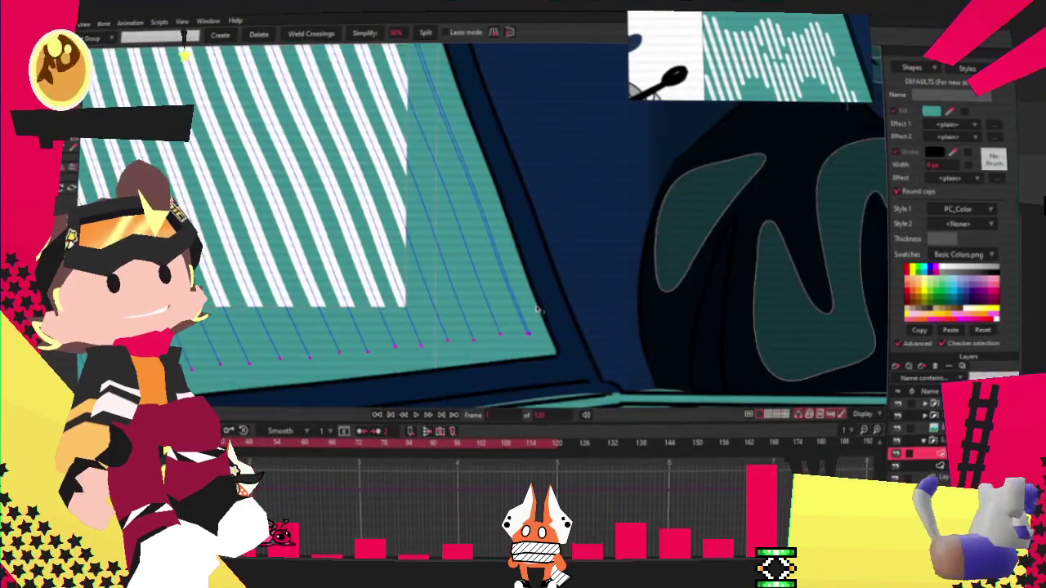
scroll(344, 266, down, 1)
scroll(309, 265, up, 1)
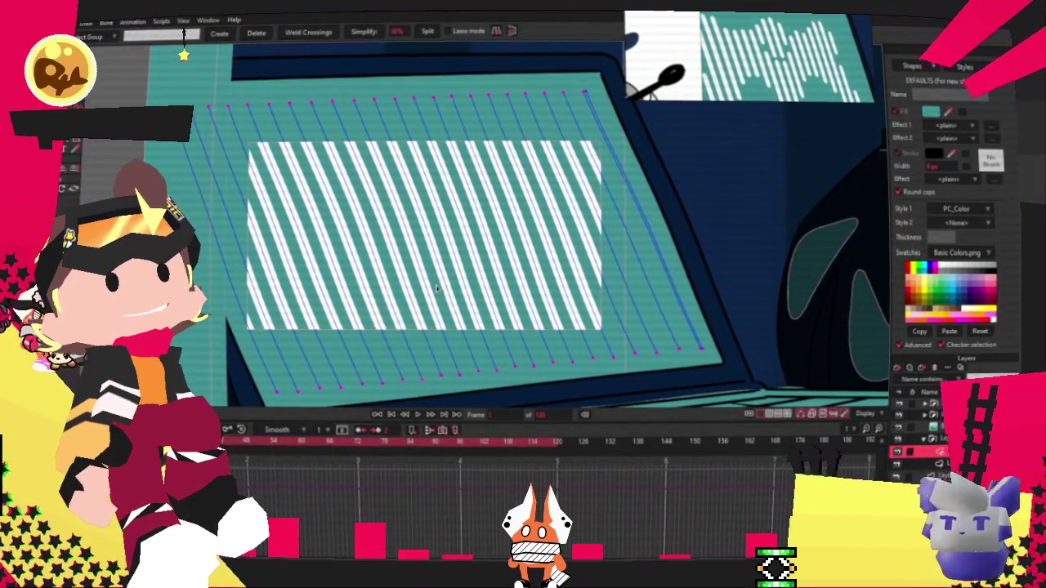
scroll(452, 366, up, 2)
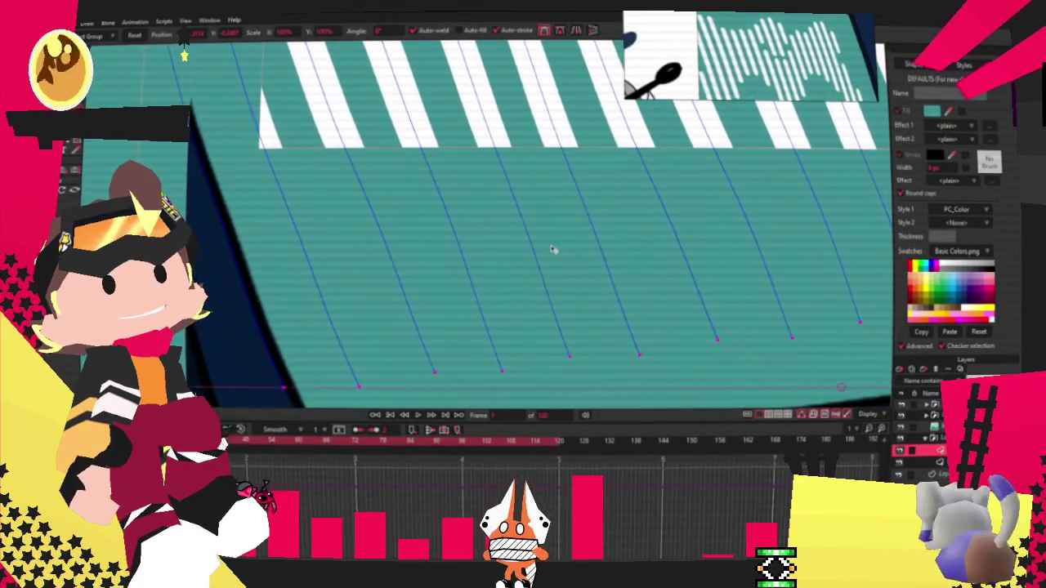
scroll(553, 250, down, 2)
scroll(552, 250, down, 1)
scroll(723, 255, up, 2)
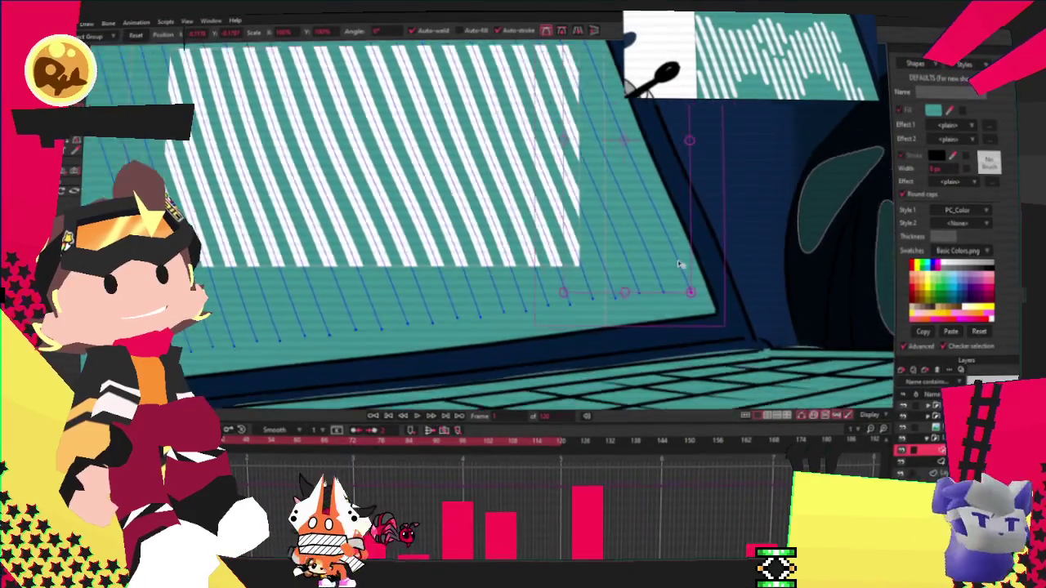
scroll(678, 263, down, 1)
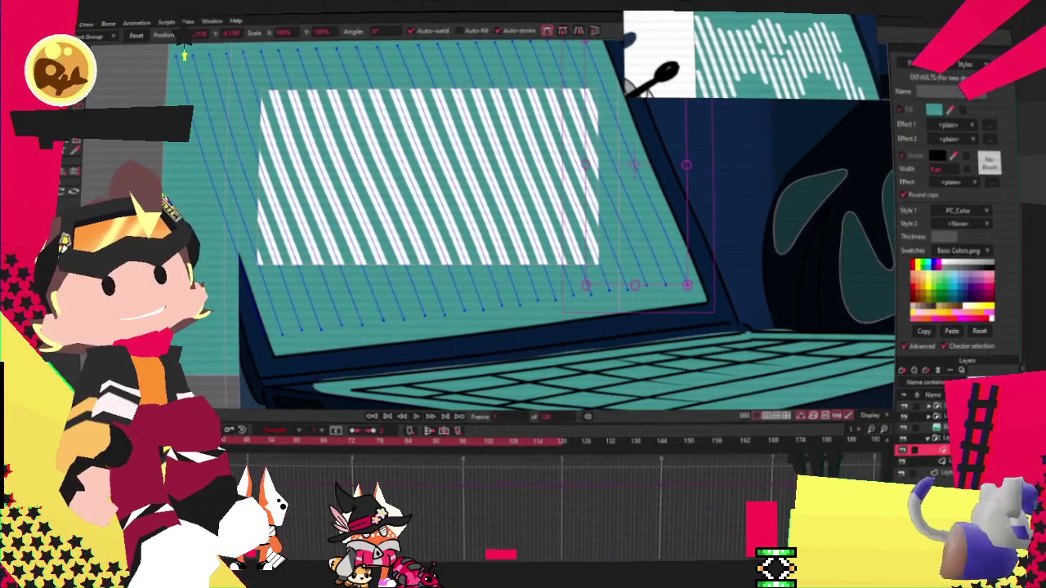
scroll(245, 237, up, 2)
scroll(245, 237, down, 1)
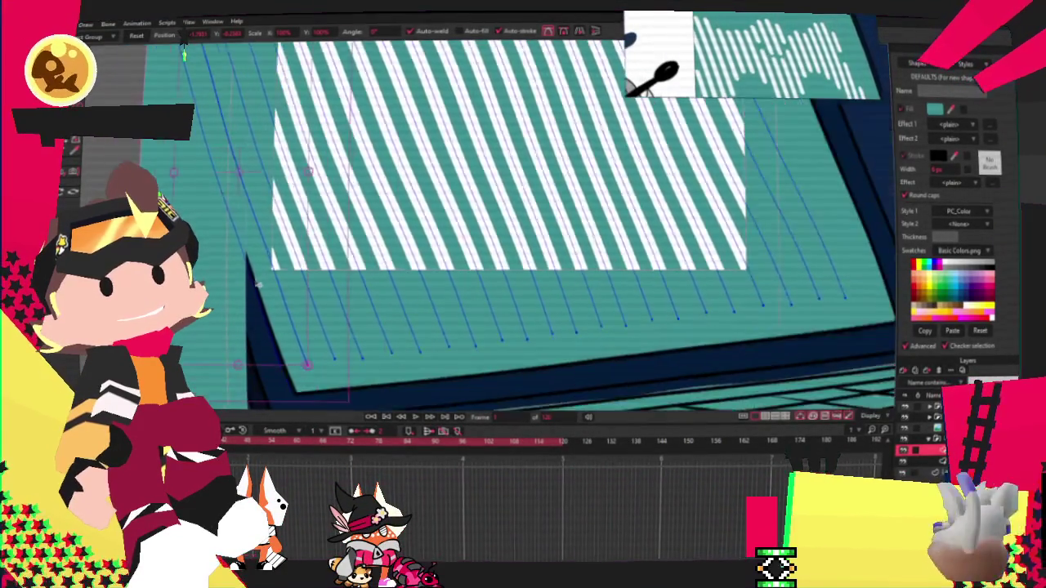
scroll(245, 237, down, 2)
scroll(245, 237, down, 1)
scroll(219, 159, up, 2)
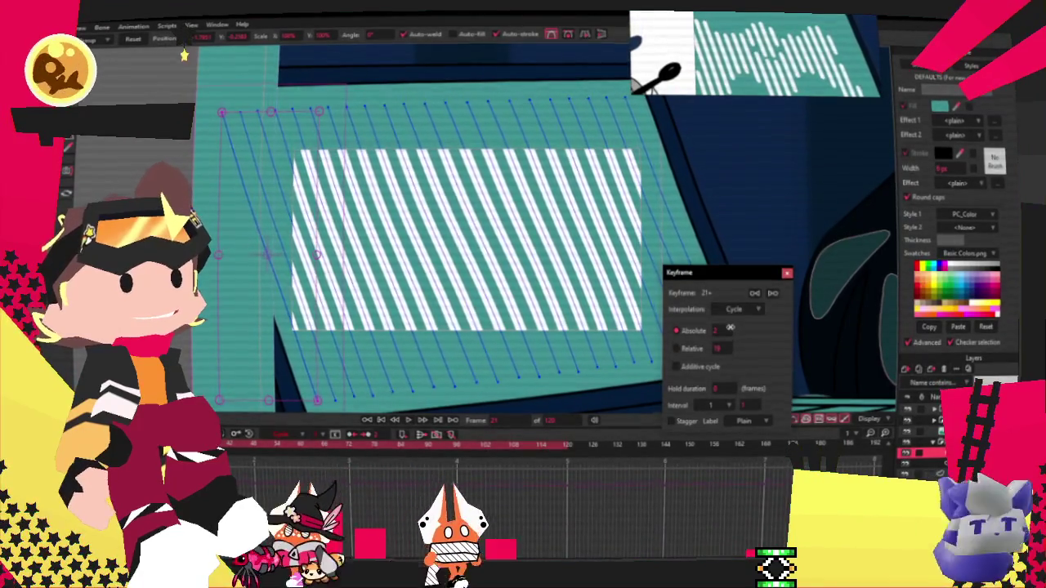
Step: Set the next stripe keyframe to Cycle and play the animation to preview the looping stripes
click(786, 273)
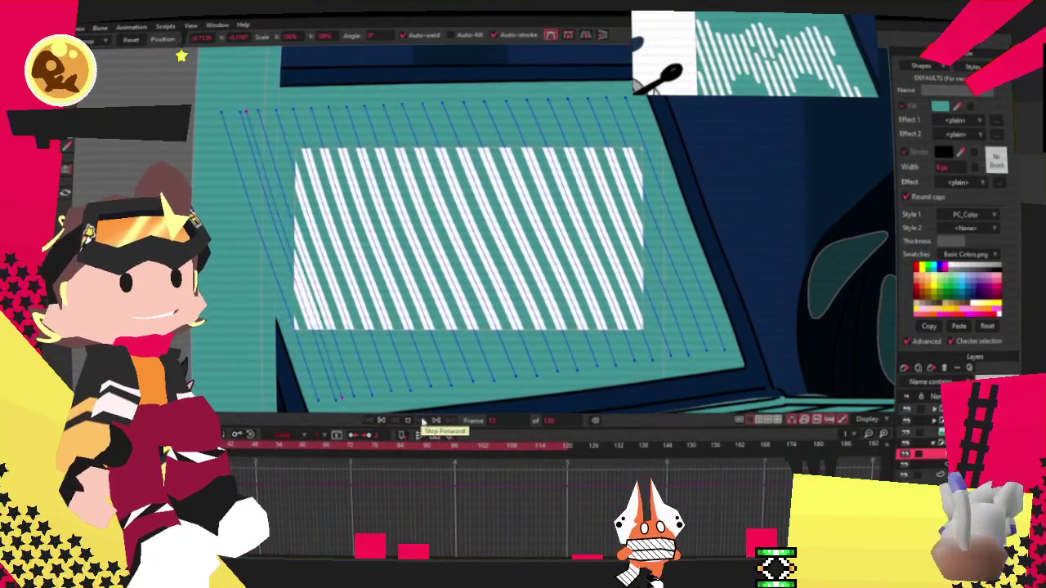
click(436, 420)
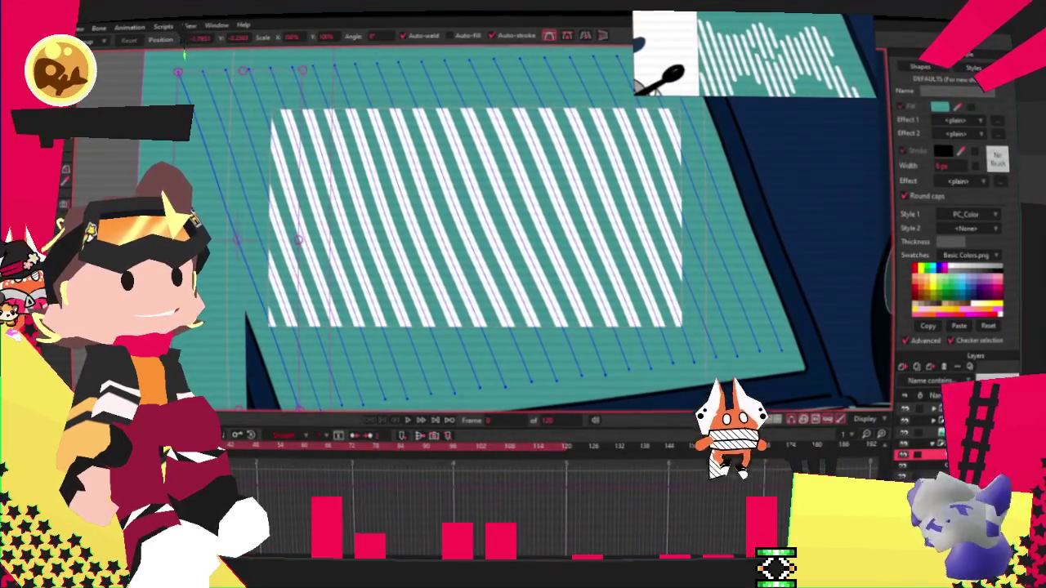
key(g)
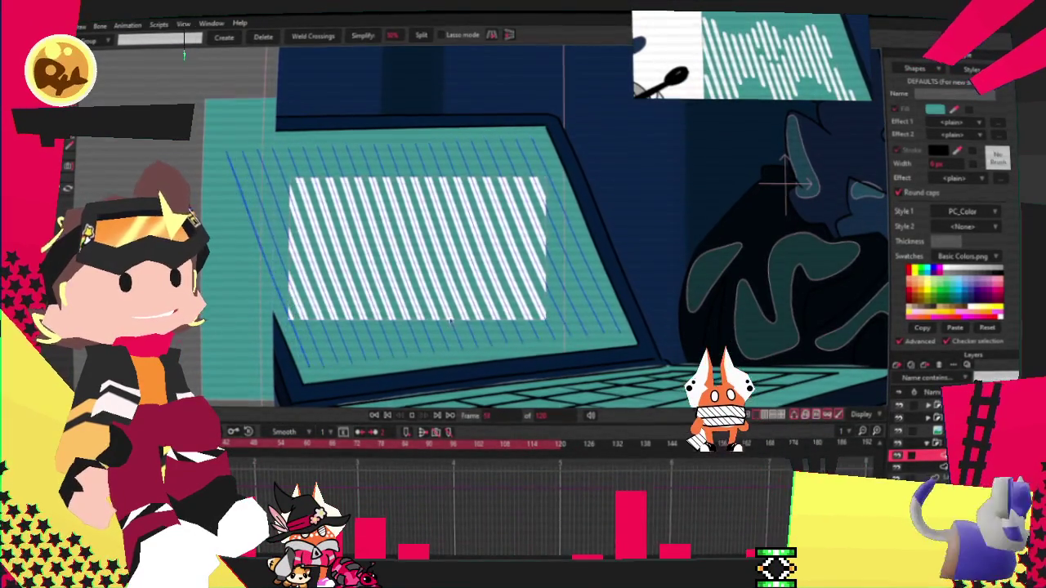
click(412, 425)
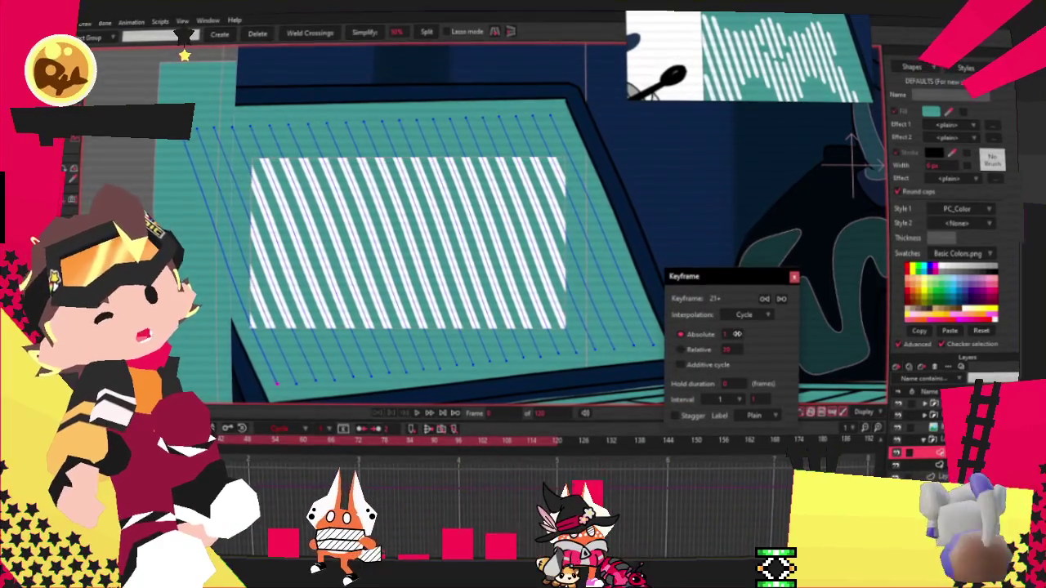
click(607, 383)
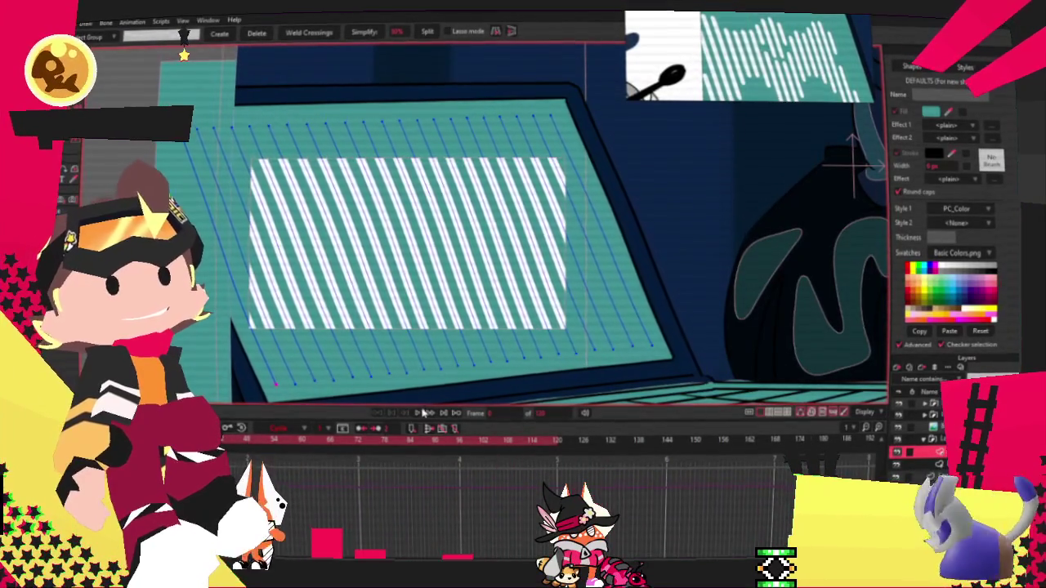
click(419, 411)
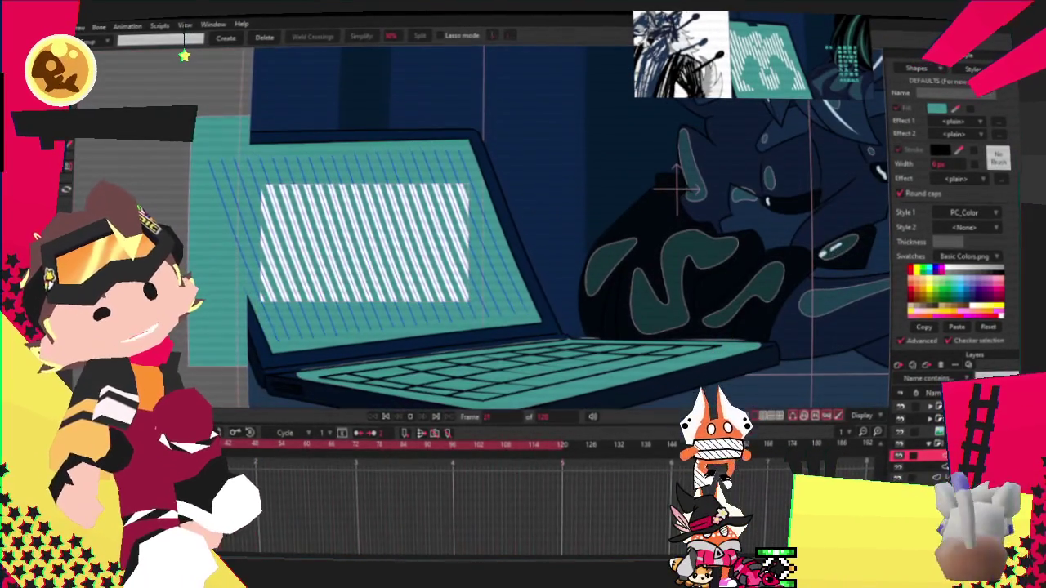
Step: Stop playback at frame 0 and zoom out to show the whole laptop scene
key(space)
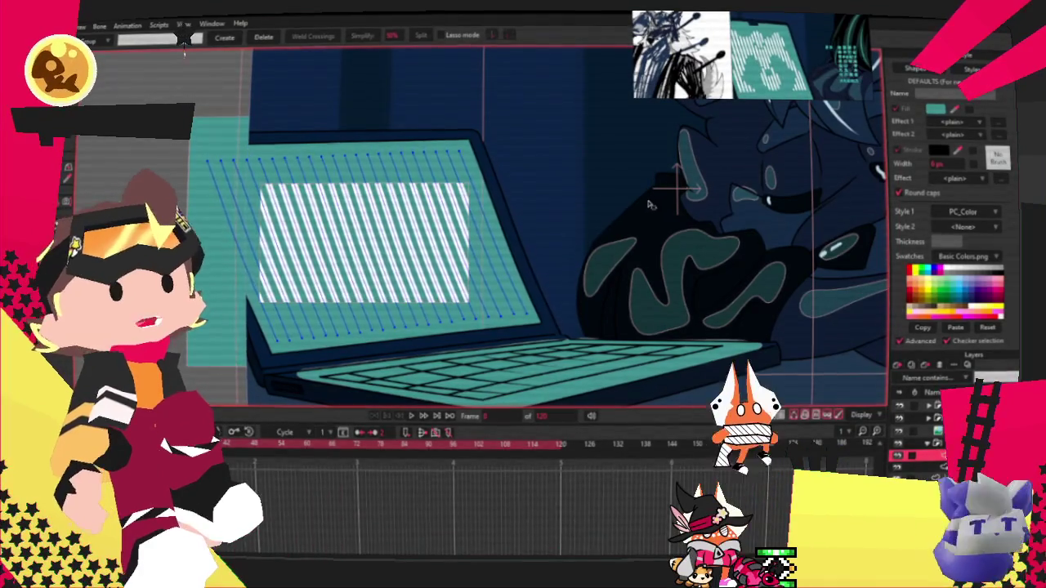
scroll(637, 225, down, 3)
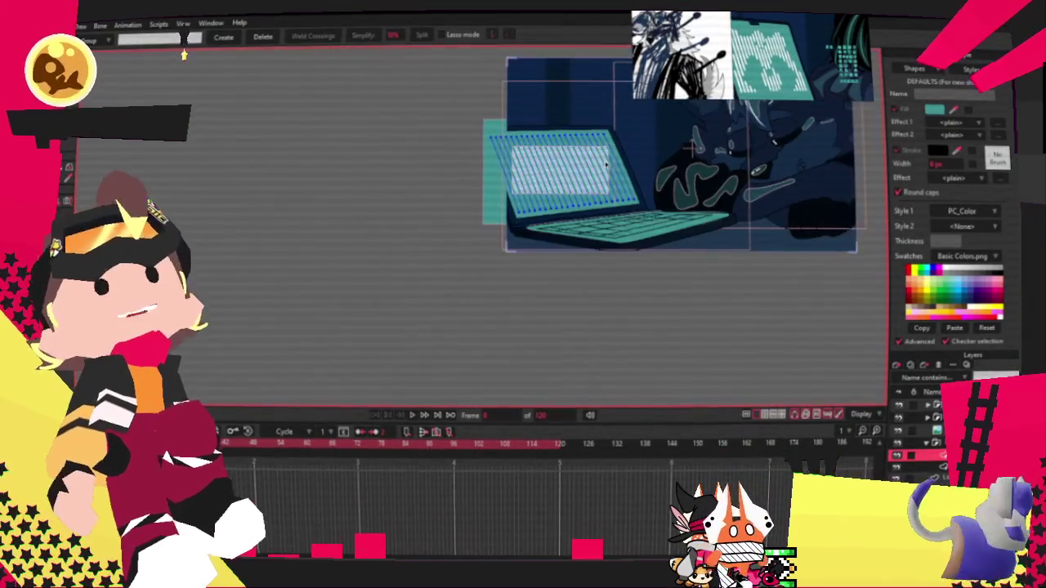
click(939, 442)
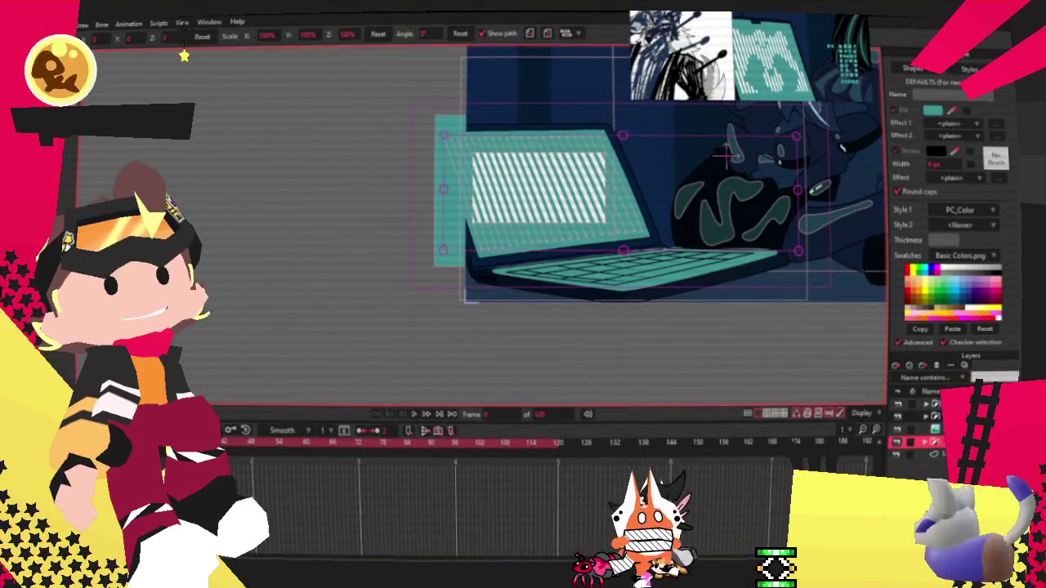
Step: Expand the selected layer group and add three new layers for the visualizer bars
click(932, 454)
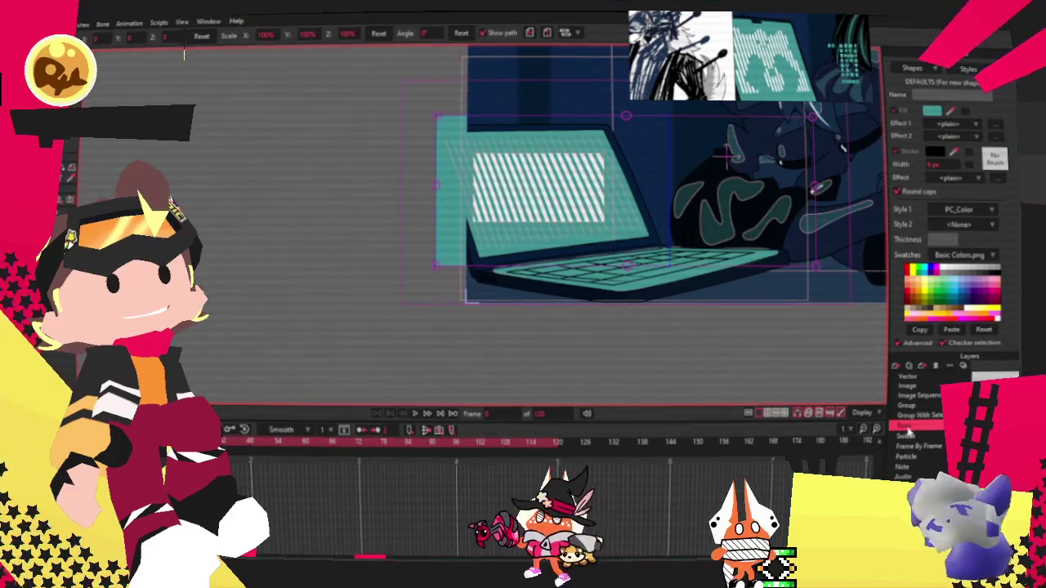
click(940, 456)
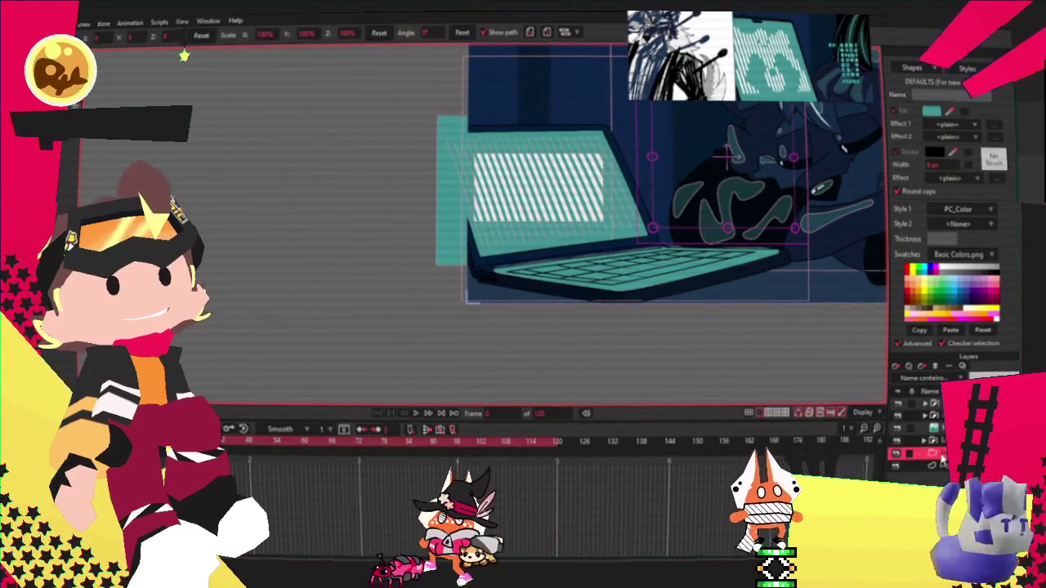
click(895, 367)
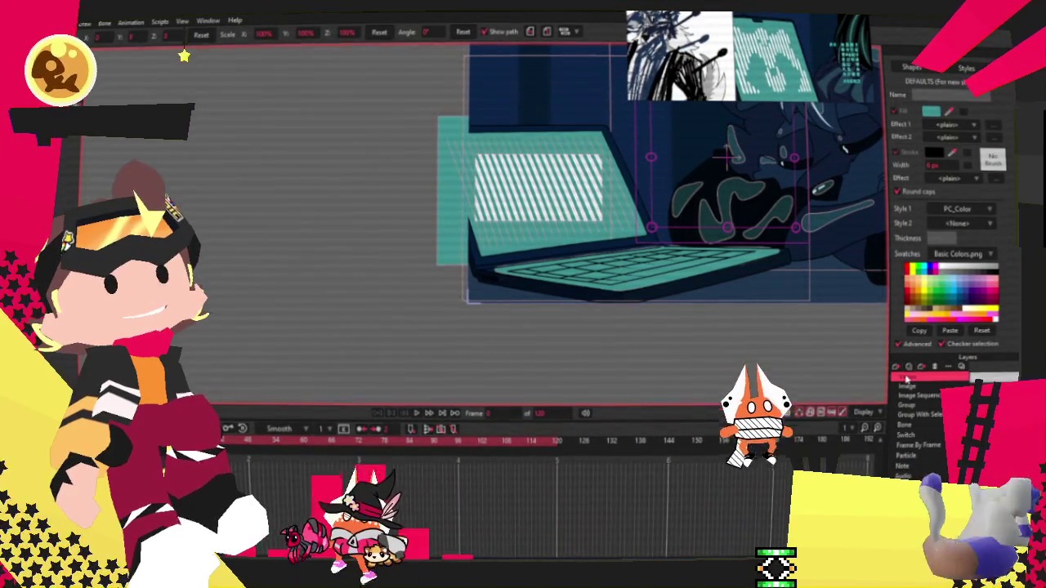
click(914, 445)
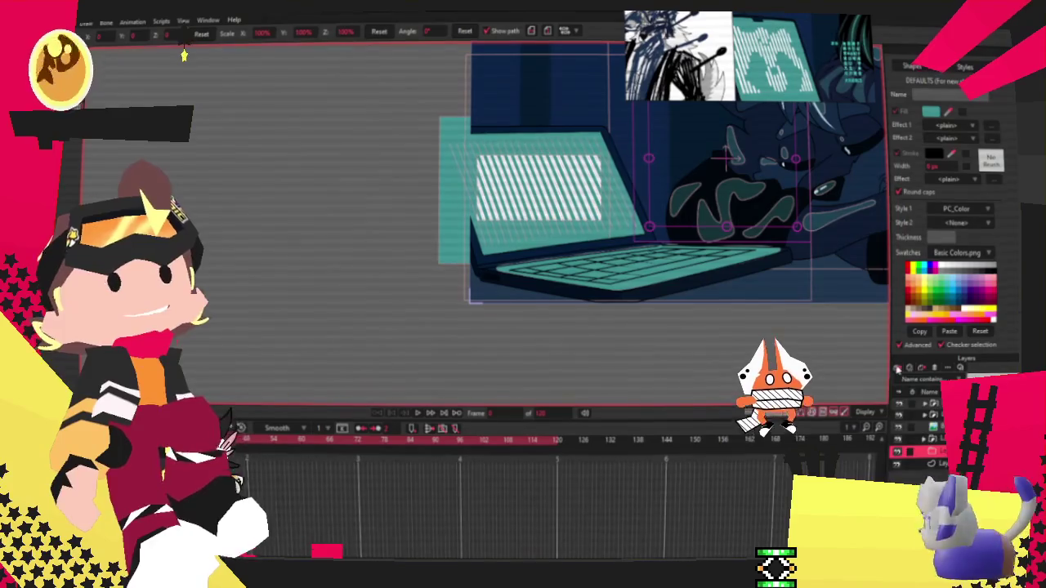
click(931, 455)
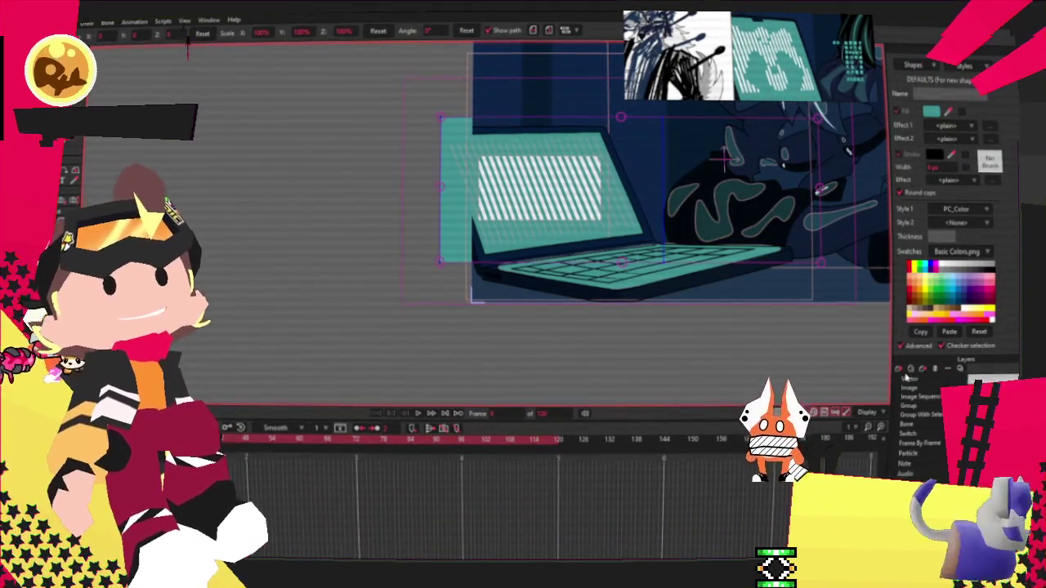
click(905, 378)
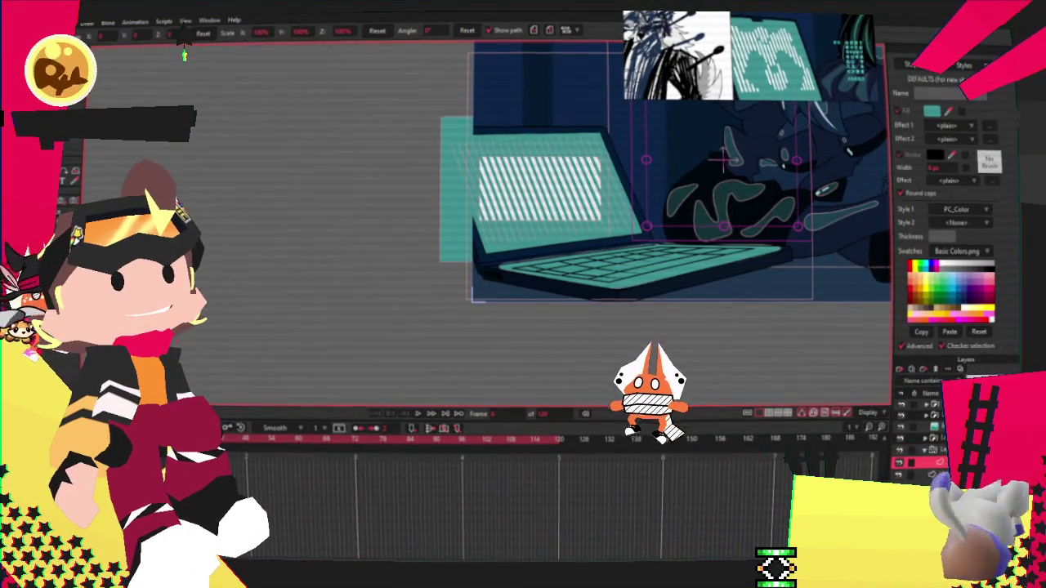
key(r)
scroll(289, 181, up, 2)
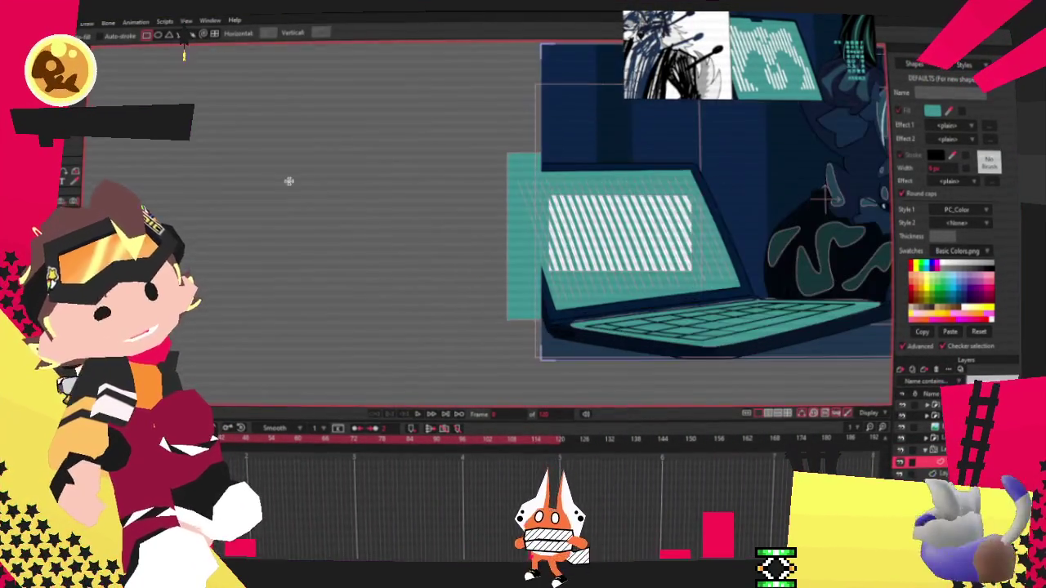
Step: Draw a vertical line for the first bar and narrow it with Transform Points
click(291, 268)
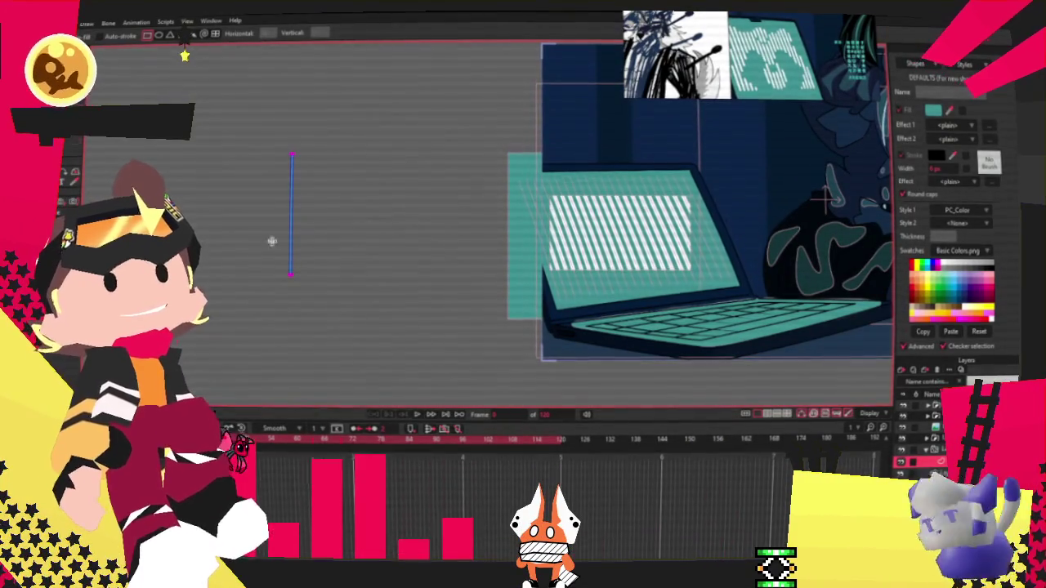
key(g)
scroll(294, 205, up, 3)
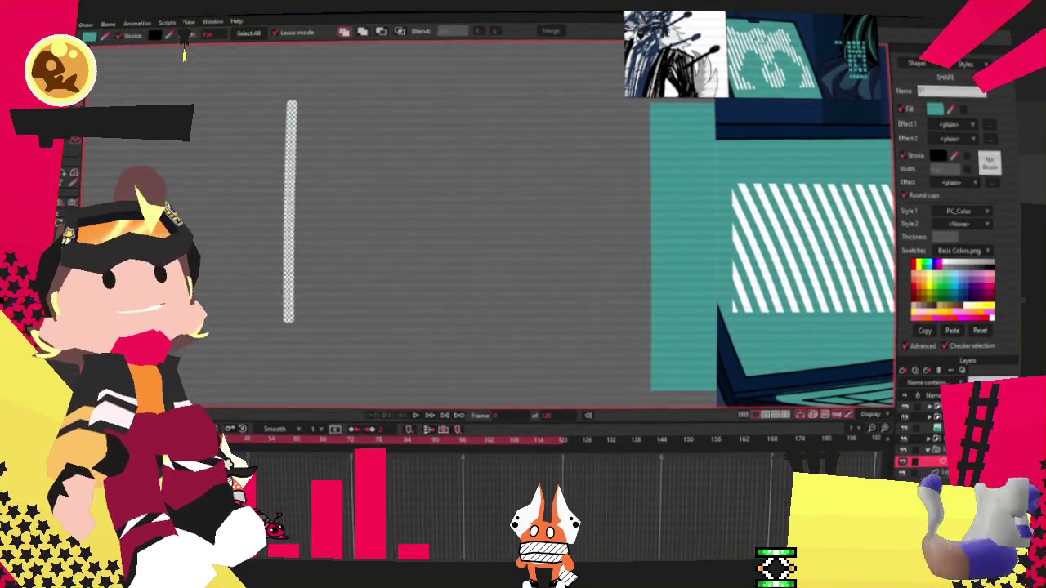
key(t)
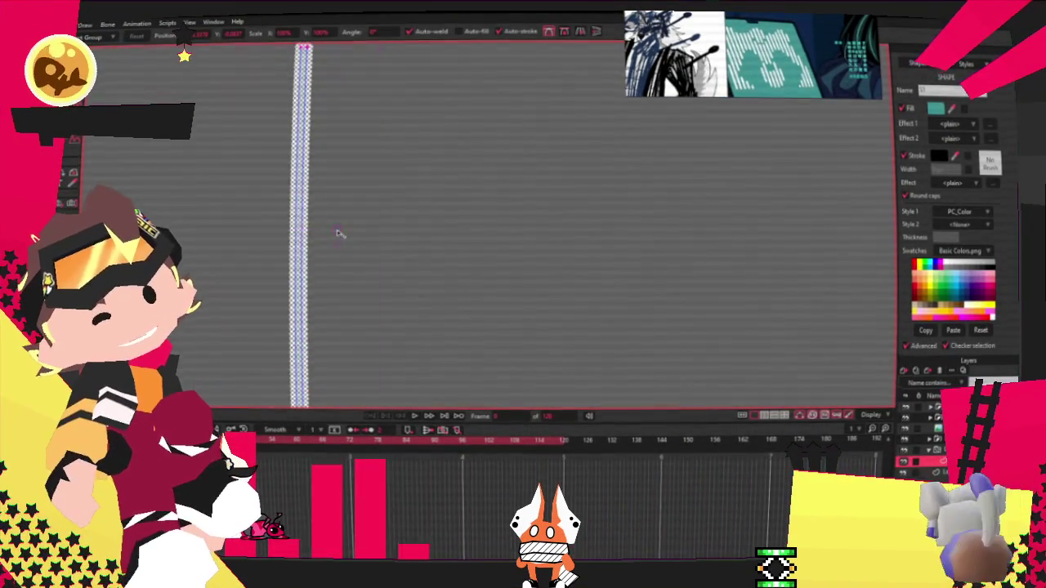
drag(340, 234, 298, 232)
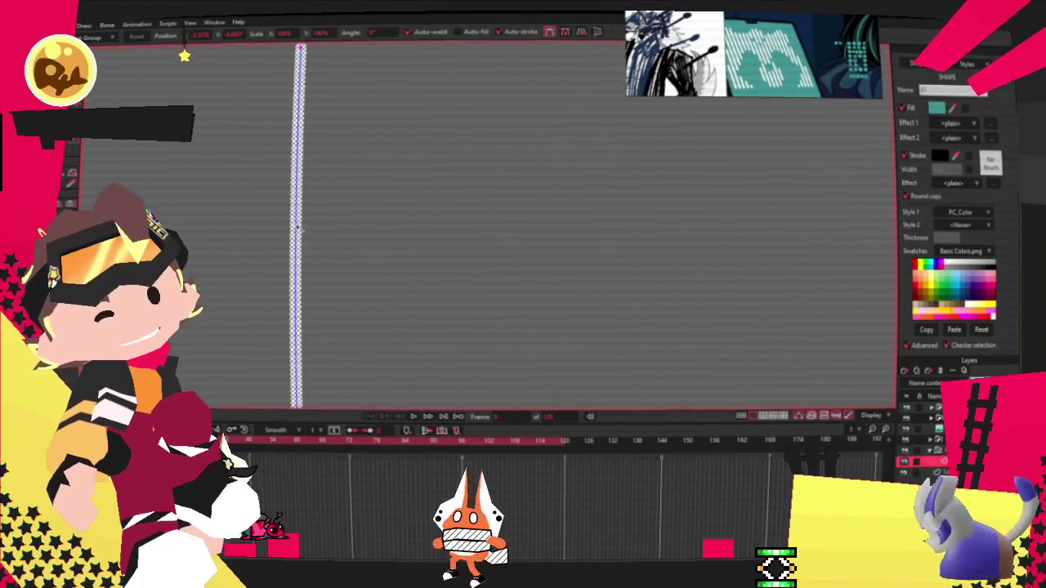
scroll(299, 231, down, 5)
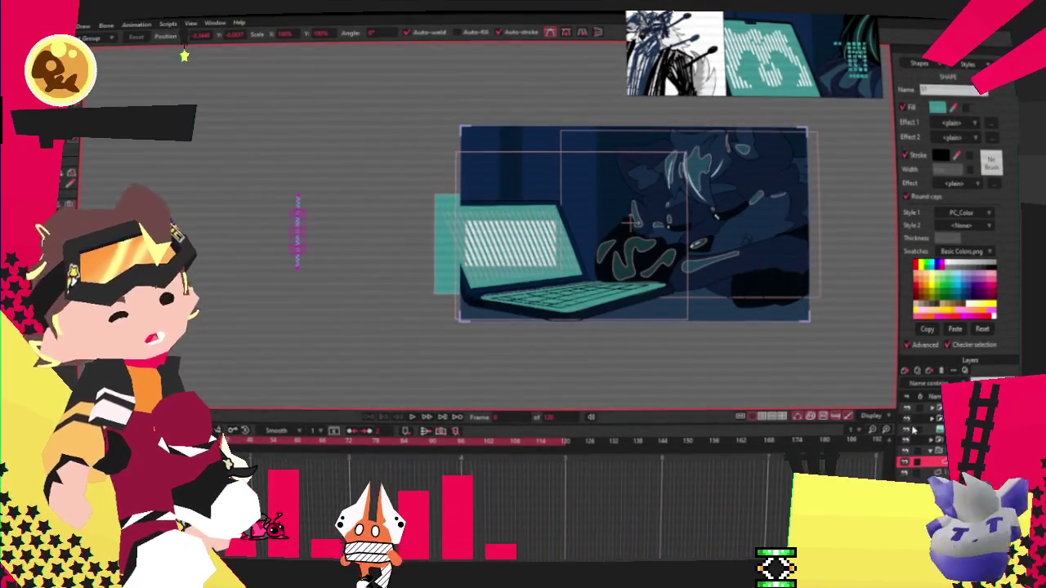
Step: Make the keyboard layer visible again and move the bar layer onto the character
click(907, 414)
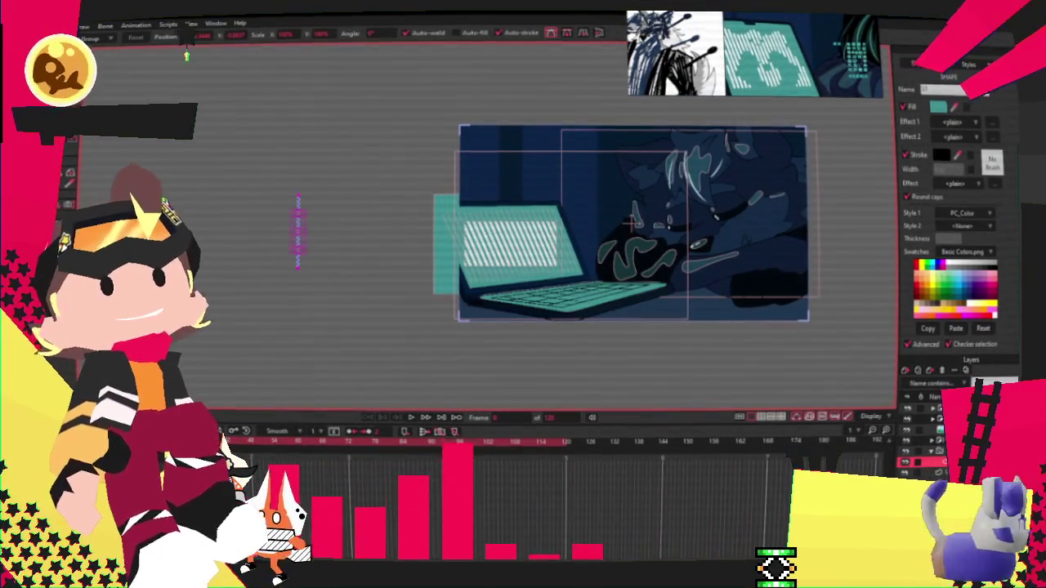
click(931, 451)
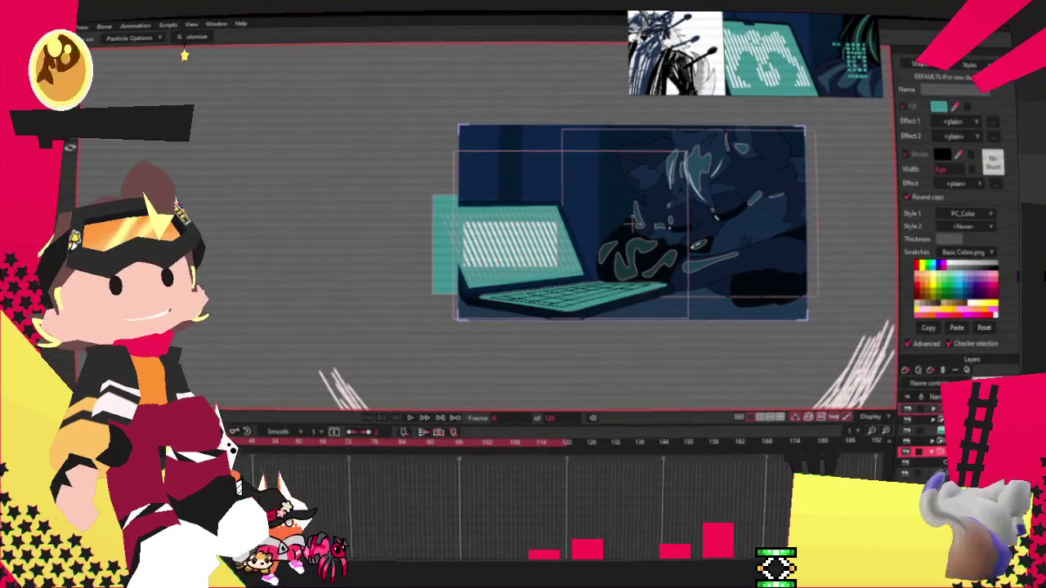
click(928, 419)
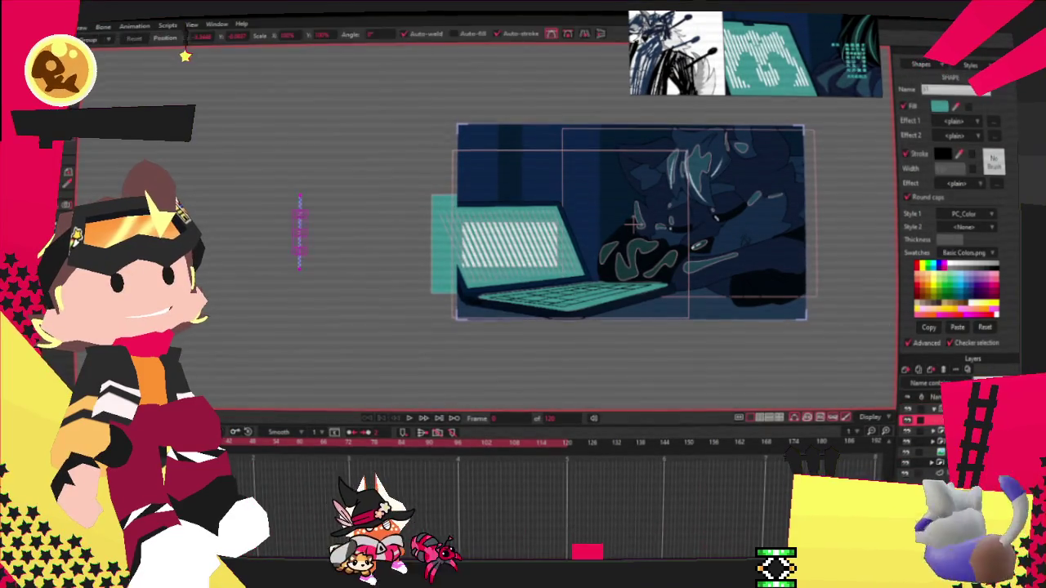
scroll(807, 383, up, 2)
drag(277, 249, 747, 214)
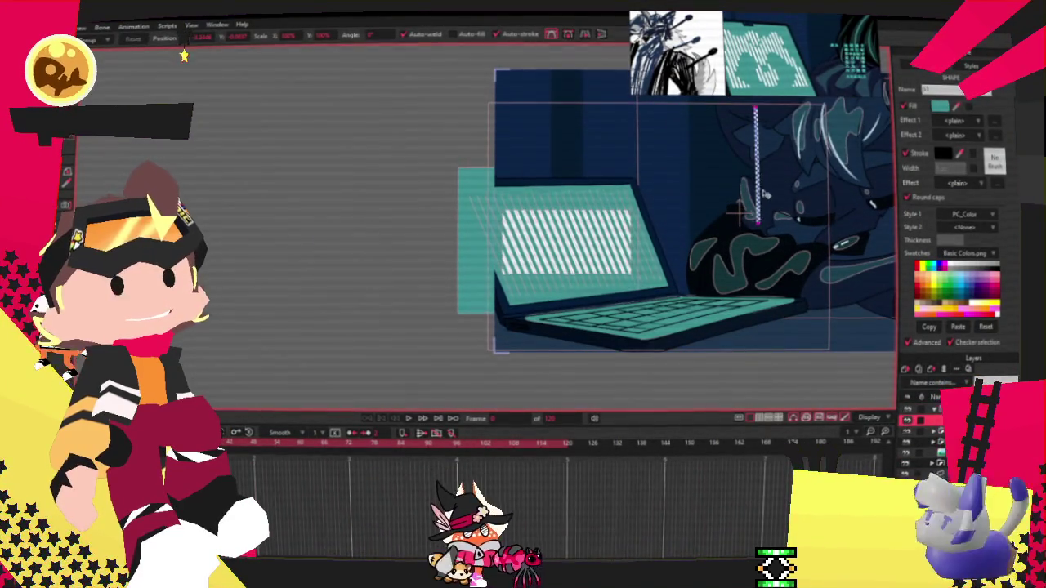
Step: Select all the bar's points and stretch the bar up to full height
scroll(606, 198, up, 3)
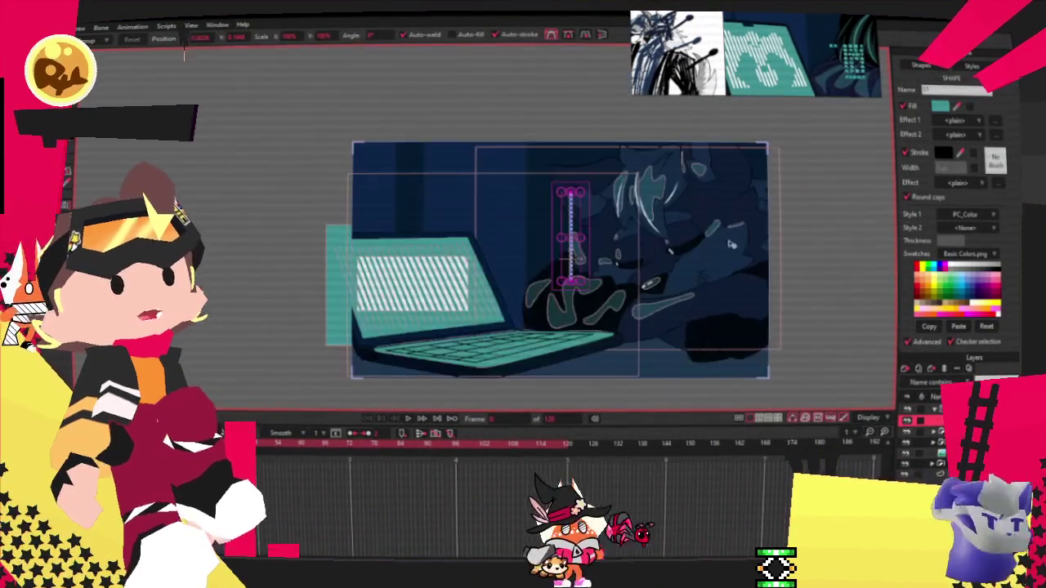
scroll(607, 198, up, 2)
scroll(601, 204, down, 2)
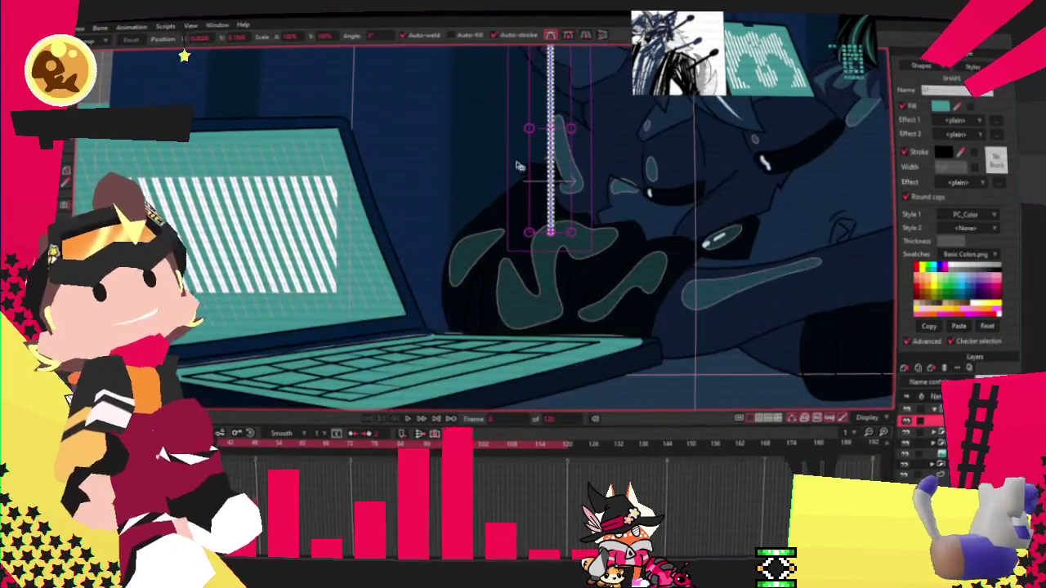
scroll(598, 211, up, 2)
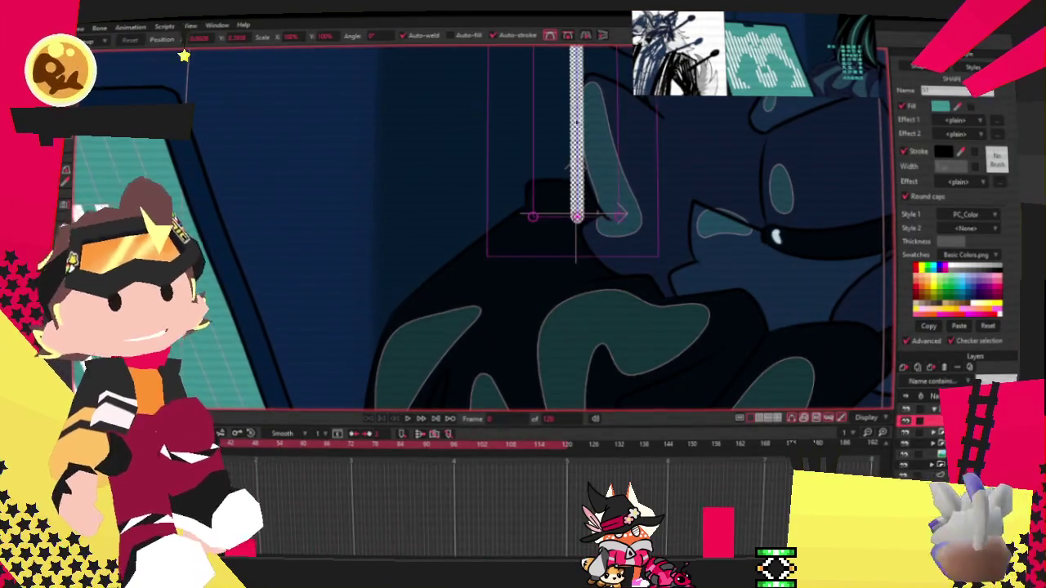
scroll(603, 104, down, 3)
scroll(507, 164, down, 2)
scroll(399, 221, up, 4)
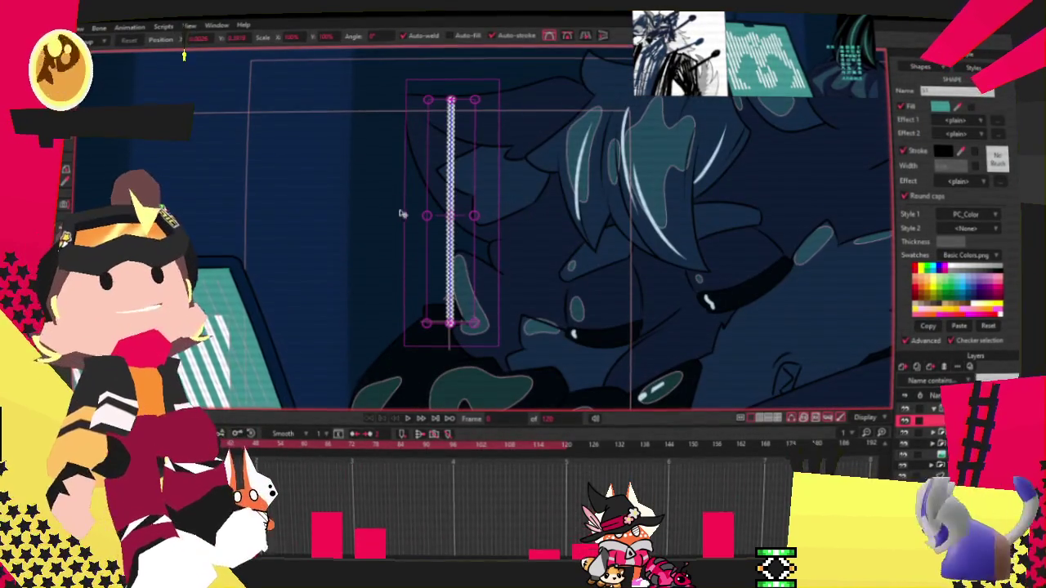
key(a)
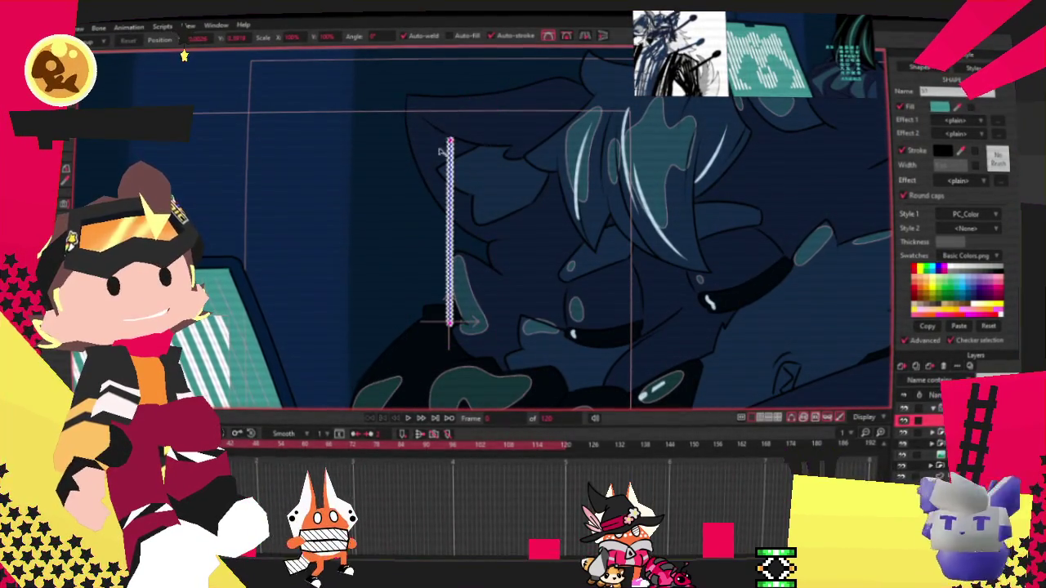
key(t)
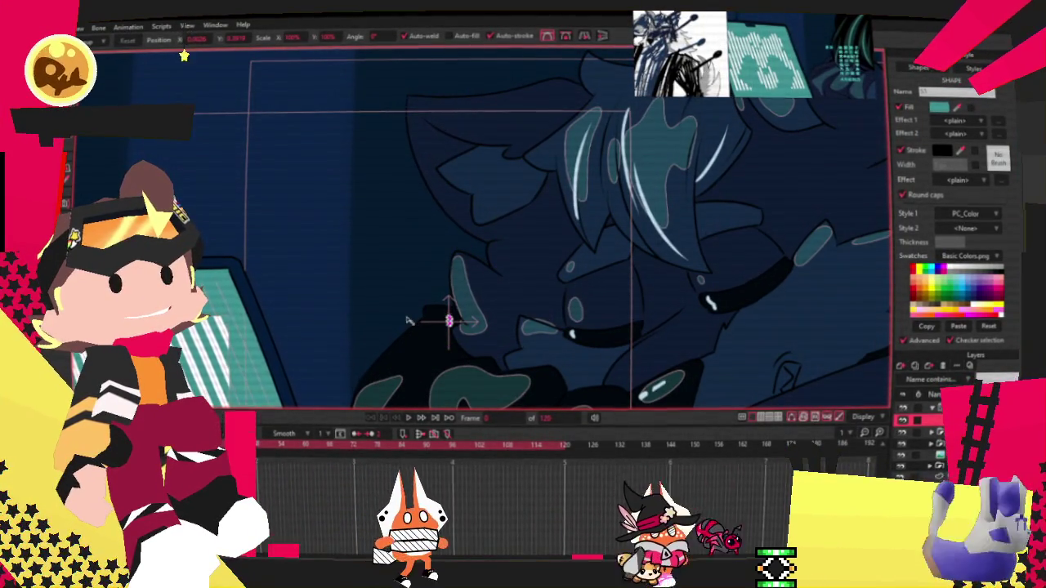
scroll(487, 349, up, 3)
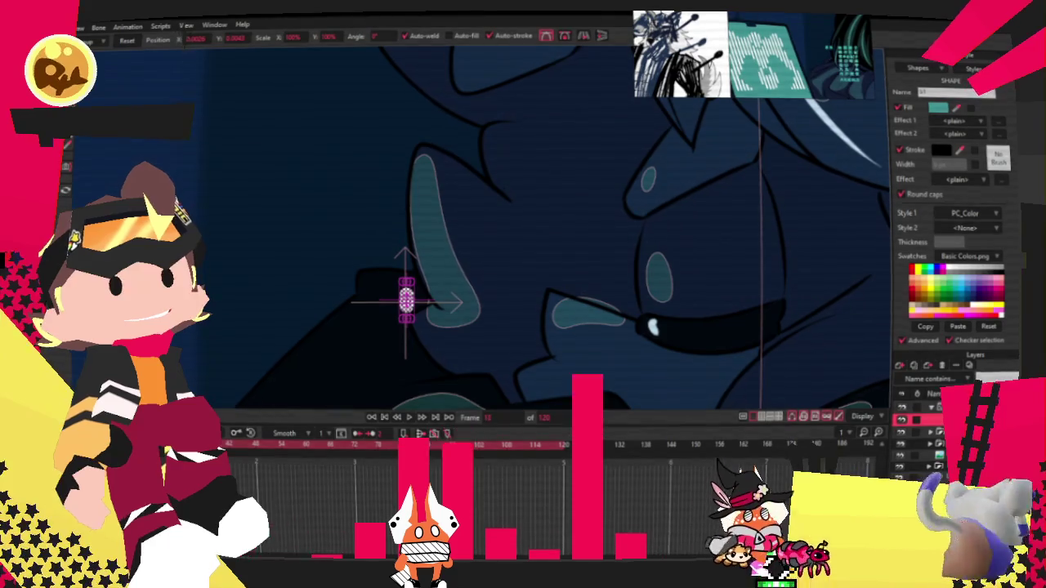
drag(406, 255, 406, 228)
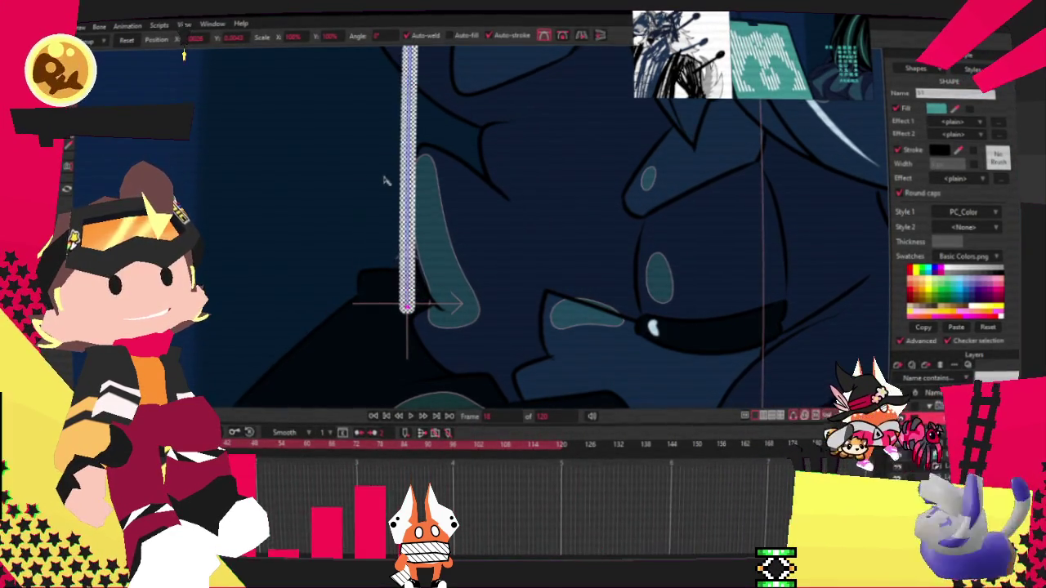
drag(411, 139, 398, 184)
key(ctrl+z)
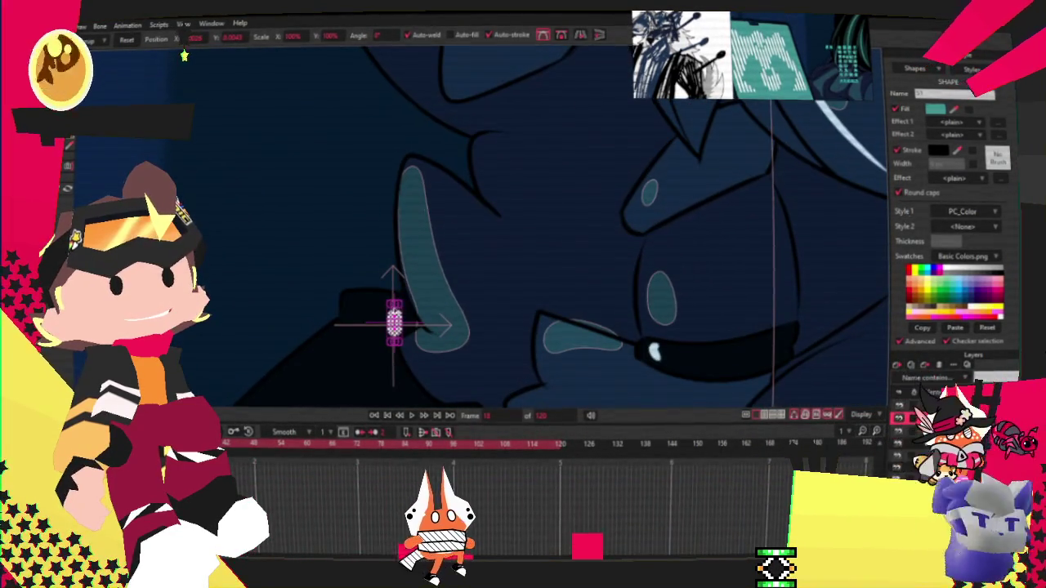
mouse_move(394, 306)
mouse_down()
mouse_move(328, 90)
mouse_move(363, 86)
mouse_up()
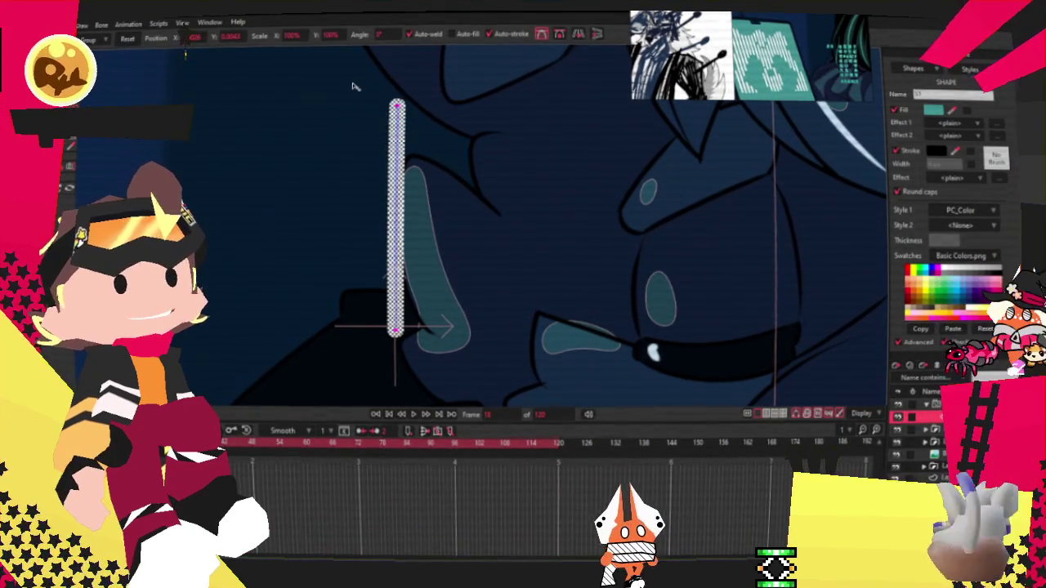
scroll(376, 115, up, 2)
scroll(392, 148, up, 2)
scroll(409, 179, up, 2)
scroll(416, 245, down, 2)
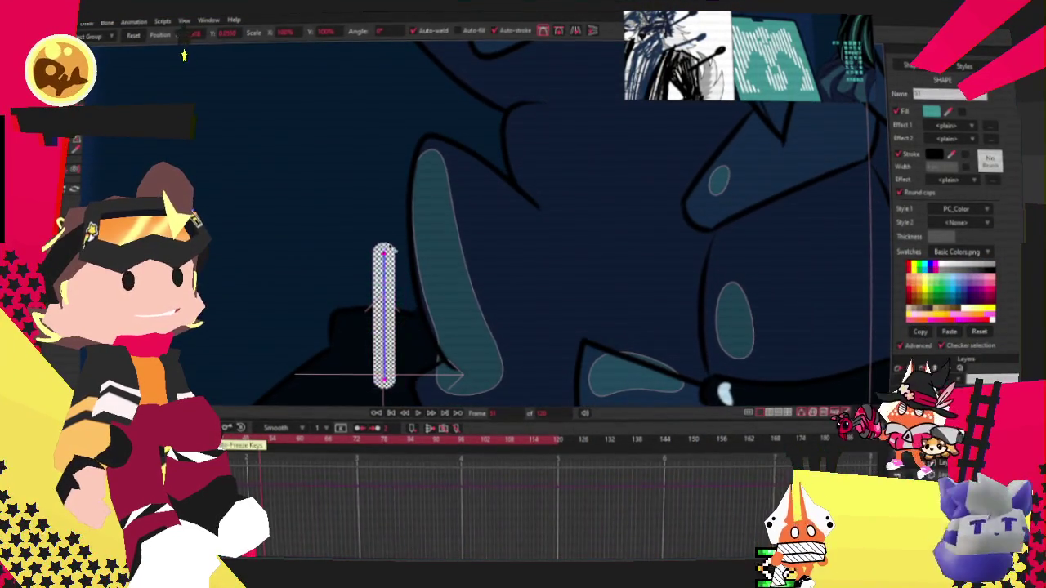
Step: Shrink the bar to almost nothing at a later frame, preview playback, then open the particle layer's settings
click(335, 439)
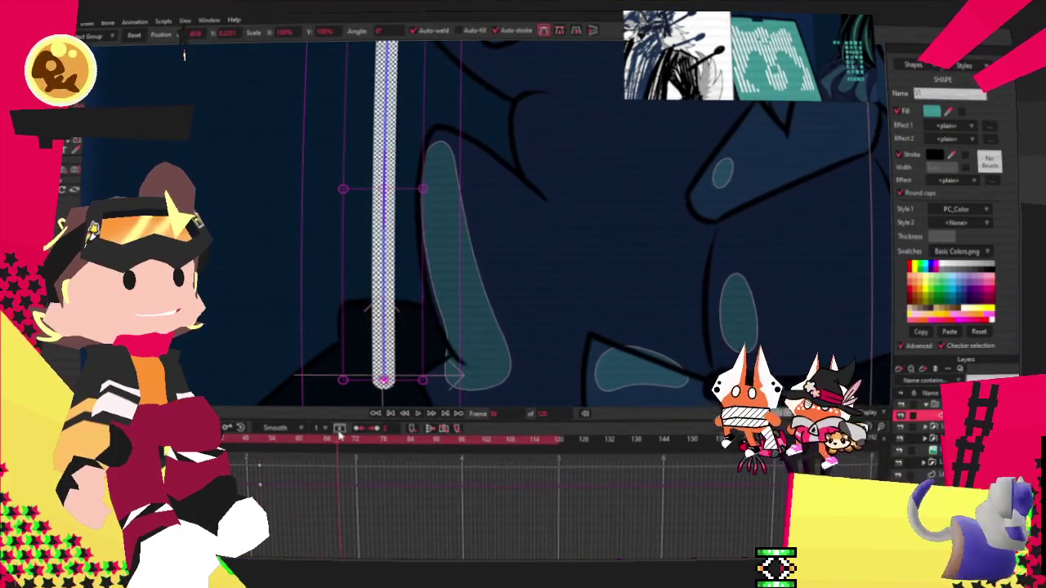
click(341, 439)
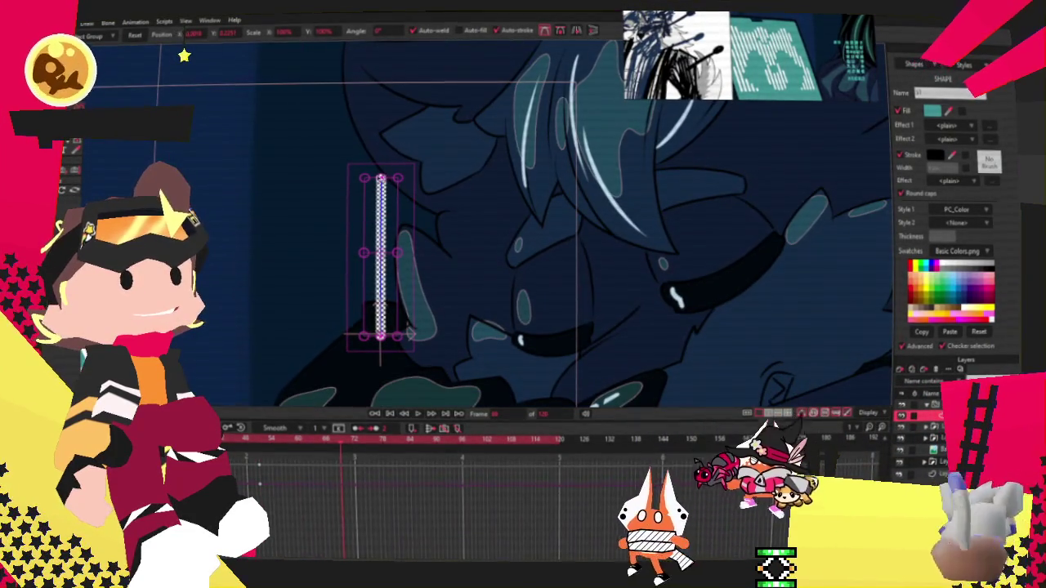
drag(380, 177, 378, 331)
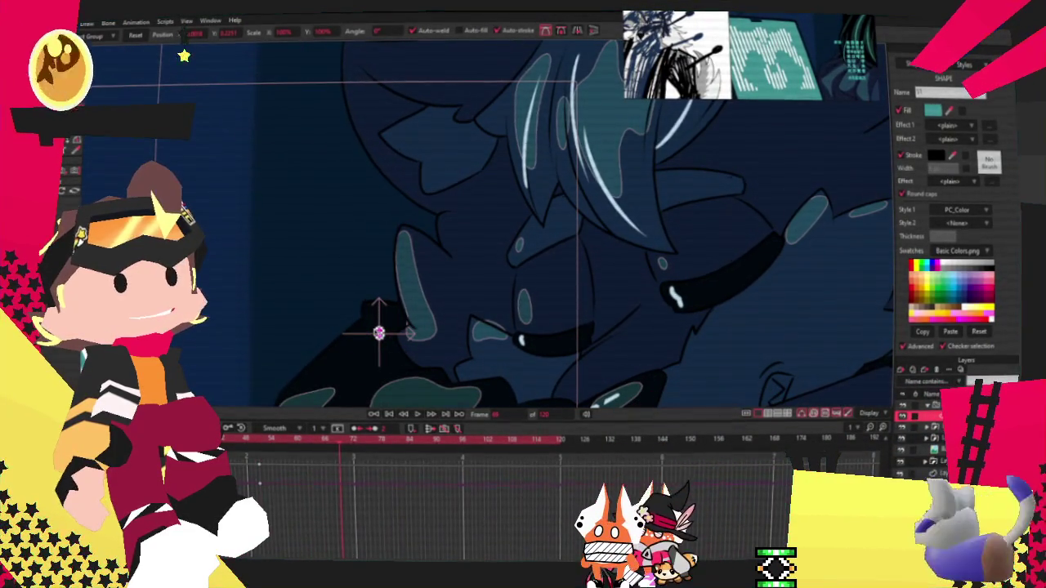
key(ctrl+z)
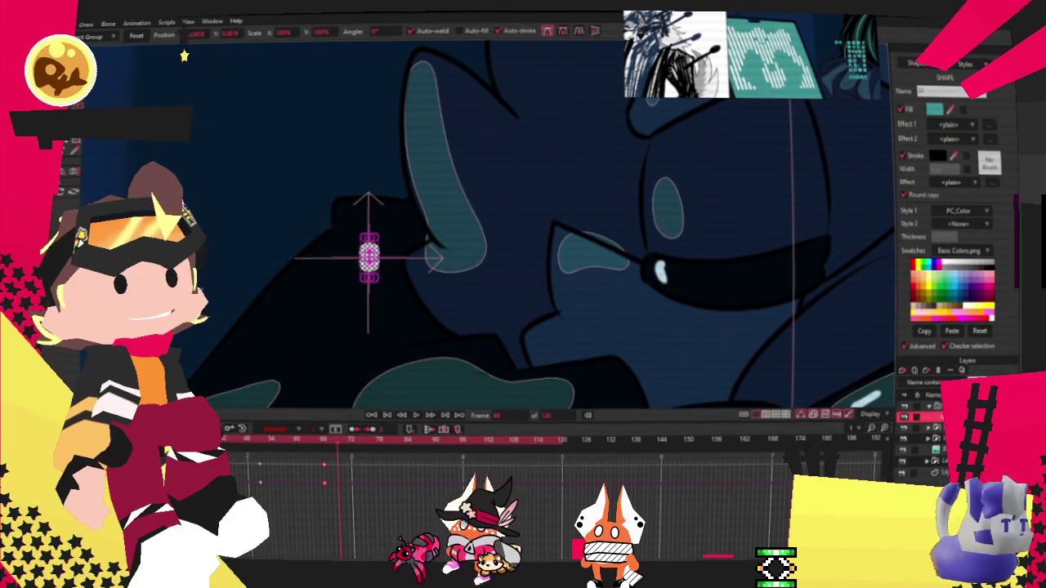
click(415, 442)
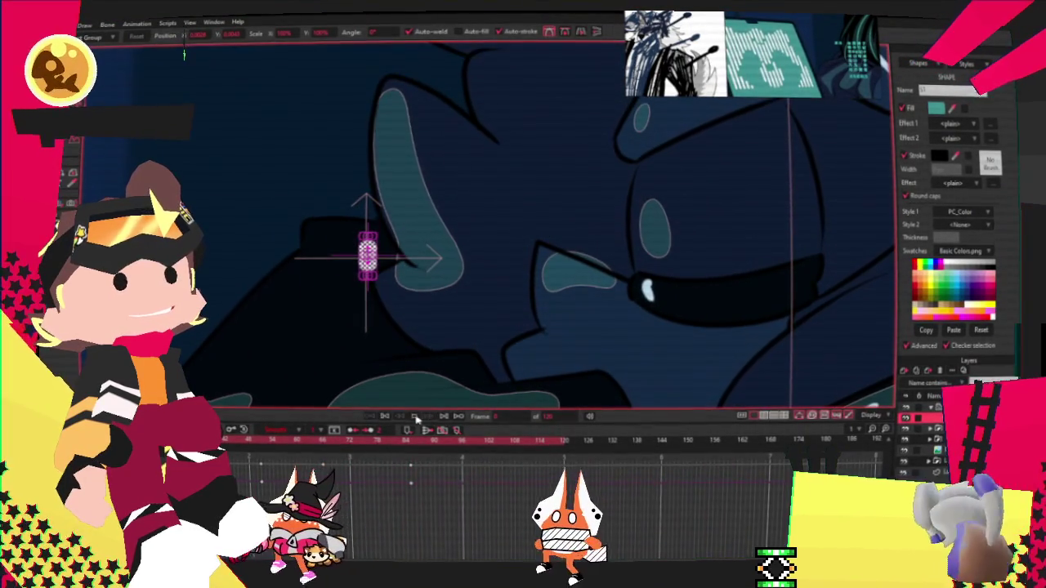
key(ctrl+z)
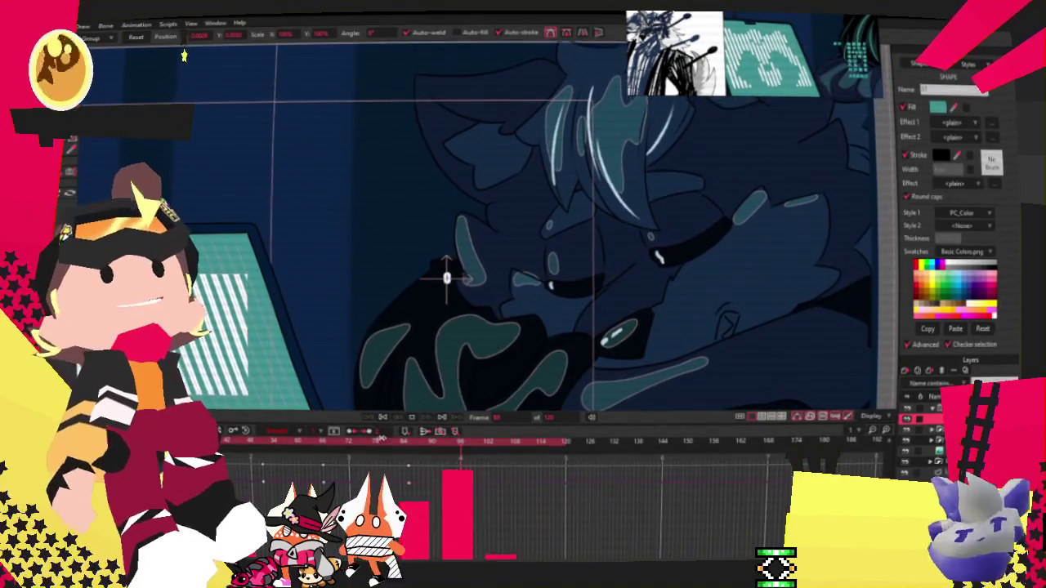
click(412, 418)
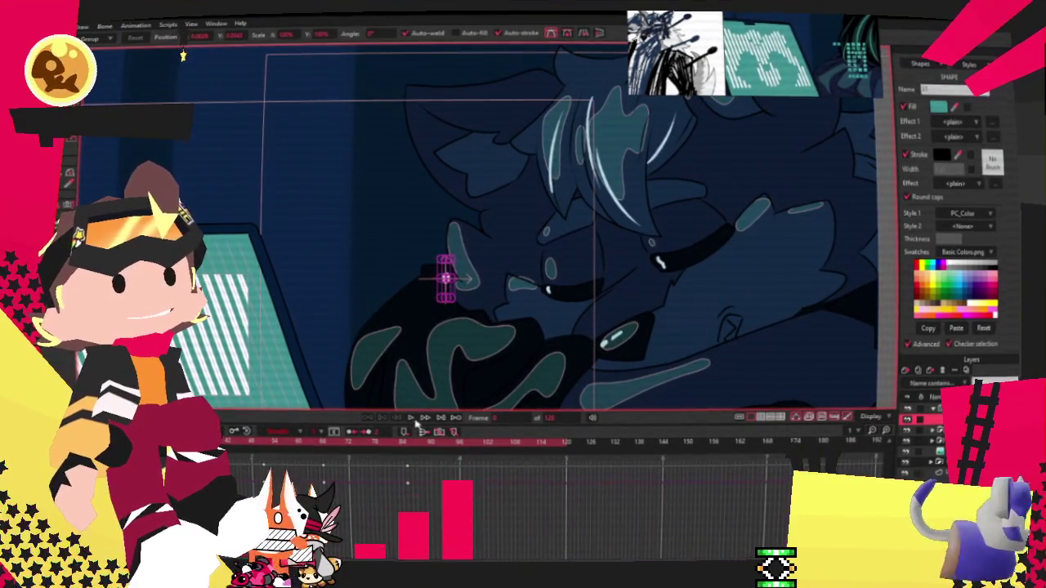
click(924, 409)
double_click(923, 408)
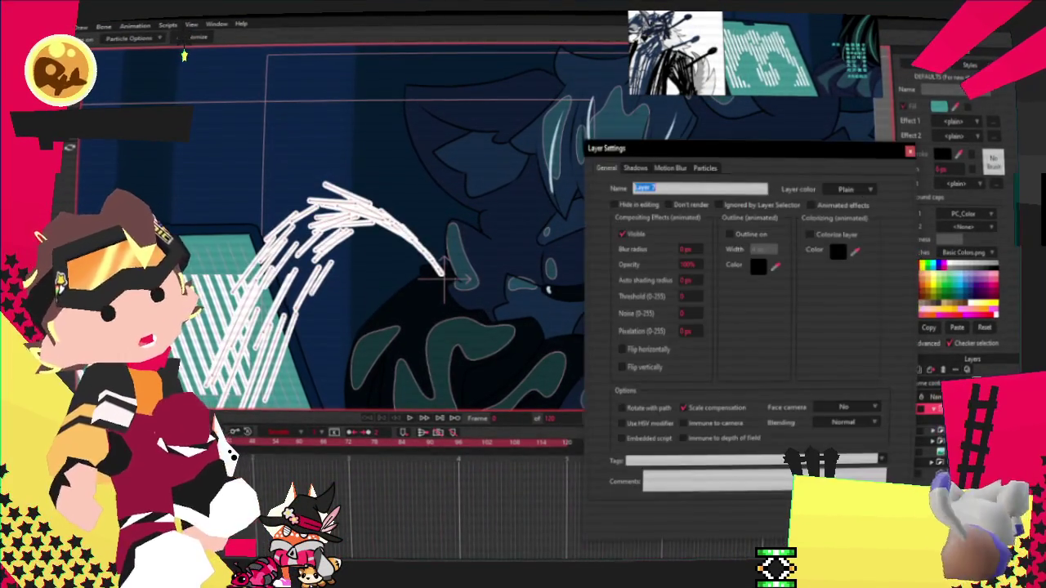
Step: Close Layer Settings, zoom in on the capsule shape and its bone, then zoom back out
key(Escape)
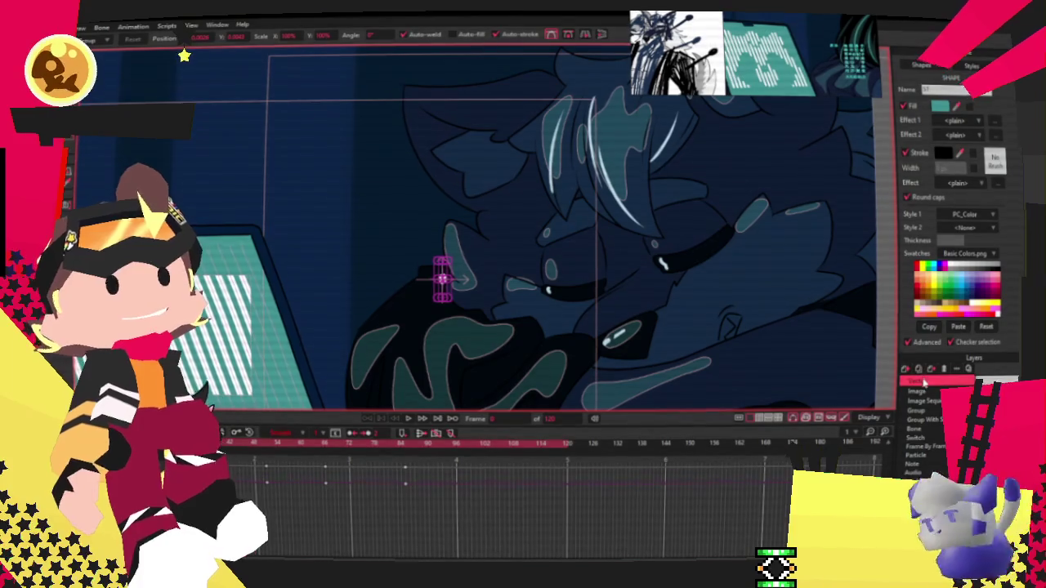
scroll(437, 286, up, 2)
scroll(437, 286, up, 2)
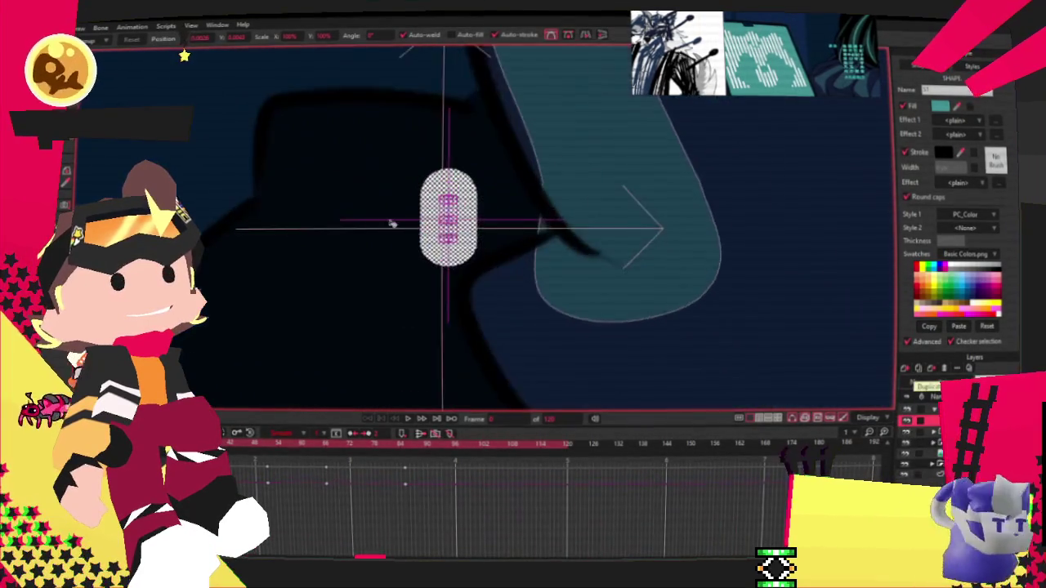
scroll(437, 286, up, 2)
scroll(474, 166, up, 2)
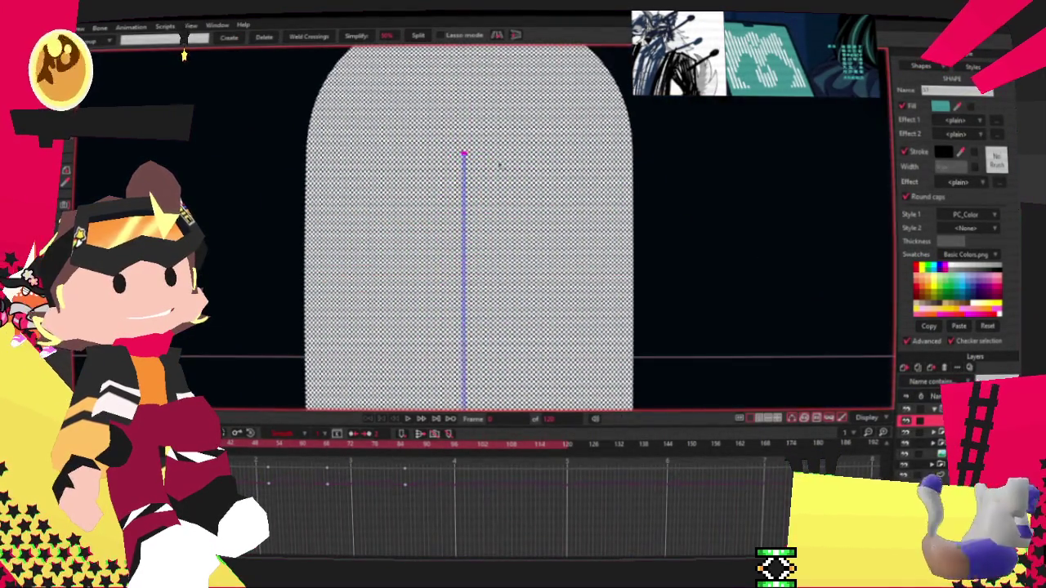
scroll(474, 166, up, 2)
scroll(443, 155, up, 2)
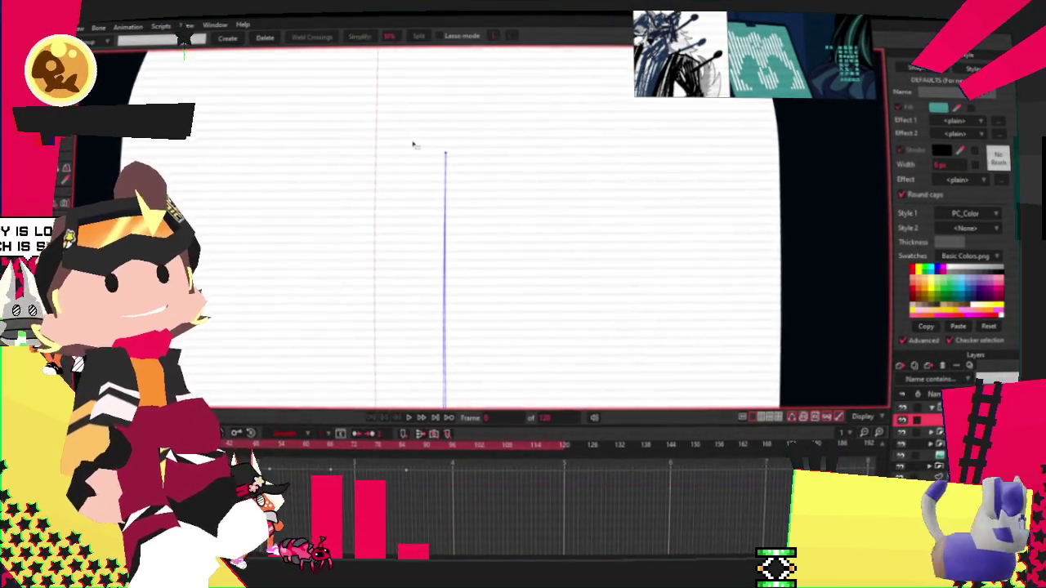
scroll(444, 179, down, 3)
scroll(435, 273, up, 3)
scroll(435, 274, up, 1)
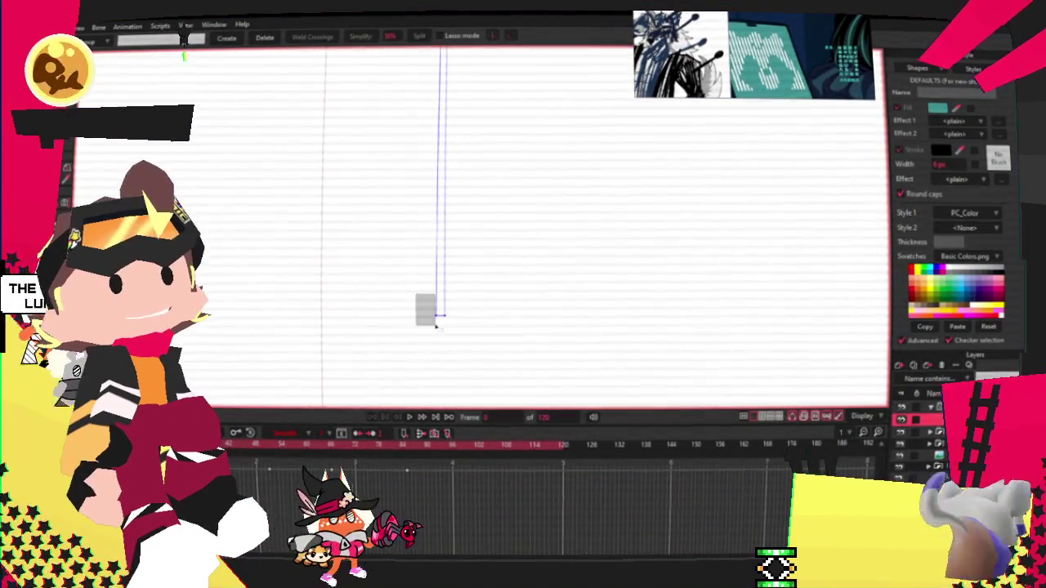
scroll(414, 344, down, 2)
scroll(410, 378, down, 2)
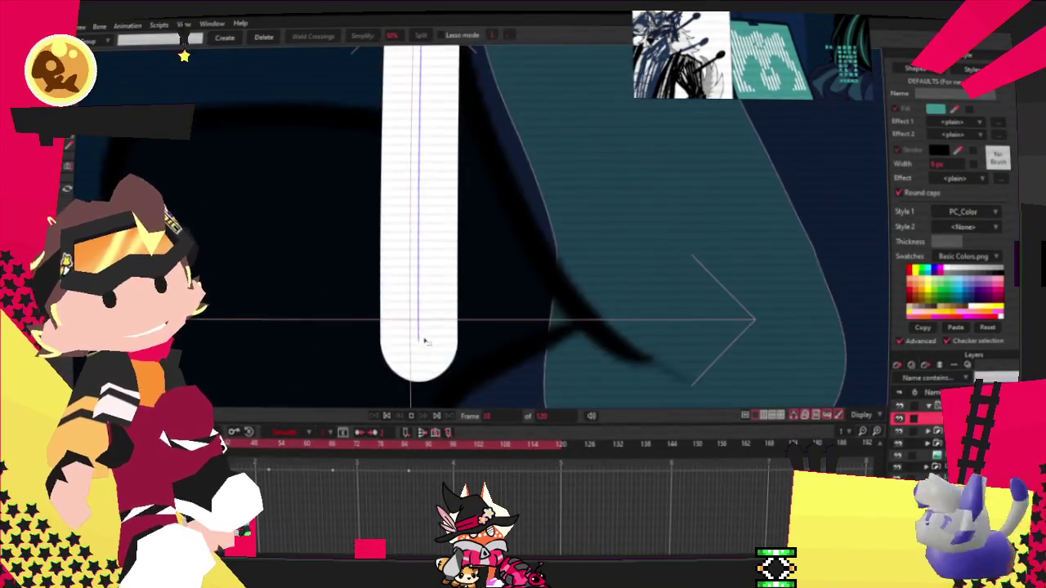
scroll(422, 346, down, 1)
scroll(429, 337, down, 2)
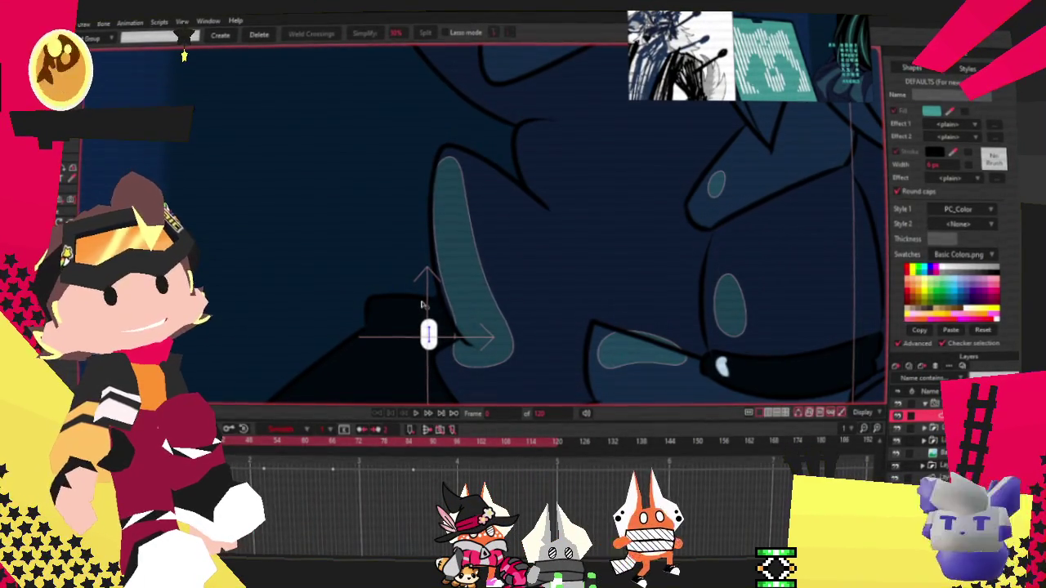
Step: Select all the capsule stroke's points and stretch the bar tall at this frame
scroll(422, 305, down, 2)
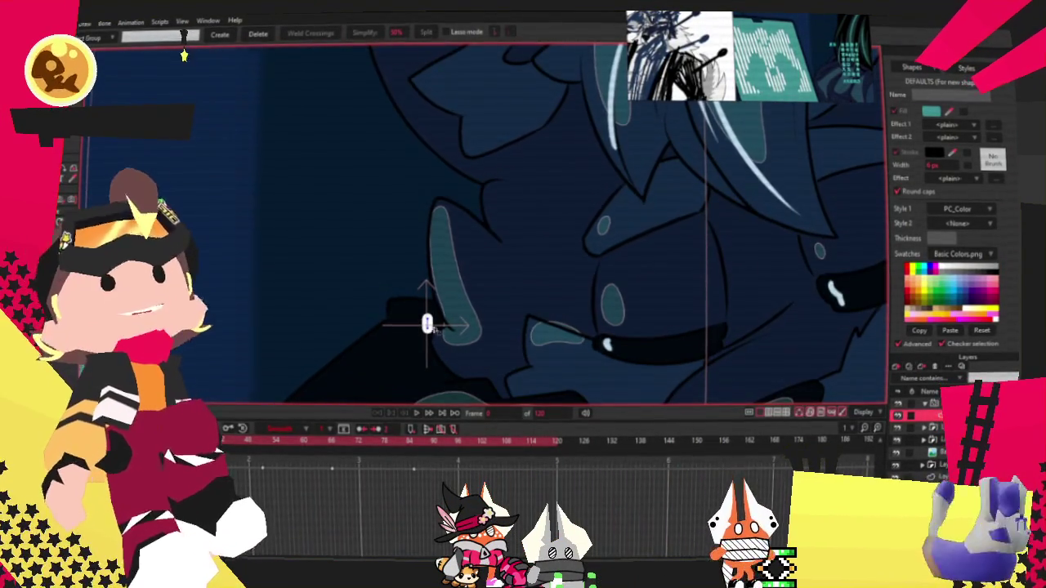
scroll(436, 327, up, 2)
key(shift+t)
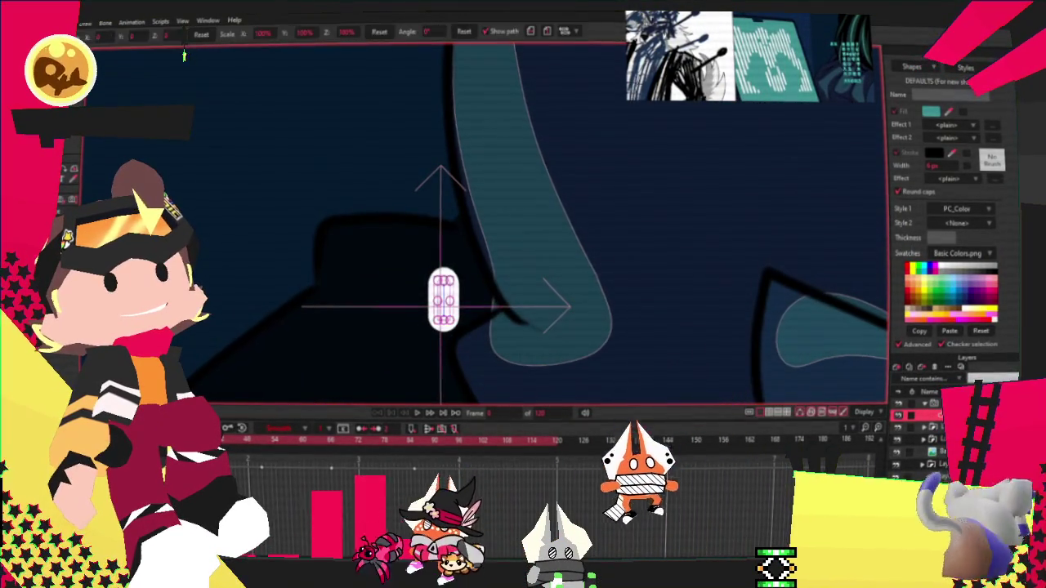
key(t)
scroll(385, 355, up, 2)
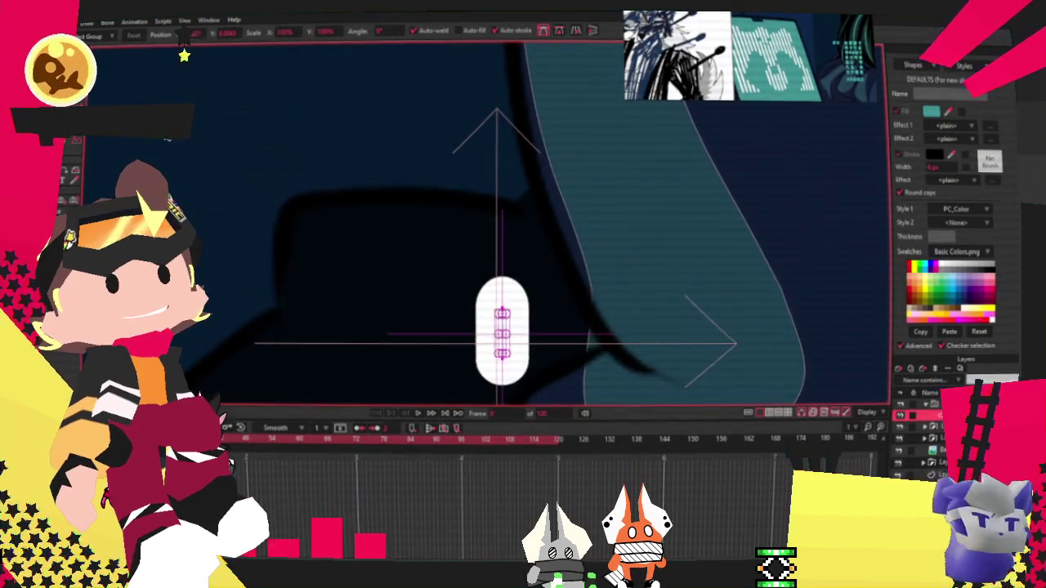
scroll(502, 335, up, 1)
drag(503, 359, 505, 362)
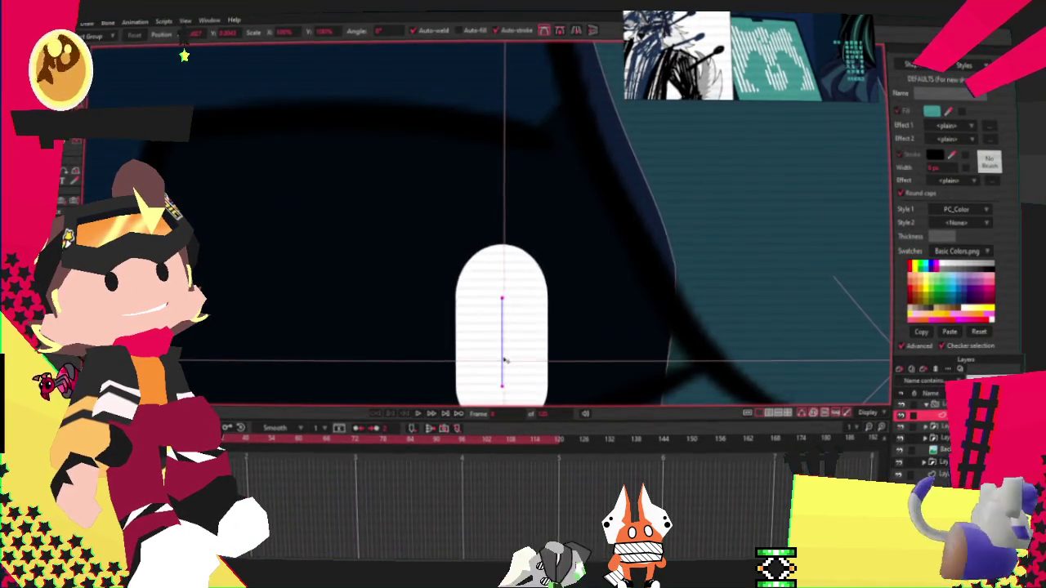
key(ctrl+a)
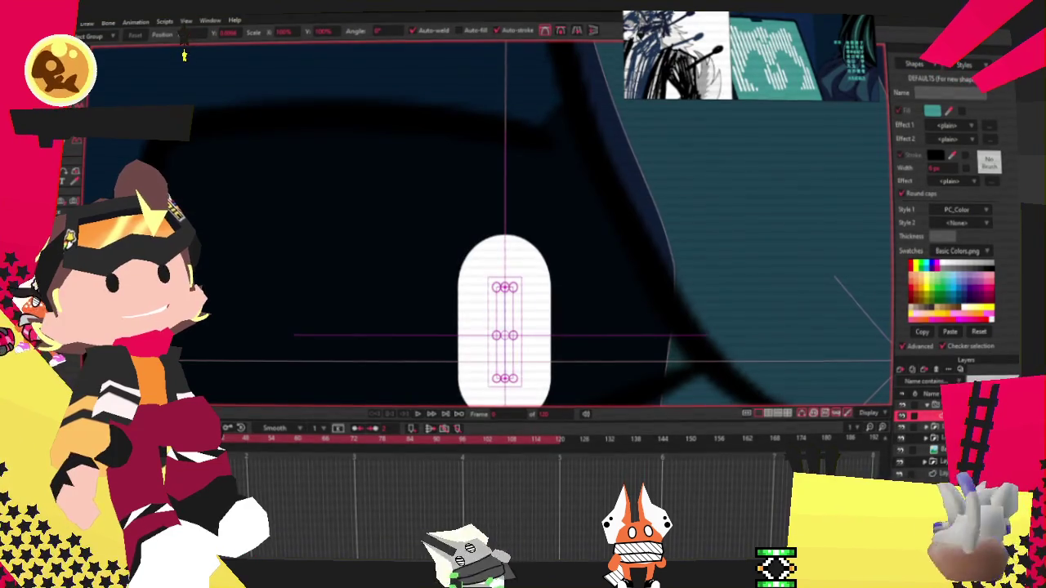
drag(505, 280, 506, 39)
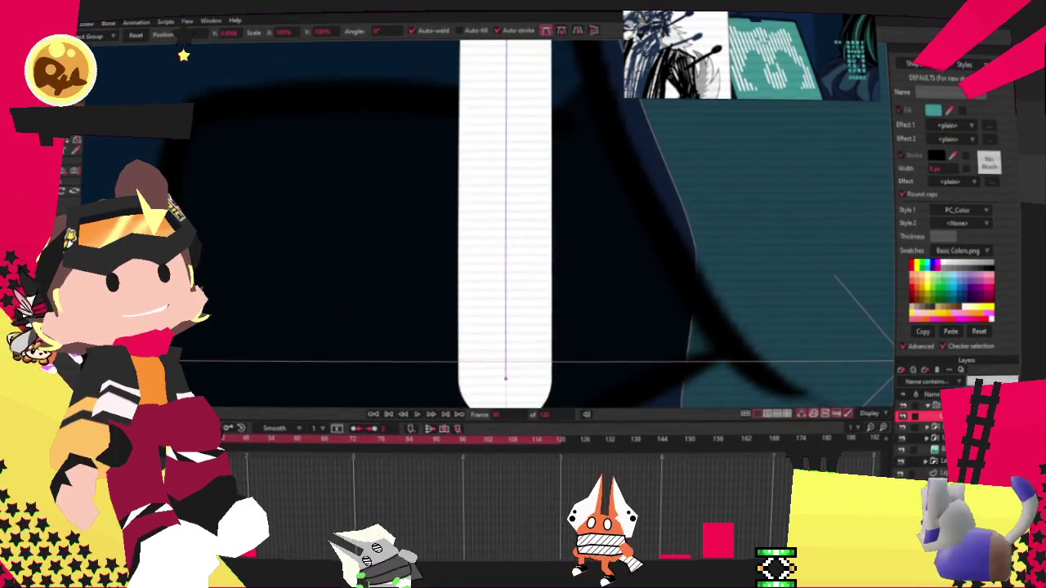
scroll(490, 245, down, 2)
scroll(482, 237, down, 3)
drag(478, 231, 478, 163)
key(ctrl+a)
Step: Check the bar at several timeline frames, key its short pose, and preview playback
click(281, 445)
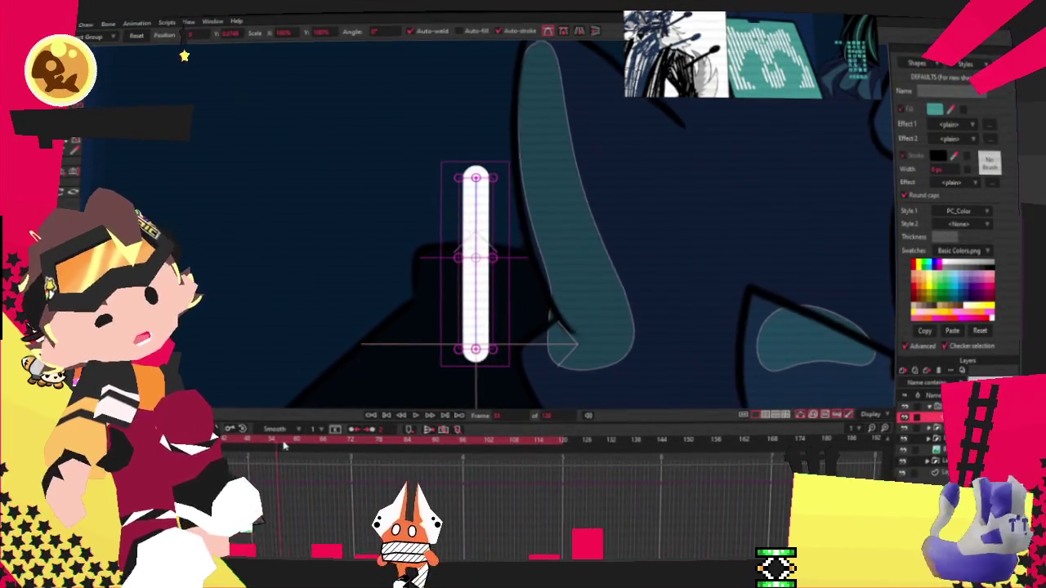
click(317, 457)
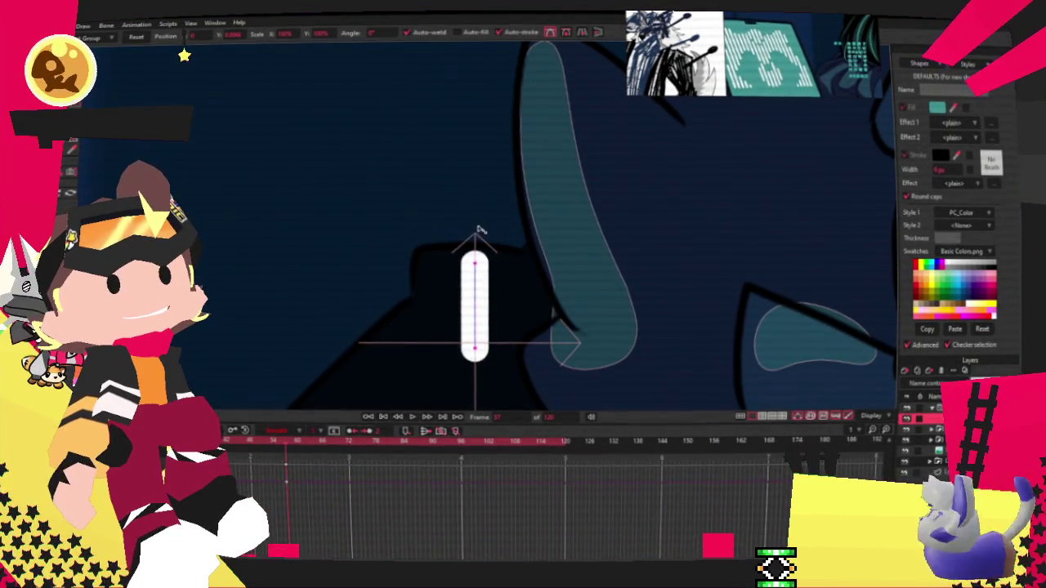
click(344, 443)
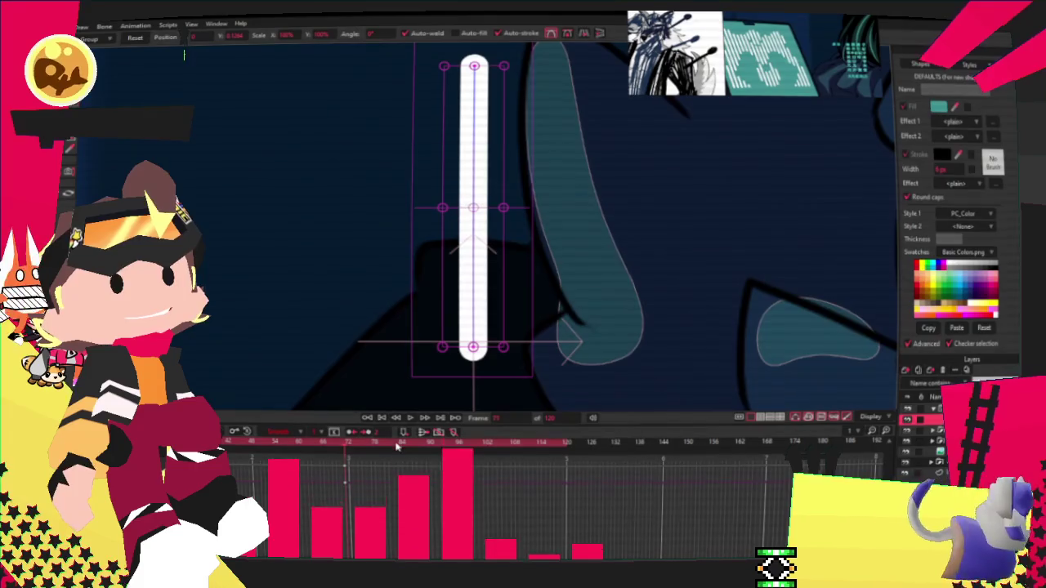
click(441, 444)
key(space)
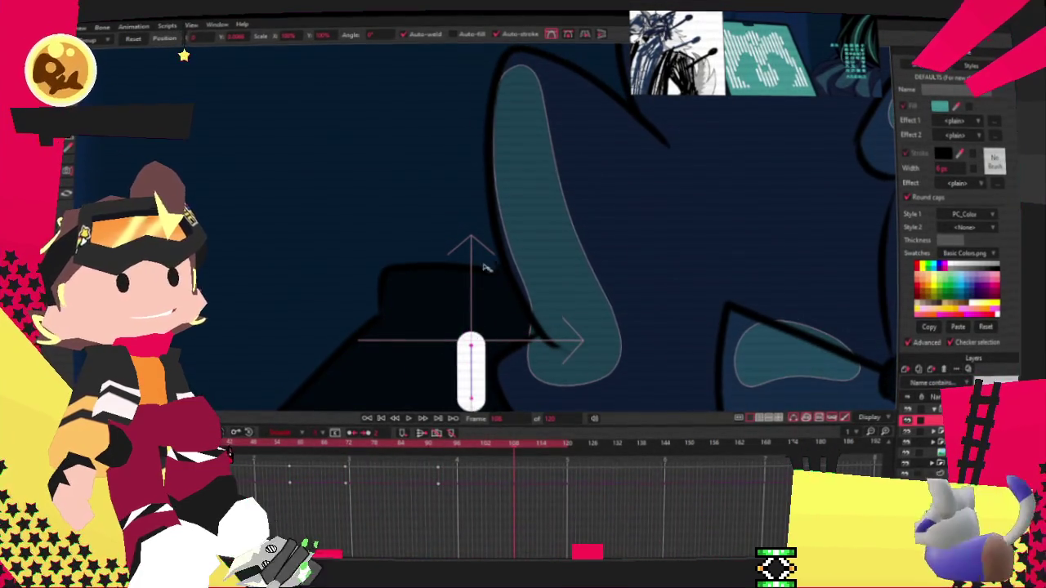
key(ctrl+z)
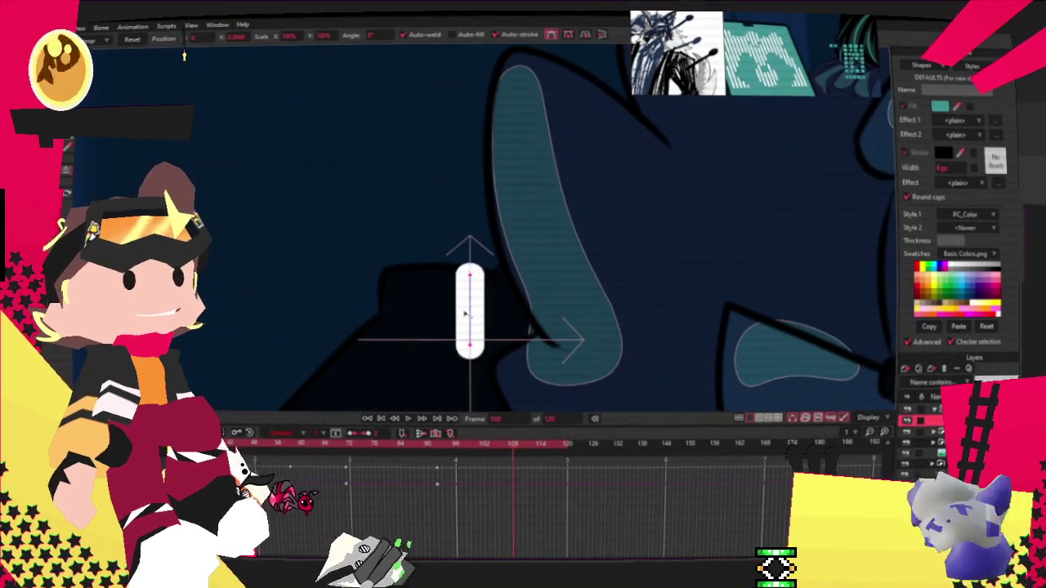
click(571, 448)
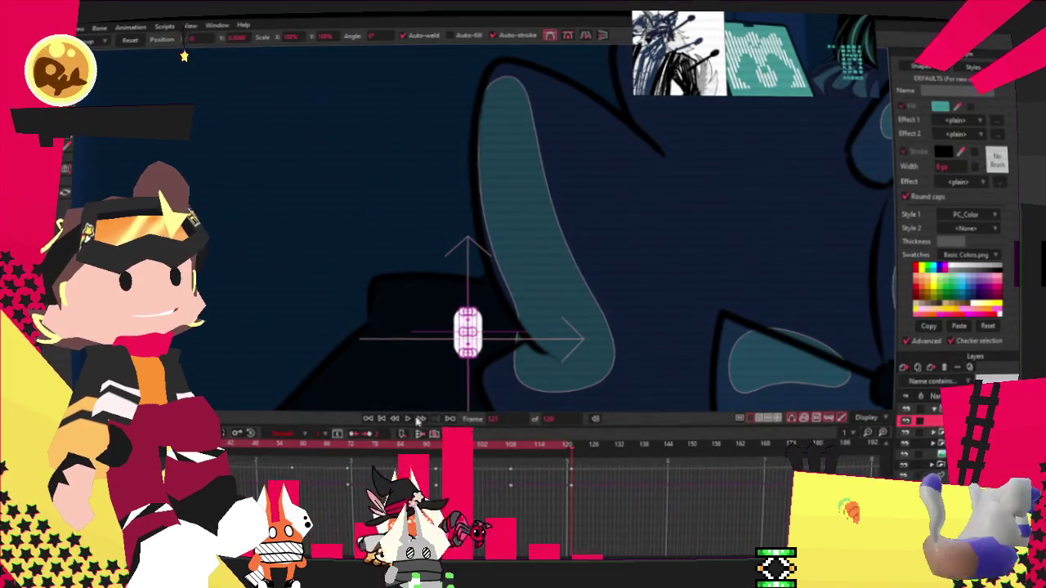
scroll(442, 309, down, 2)
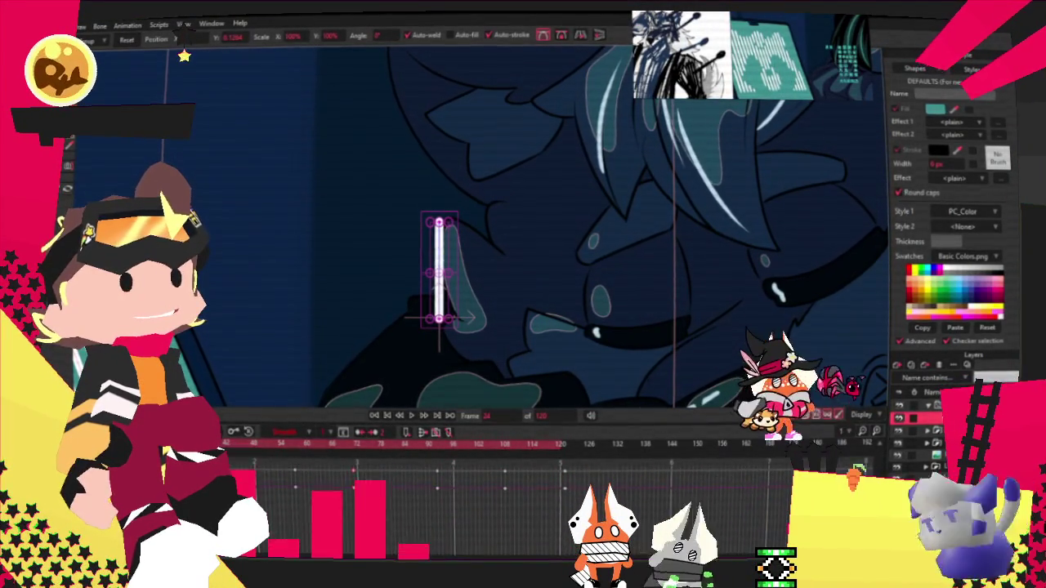
click(412, 415)
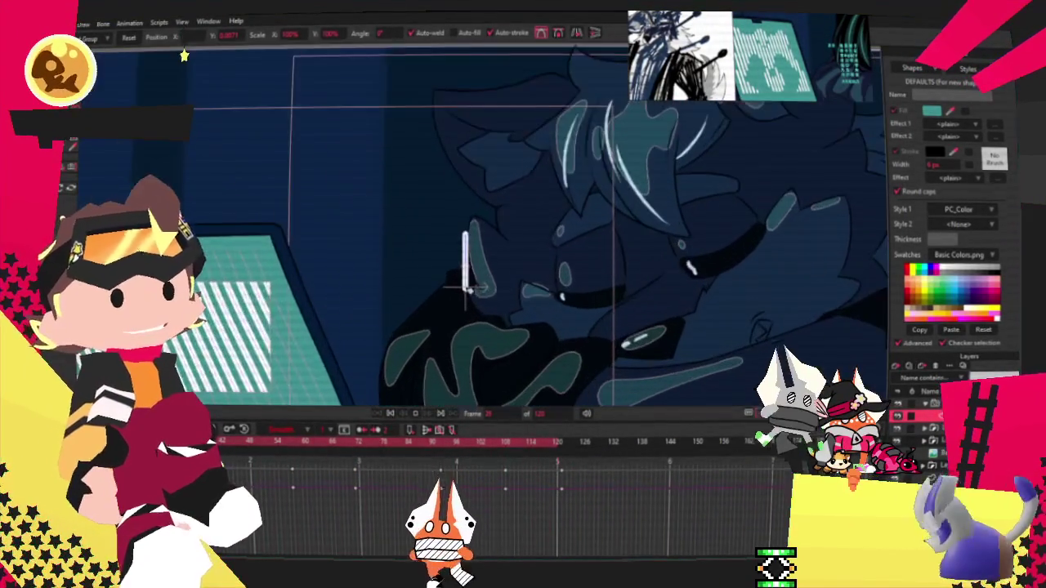
click(391, 415)
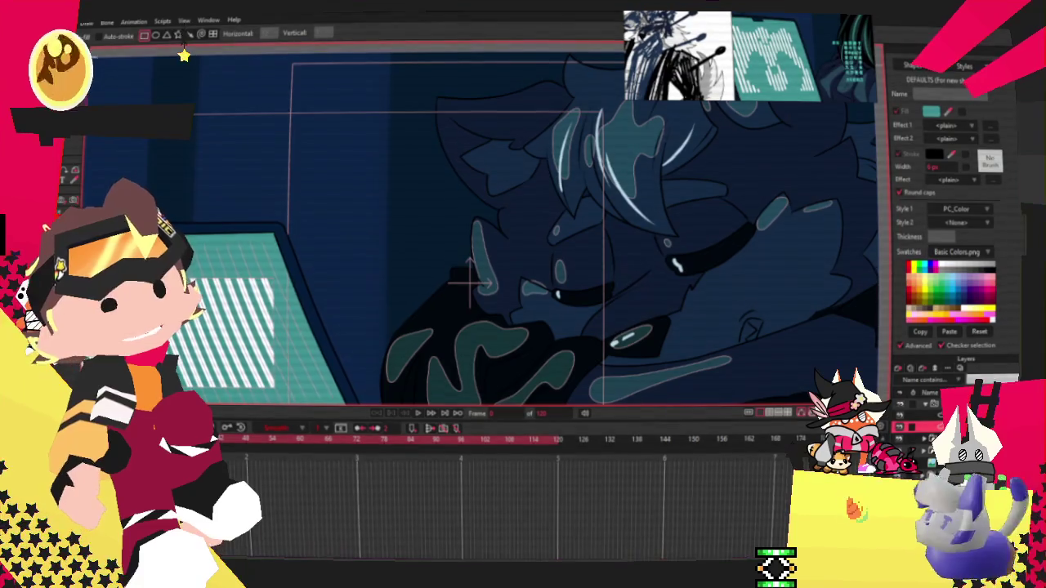
Step: Draw a teal rectangle across the upper canvas, then undo it
key(p)
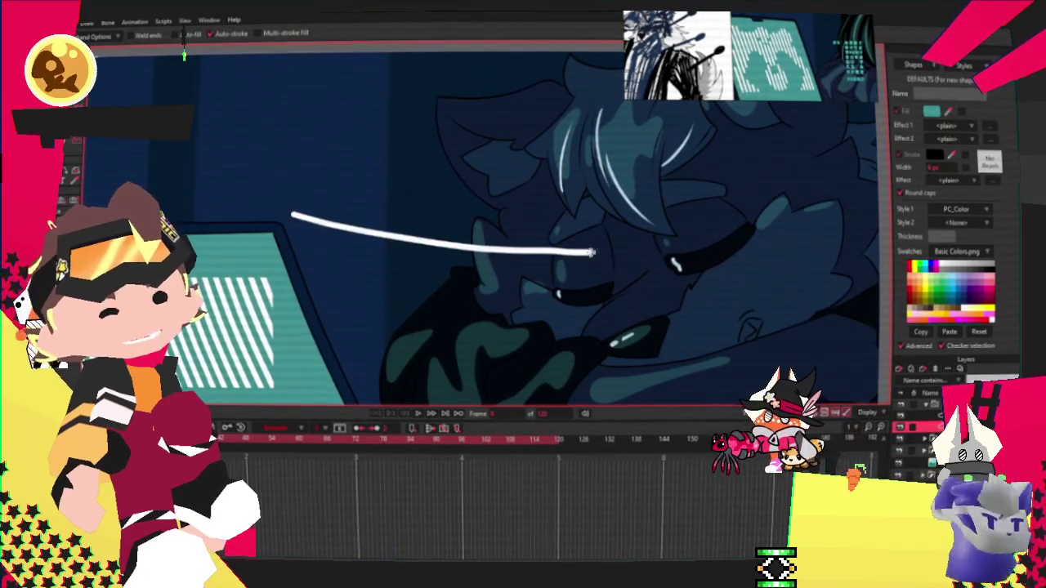
key(r)
mouse_move(283, 191)
mouse_down()
mouse_move(513, 257)
mouse_move(630, 261)
mouse_up()
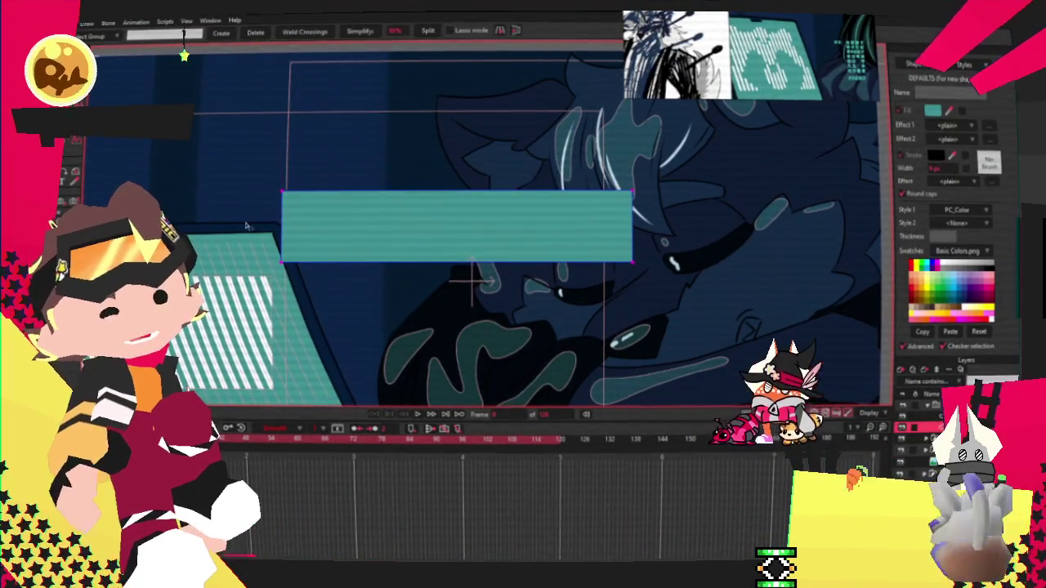
key(ctrl+z)
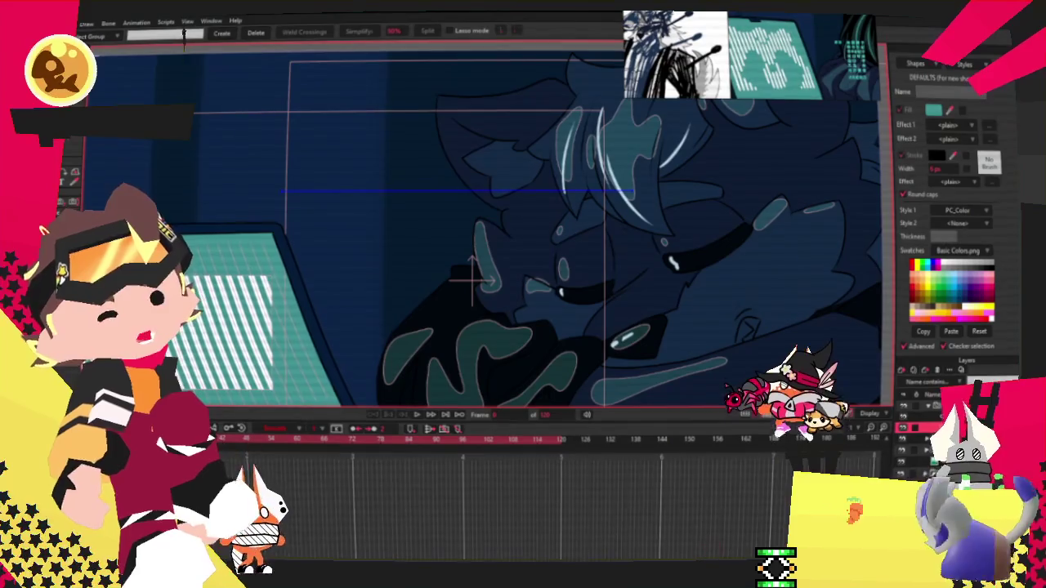
Step: Set the particle layer to use its base layer as the particle source
double_click(932, 406)
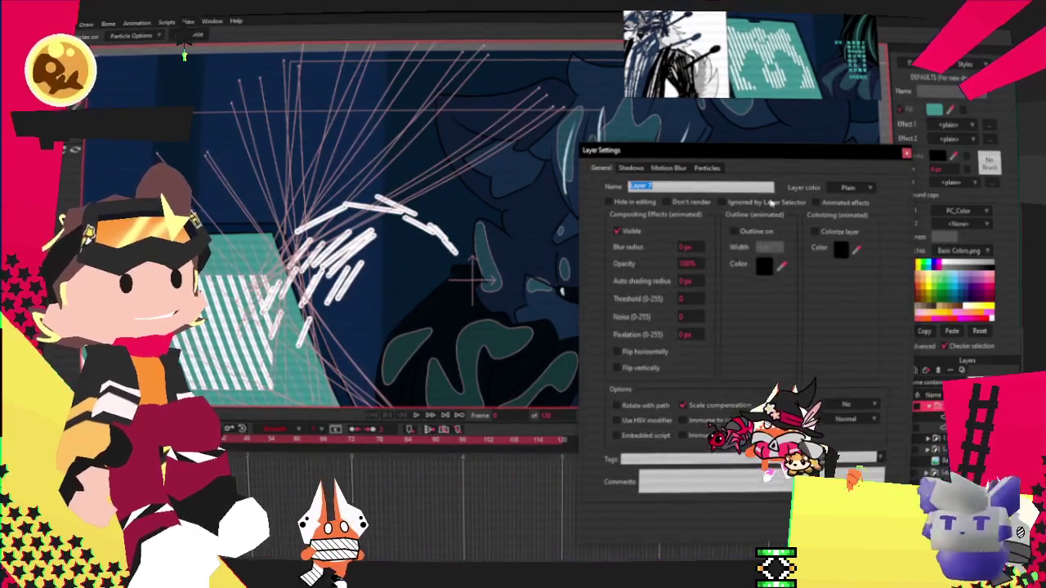
click(707, 167)
click(760, 299)
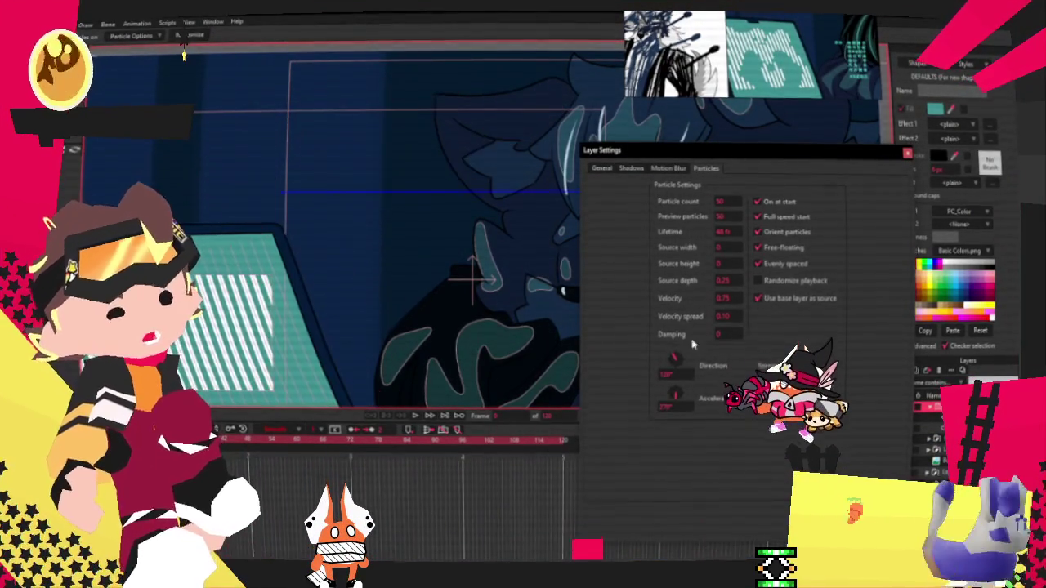
key(Return)
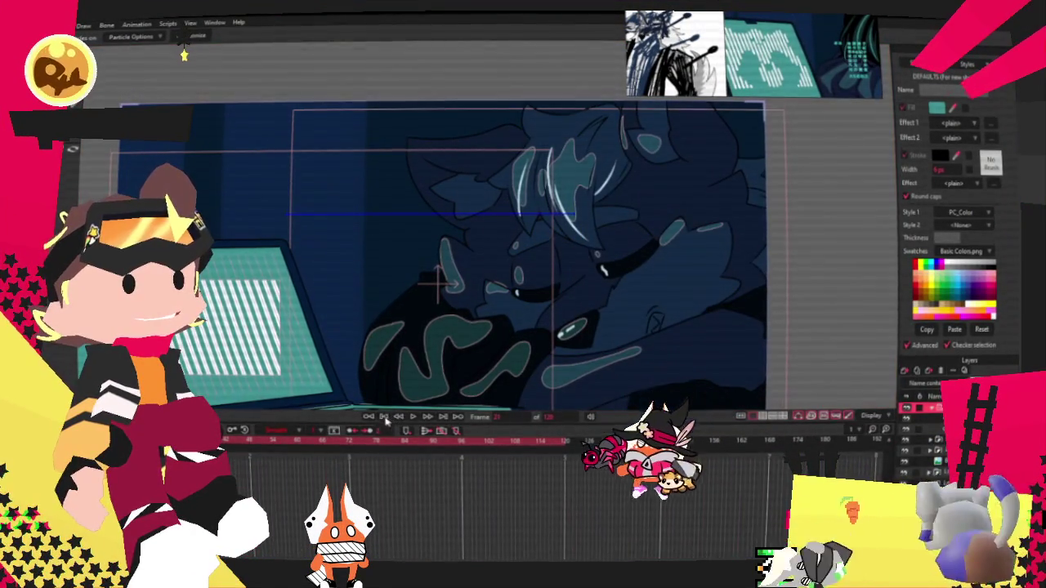
Step: Set the particle layer's Preview particles to 5 and Lifetime to 2.5
double_click(931, 406)
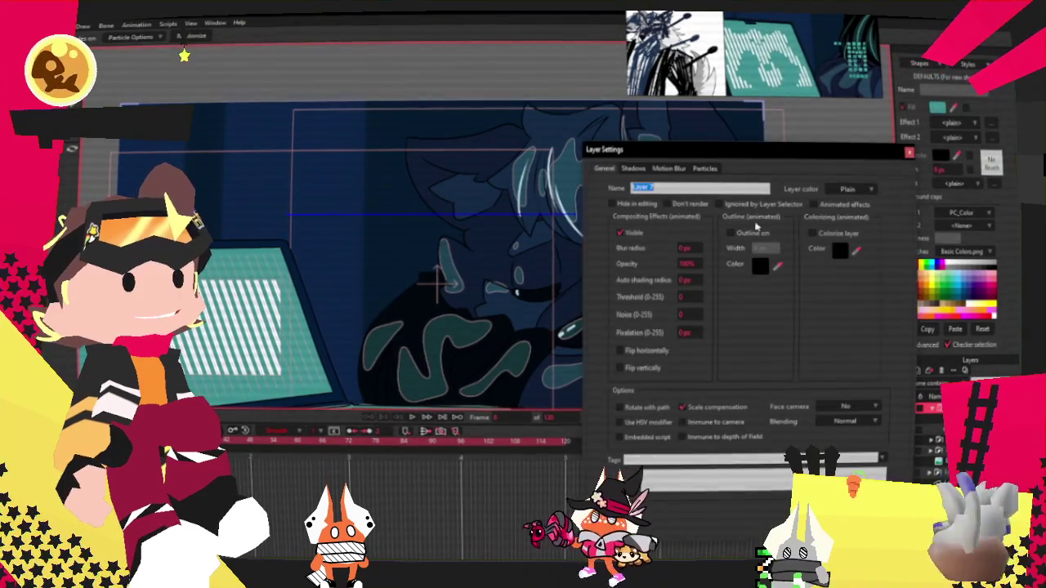
click(704, 168)
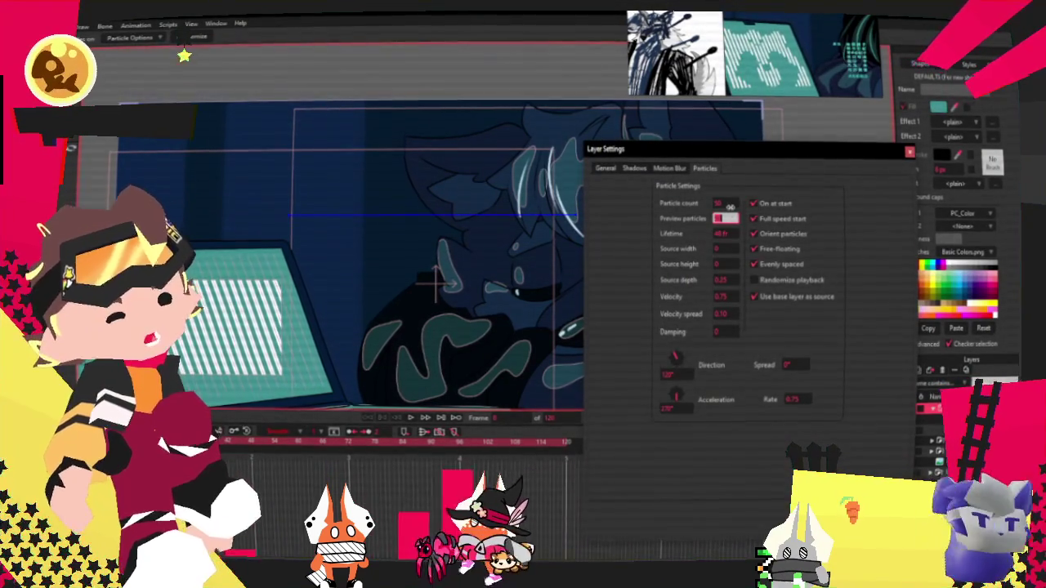
double_click(720, 218)
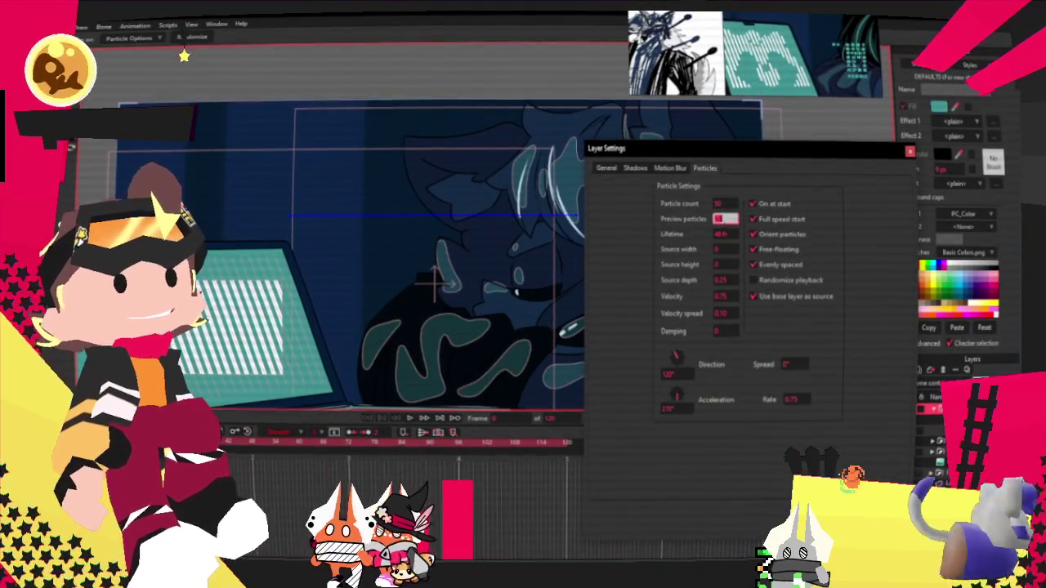
text(5)
key(shift+Tab)
double_click(730, 234)
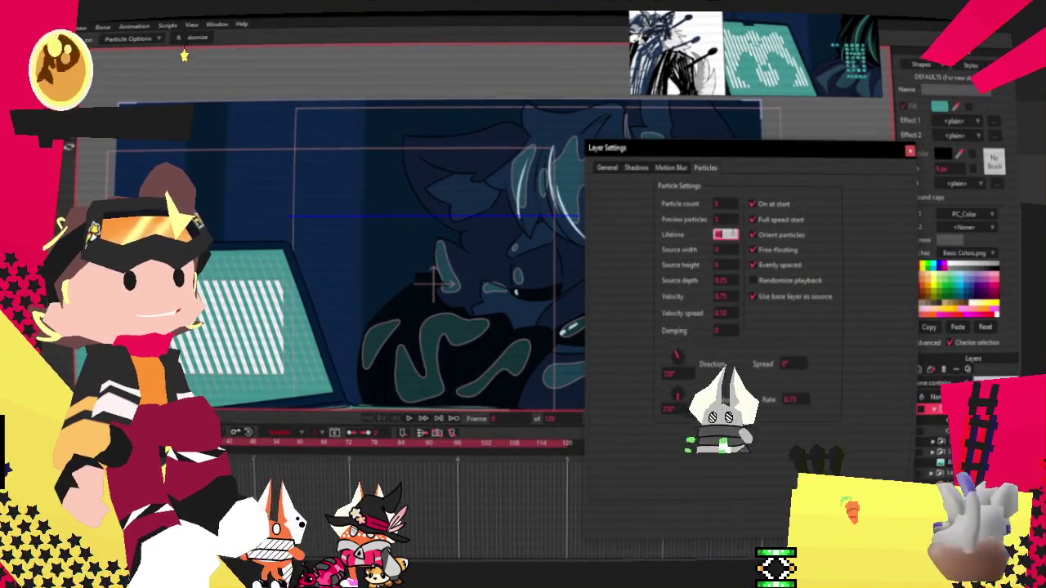
text(2.5)
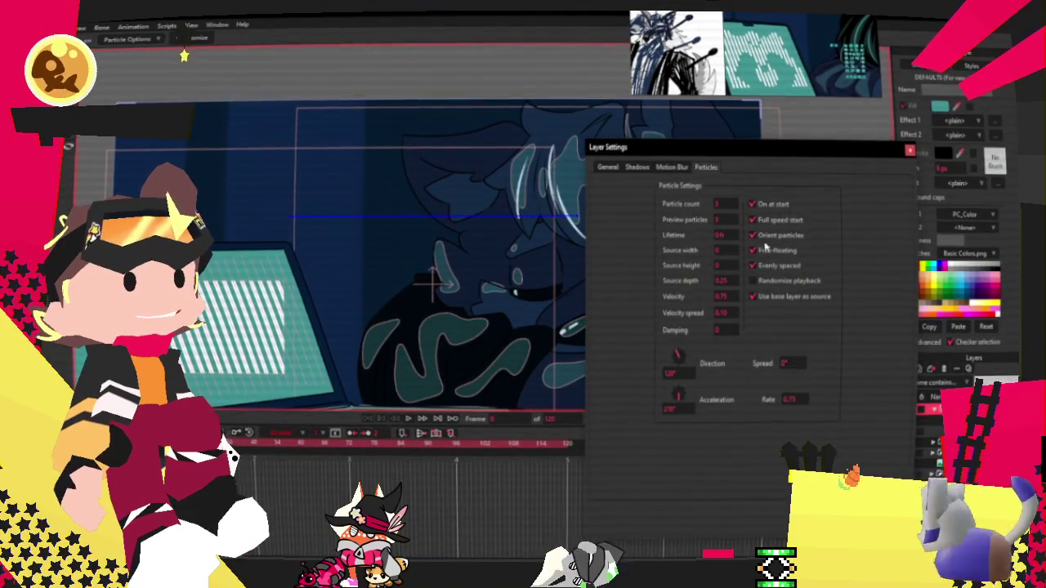
key(Return)
Step: Turn the horizontal line into a shape and preview the particle animation
scroll(505, 202, up, 2)
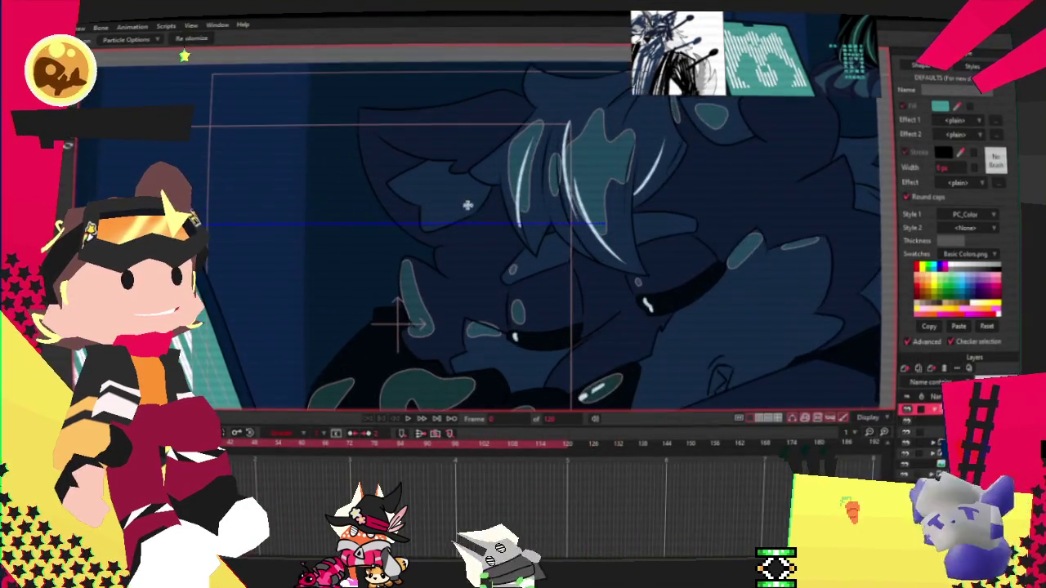
key(g)
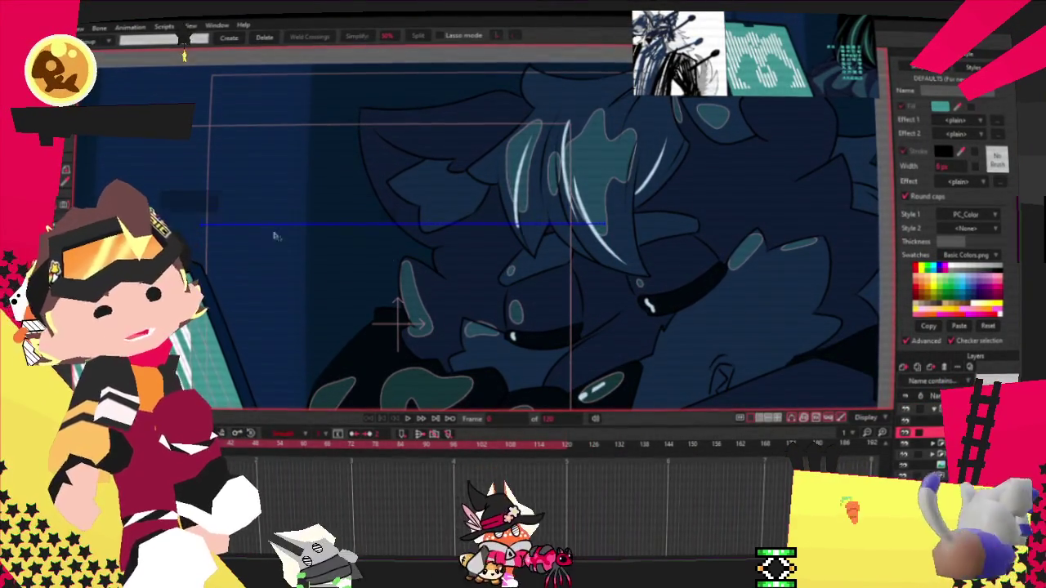
key(u)
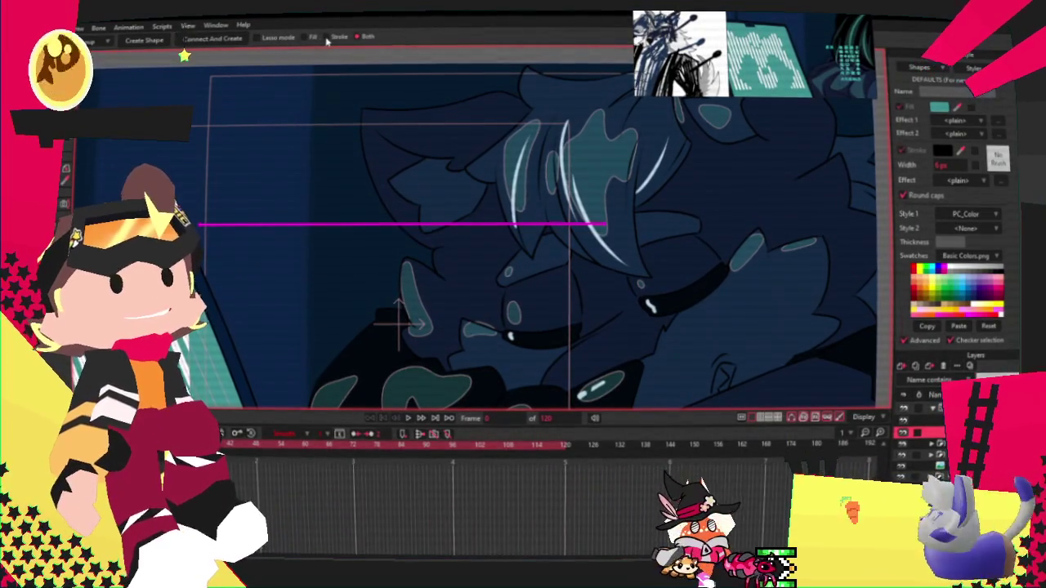
click(144, 41)
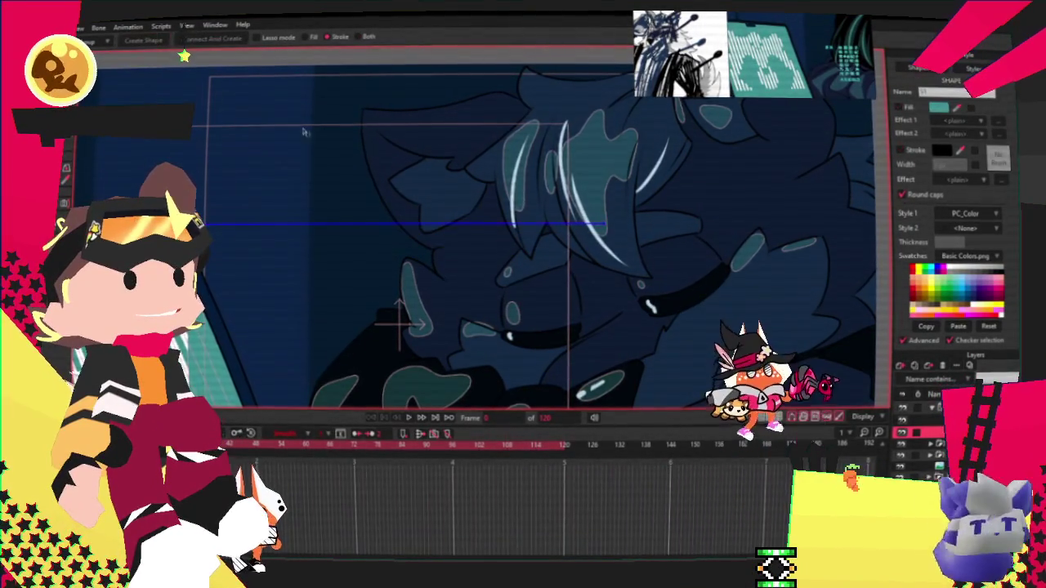
key(m)
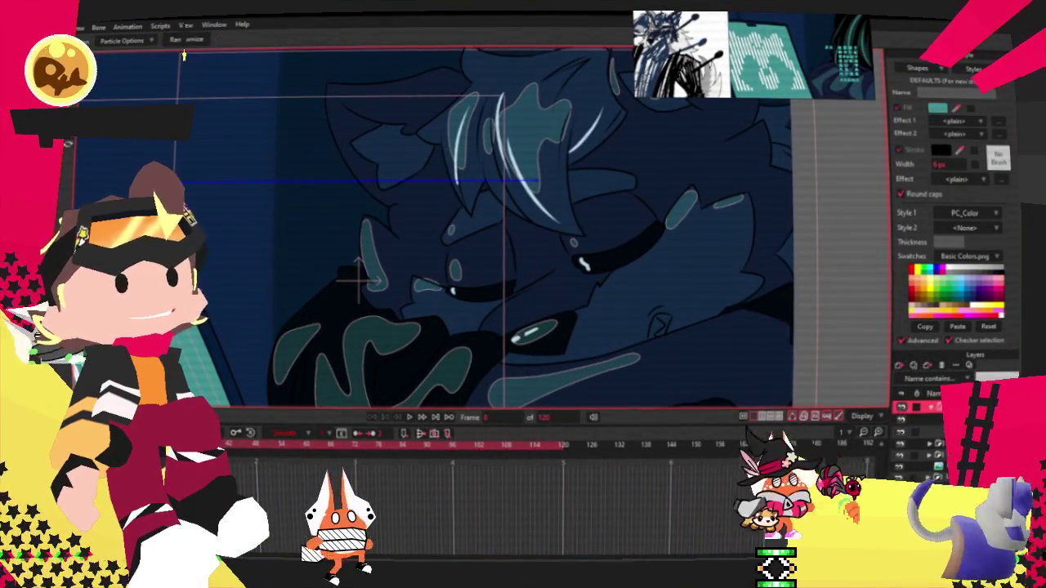
click(410, 417)
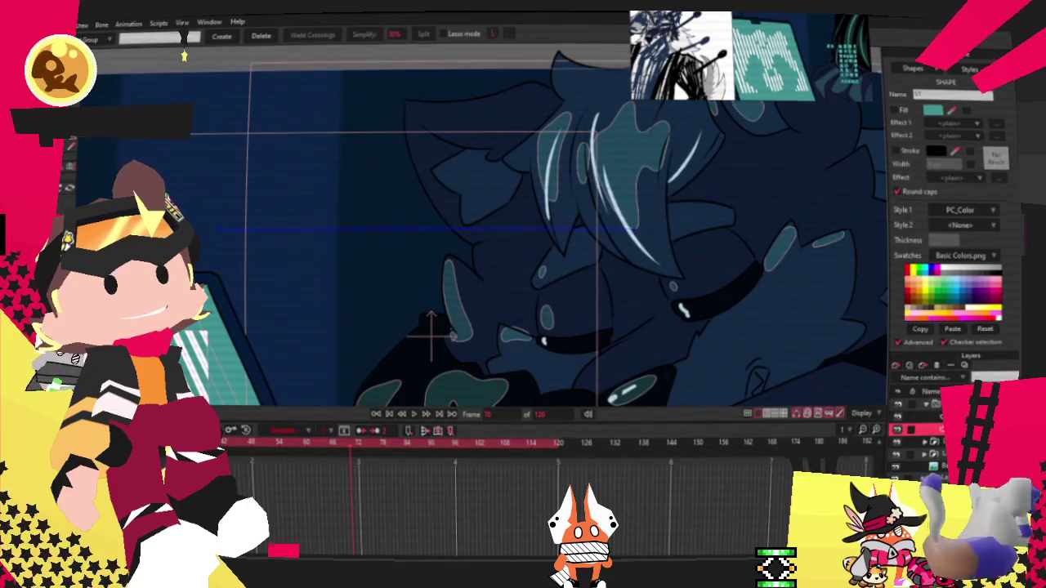
Step: Make the horizontal line's shape both filled and outlined, keeping its original position
double_click(931, 429)
key(Escape)
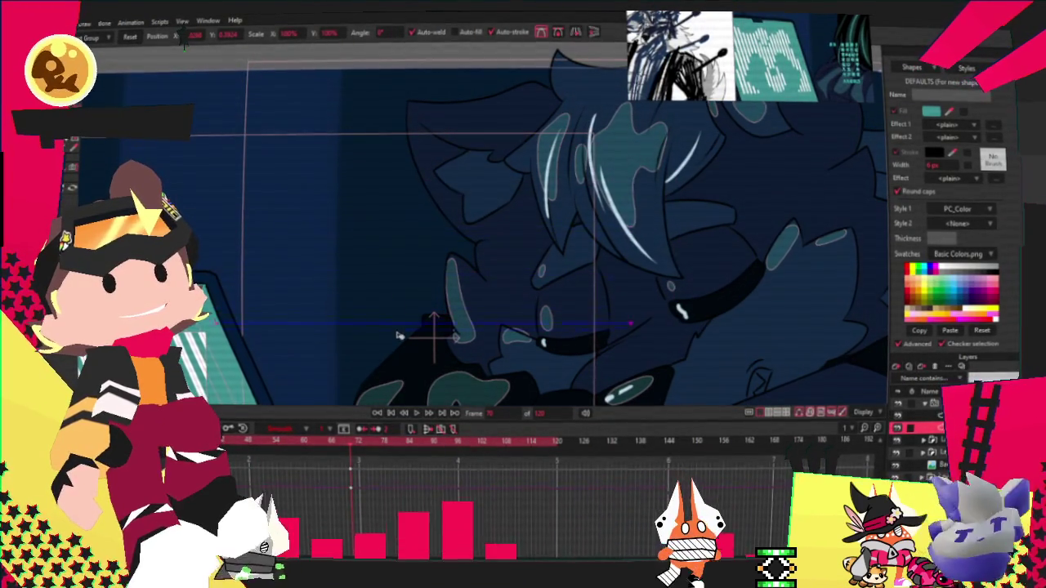
drag(398, 327, 397, 233)
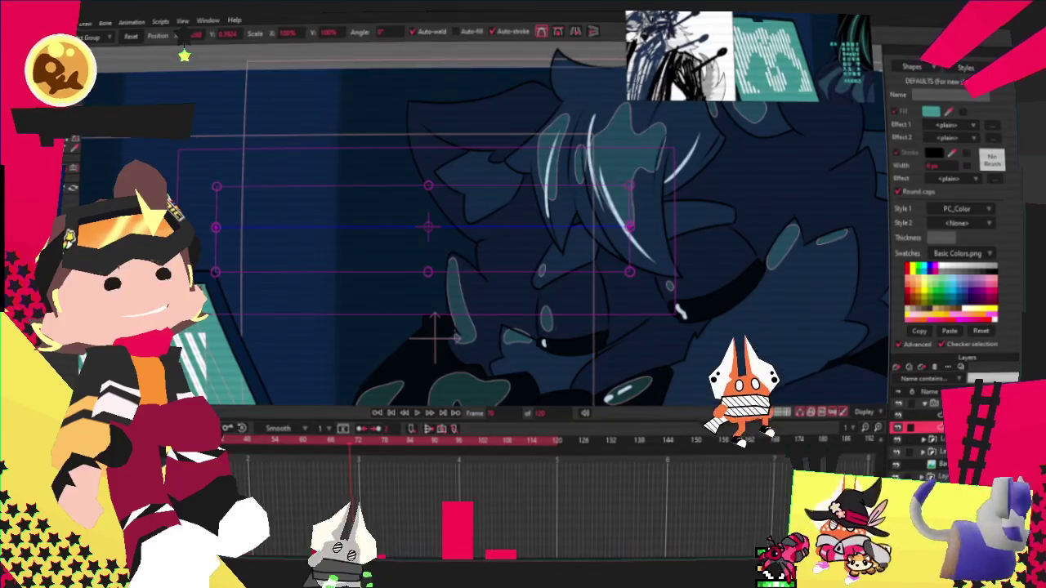
key(ctrl+z)
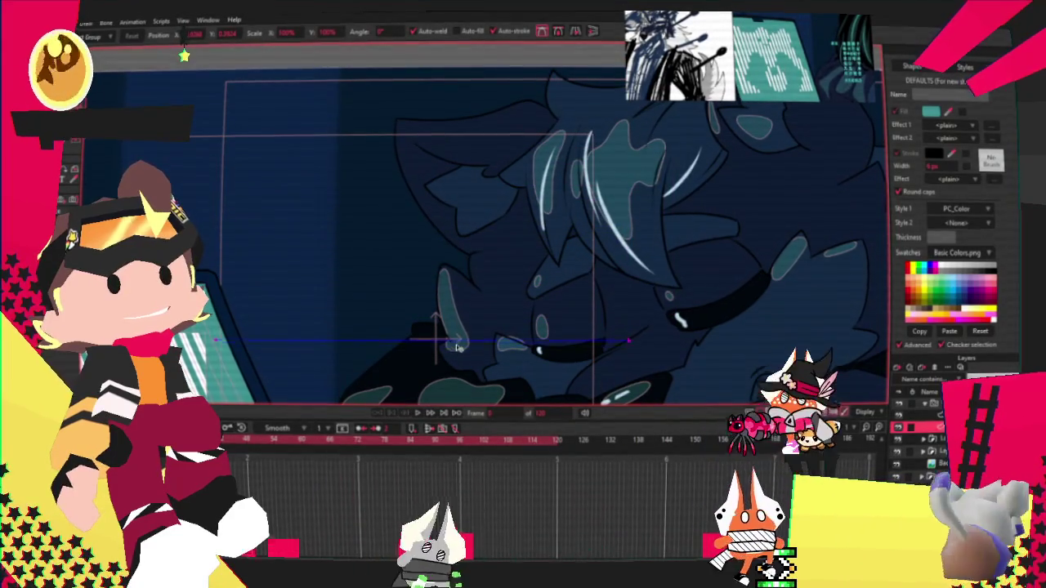
key(u)
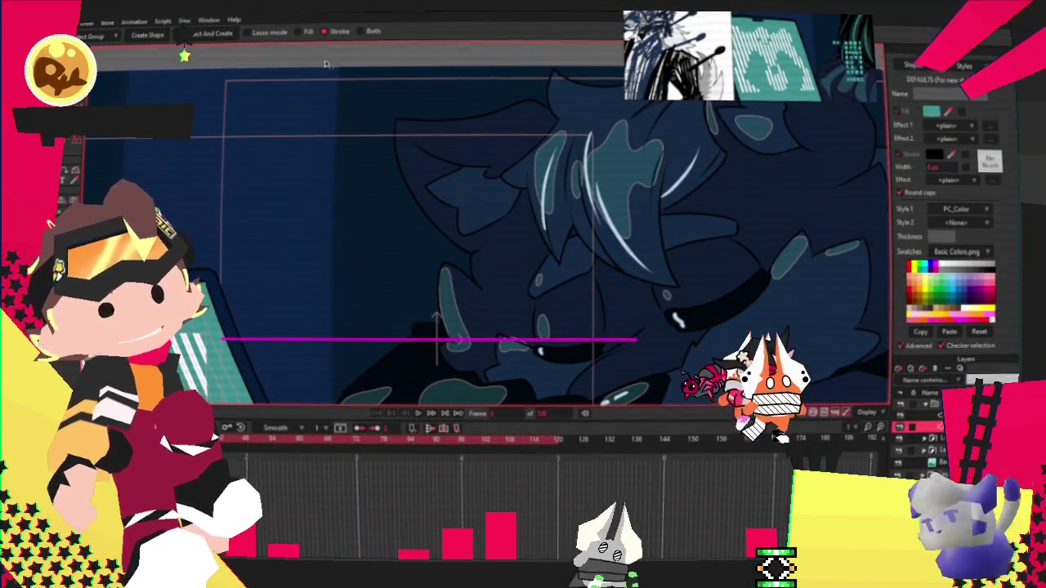
click(366, 32)
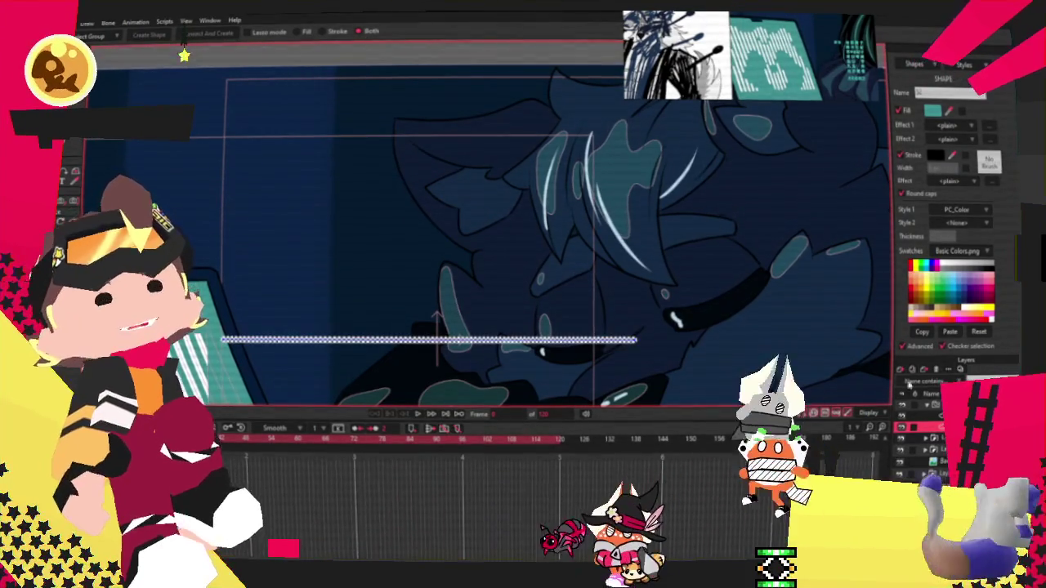
key(m)
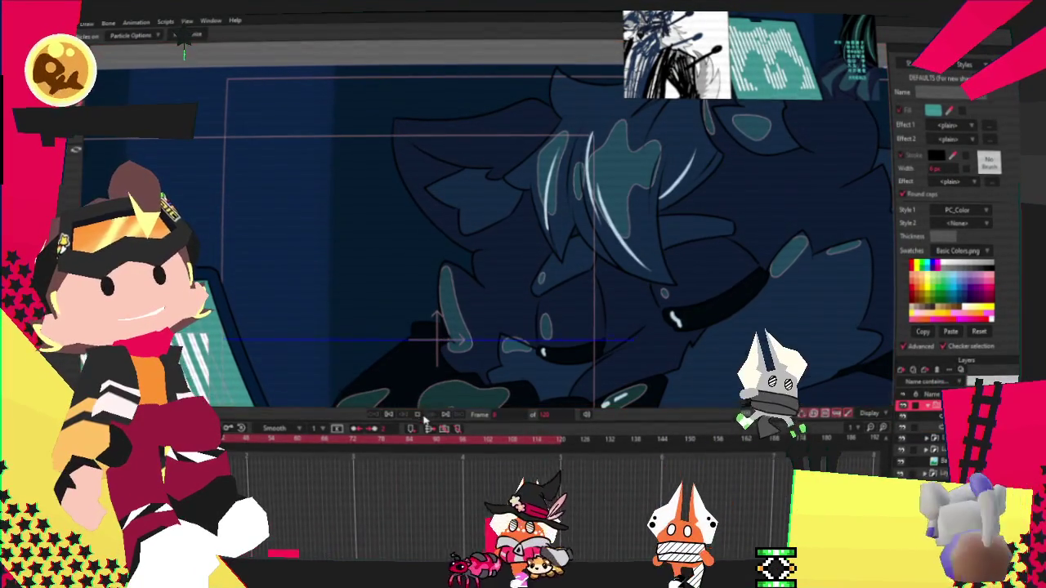
scroll(307, 280, down, 2)
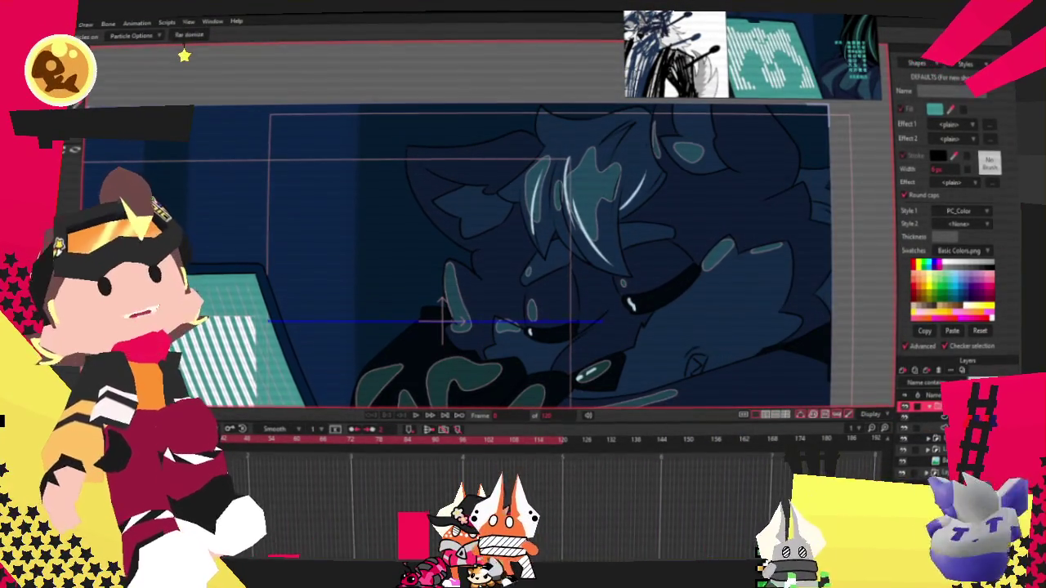
key(t)
scroll(377, 296, up, 2)
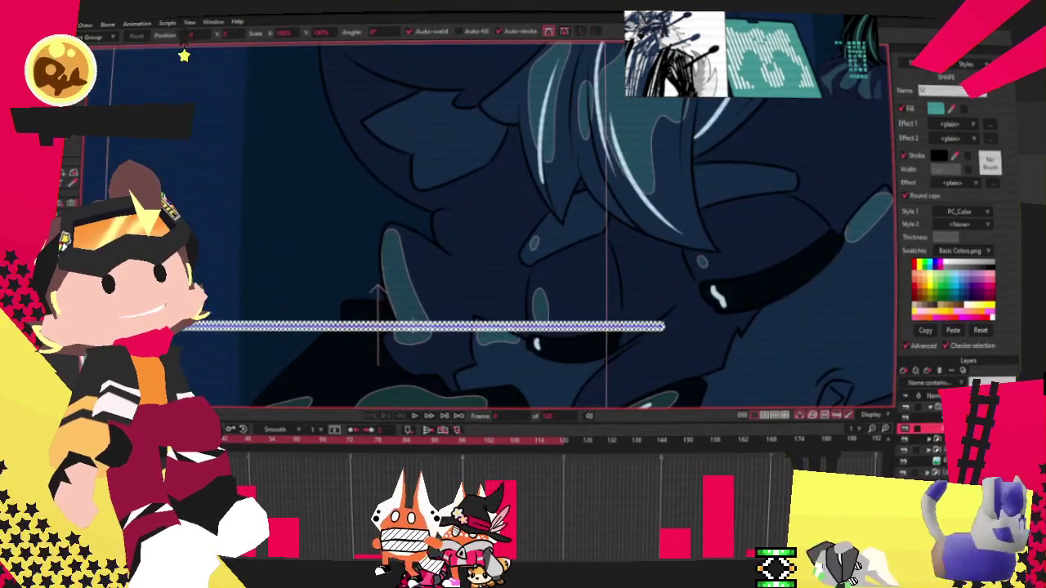
Step: Add points to pull the bar into a slanted teal plane, then preview the particles
key(a)
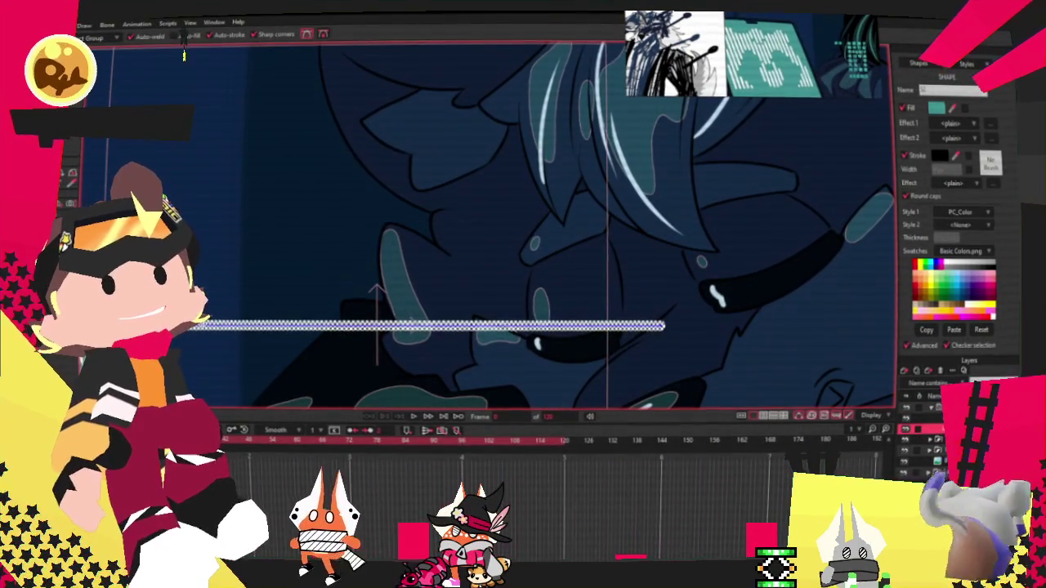
drag(196, 327, 173, 385)
drag(496, 335, 670, 271)
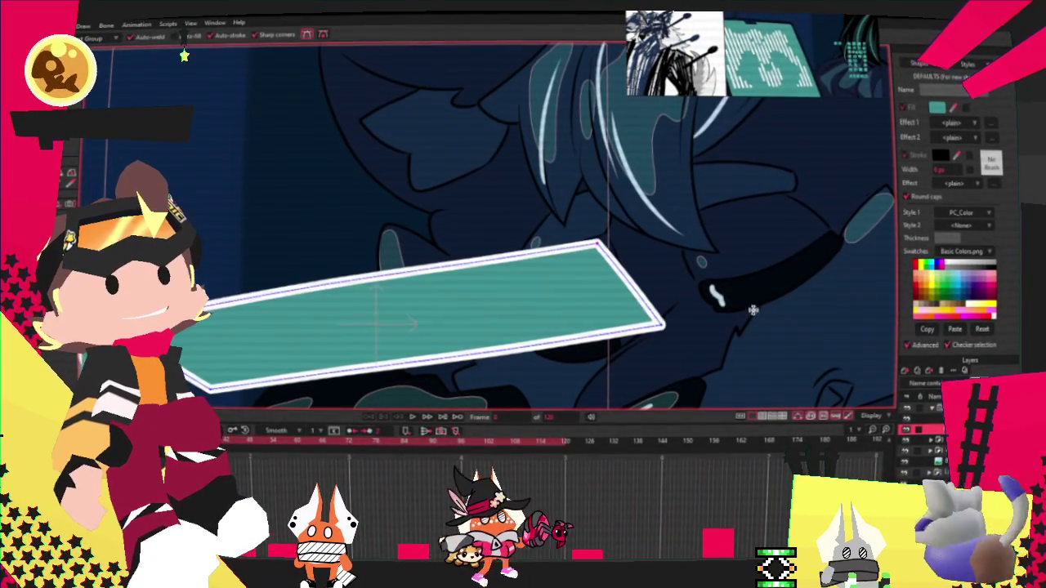
double_click(940, 408)
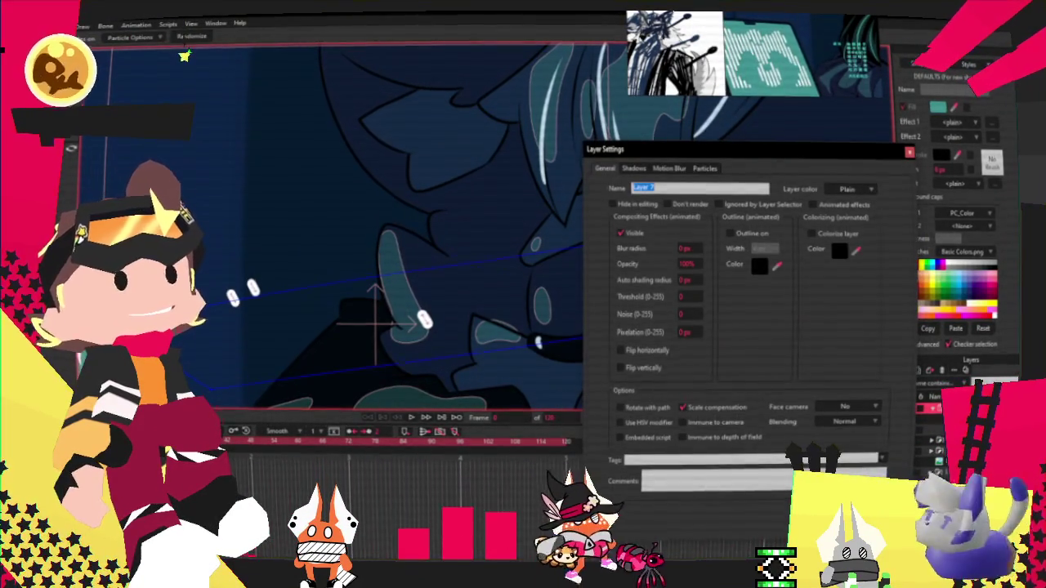
key(Return)
click(415, 419)
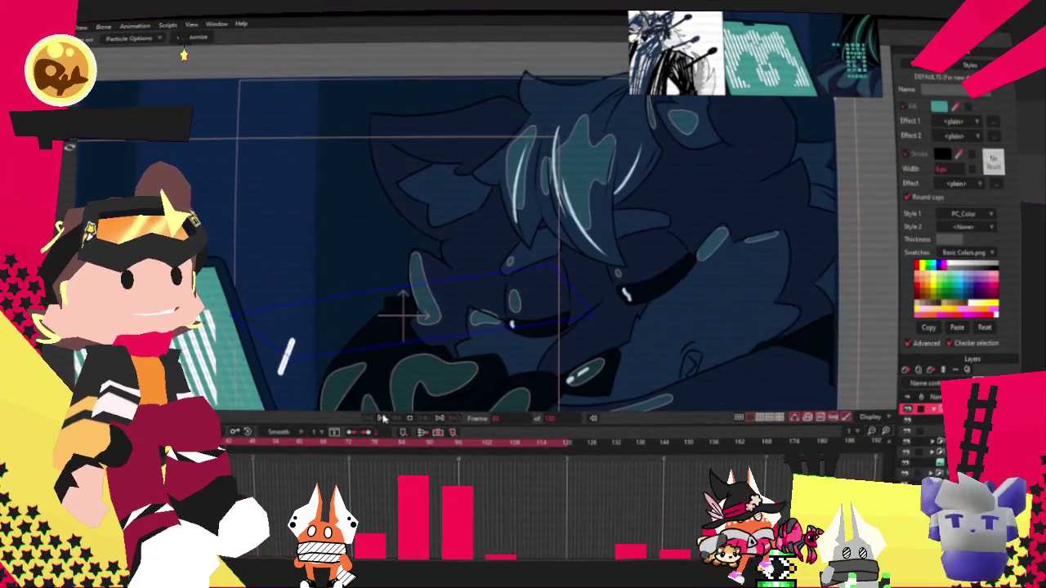
click(409, 418)
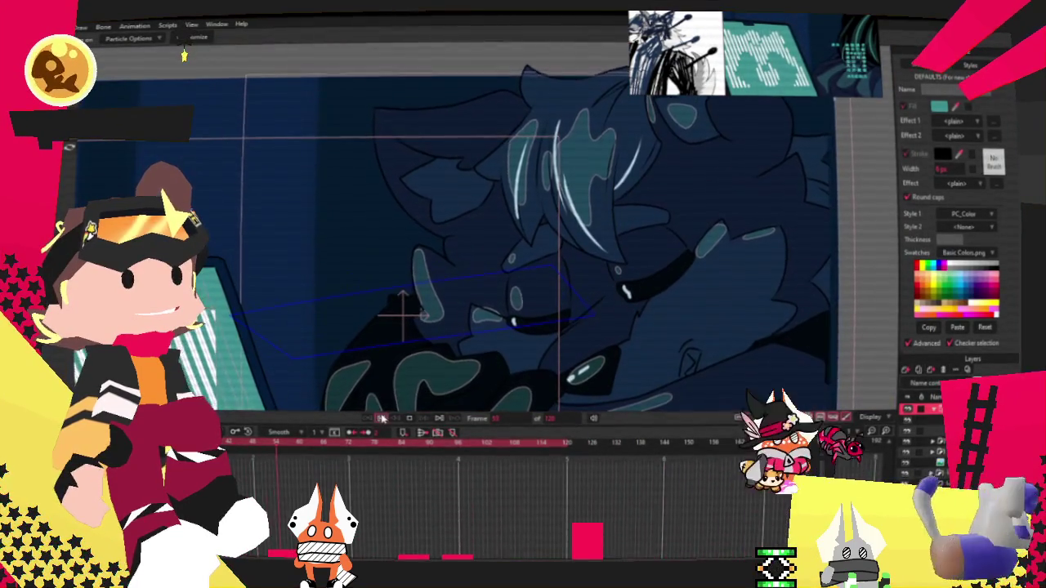
Step: In the particle layer's Particles settings, set Preview particles and Particle count to 10
key(m)
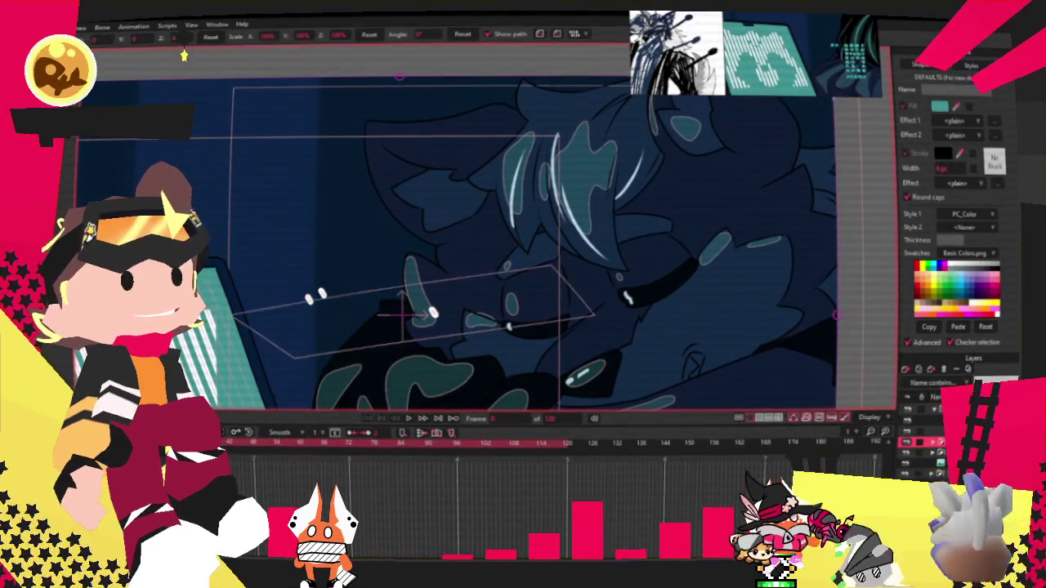
double_click(923, 442)
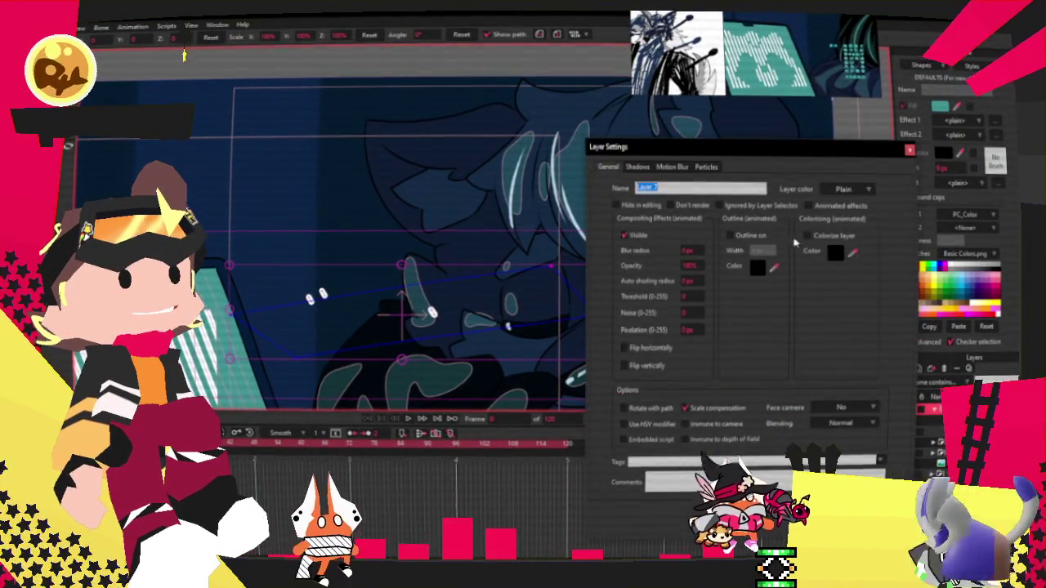
click(706, 167)
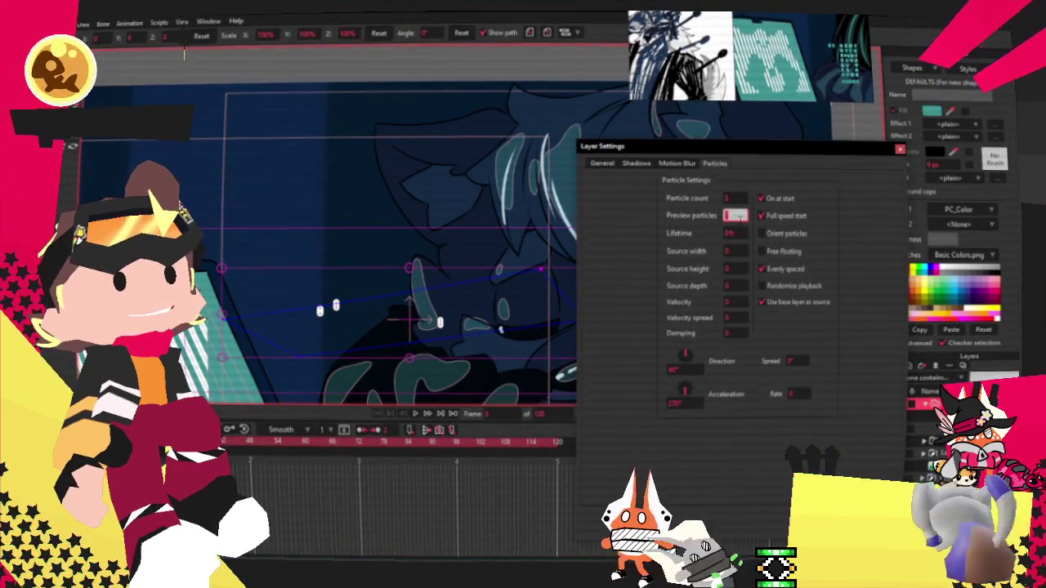
text(10)
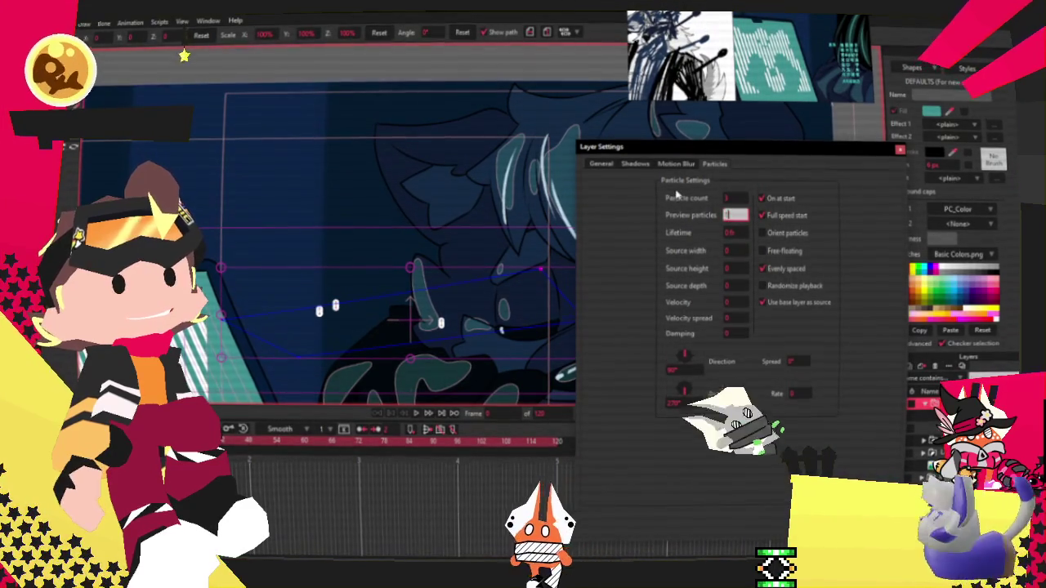
key(Return)
double_click(735, 198)
text(10)
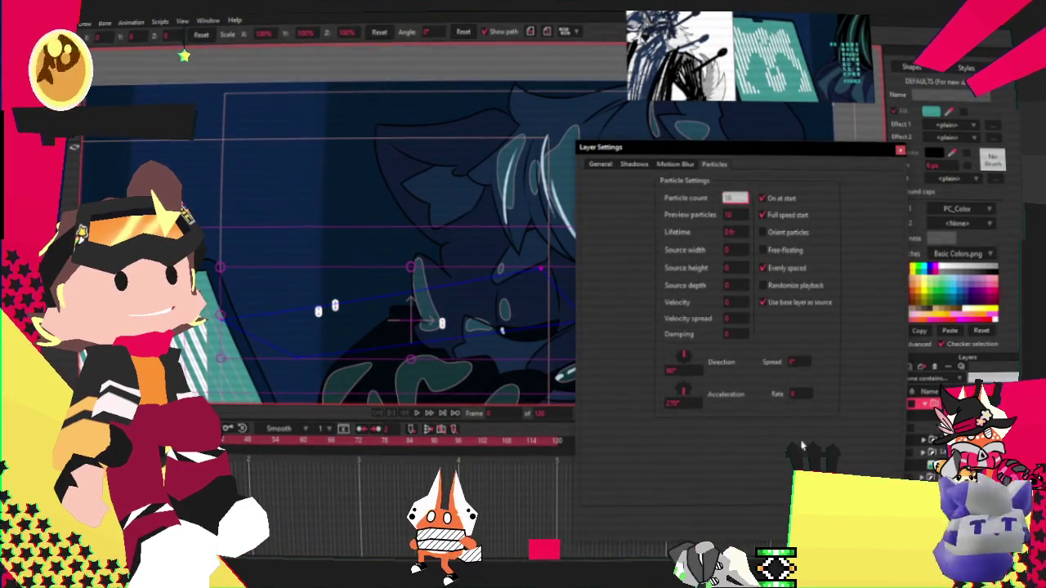
click(736, 231)
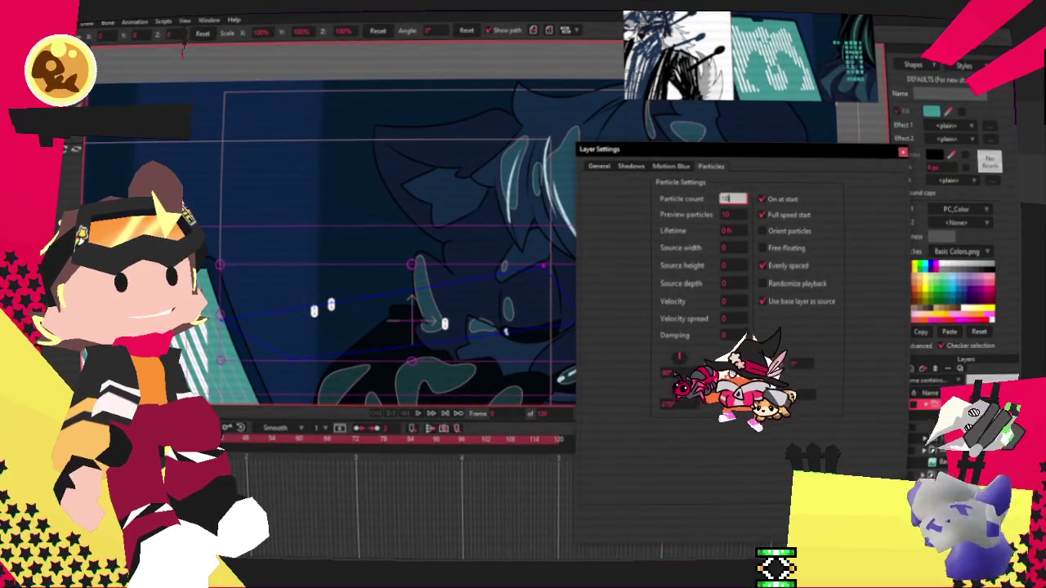
key(Return)
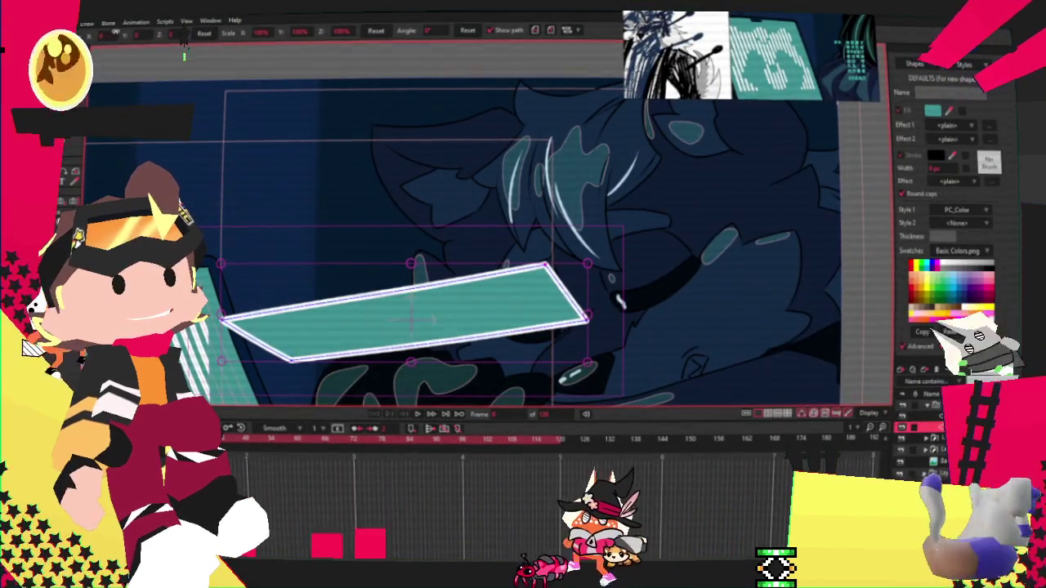
Step: Bring up the Moho welcome screen from the Help menu and dismiss it
click(236, 19)
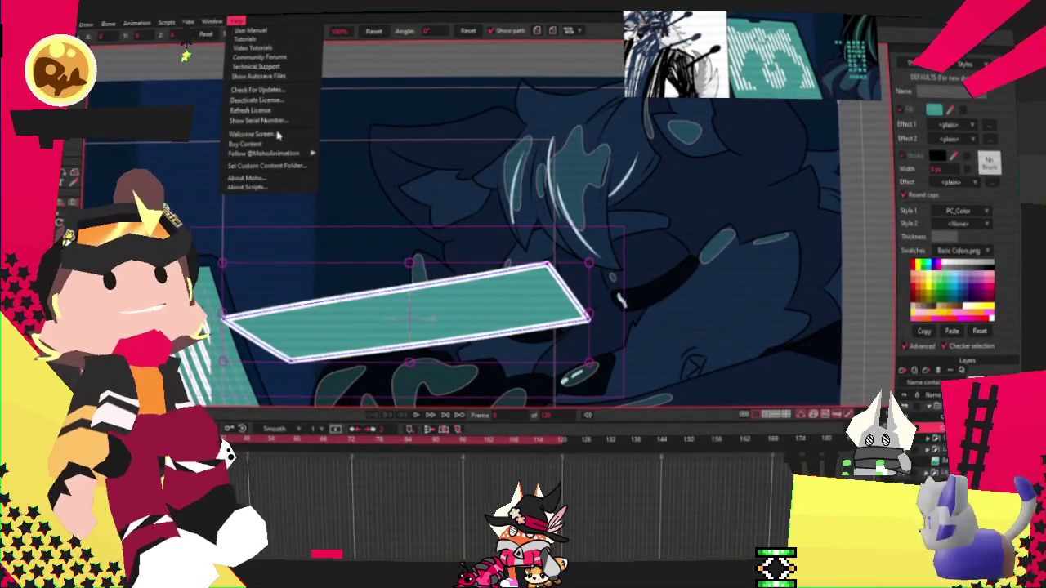
click(274, 135)
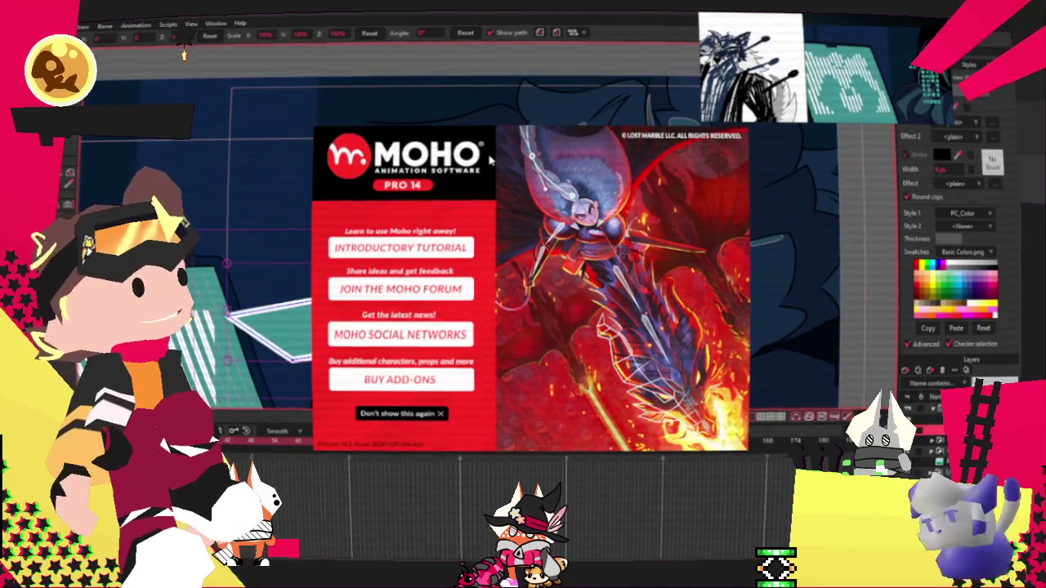
click(577, 163)
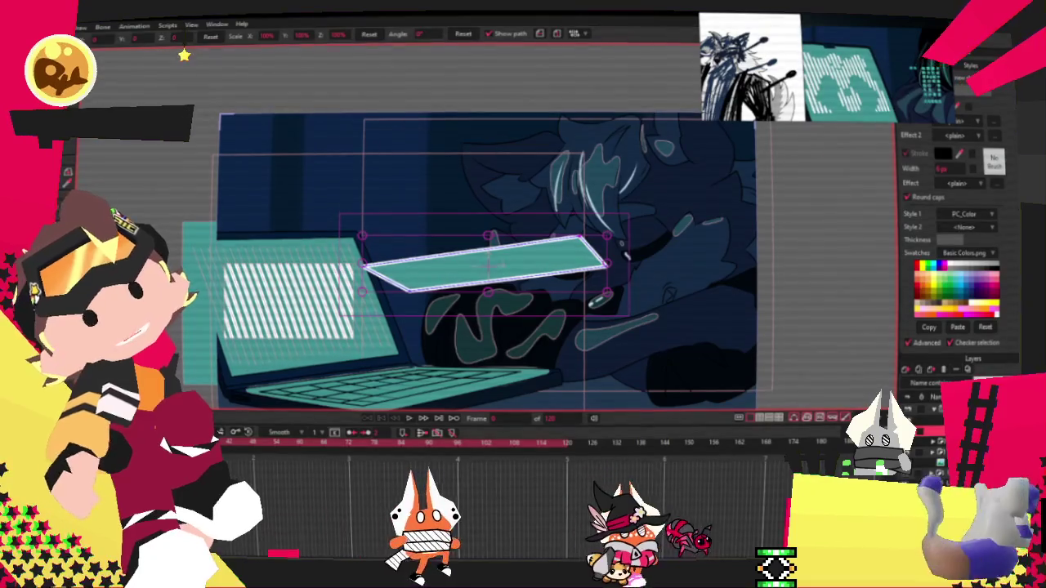
Step: Save the project over Ruxiria_Streamdevotion.moho and restore the window to a smaller size
click(81, 26)
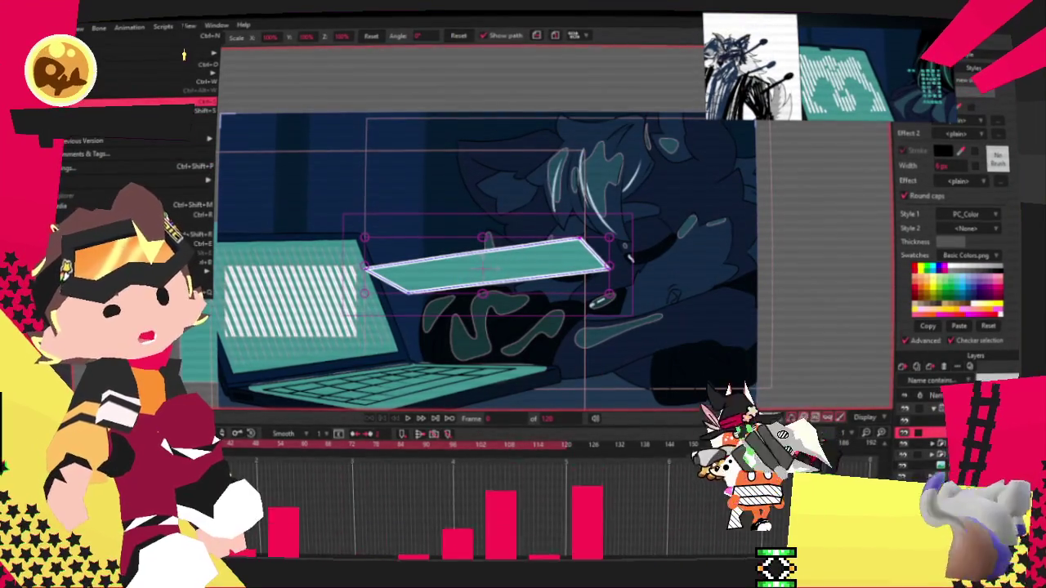
click(163, 102)
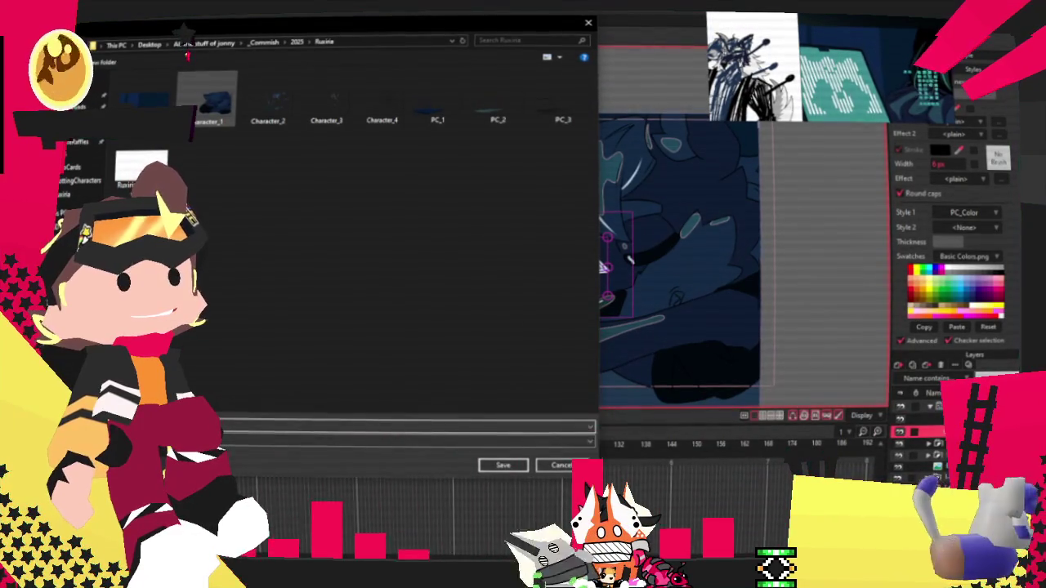
double_click(190, 98)
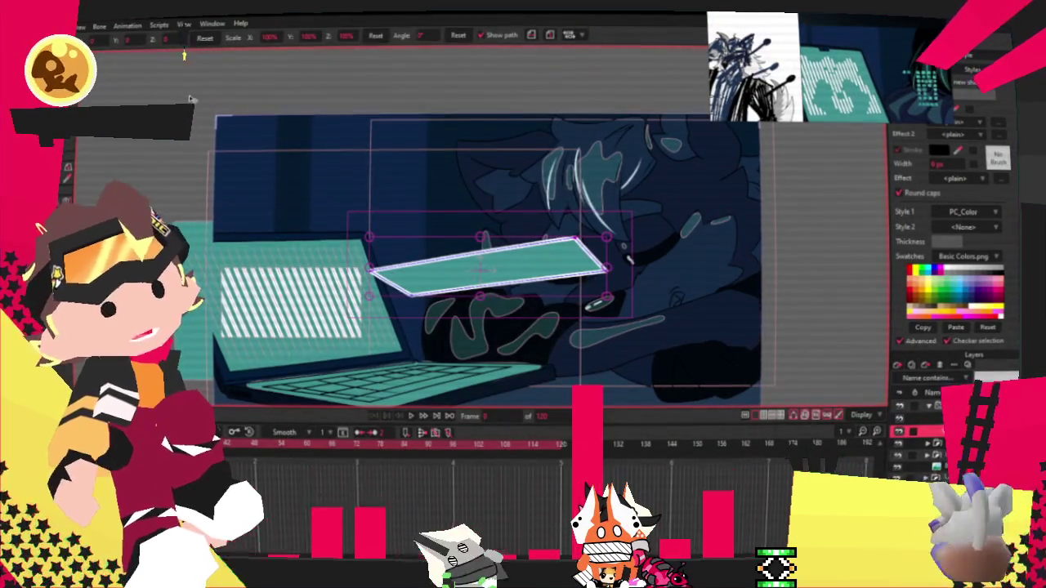
key(super+Down)
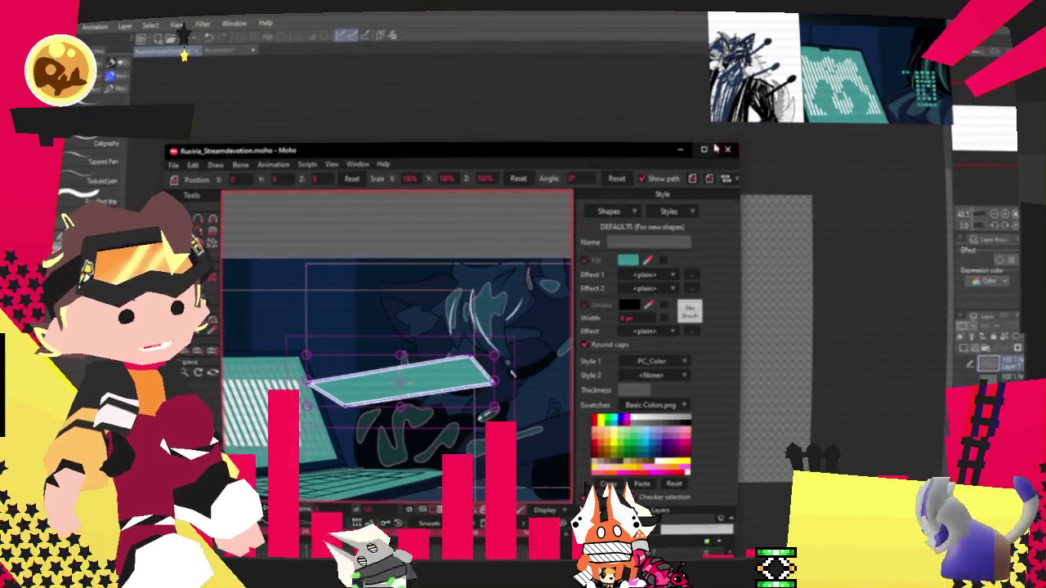
Step: Minimize the Moho window, then browse the menus of the empty Moho window
click(679, 149)
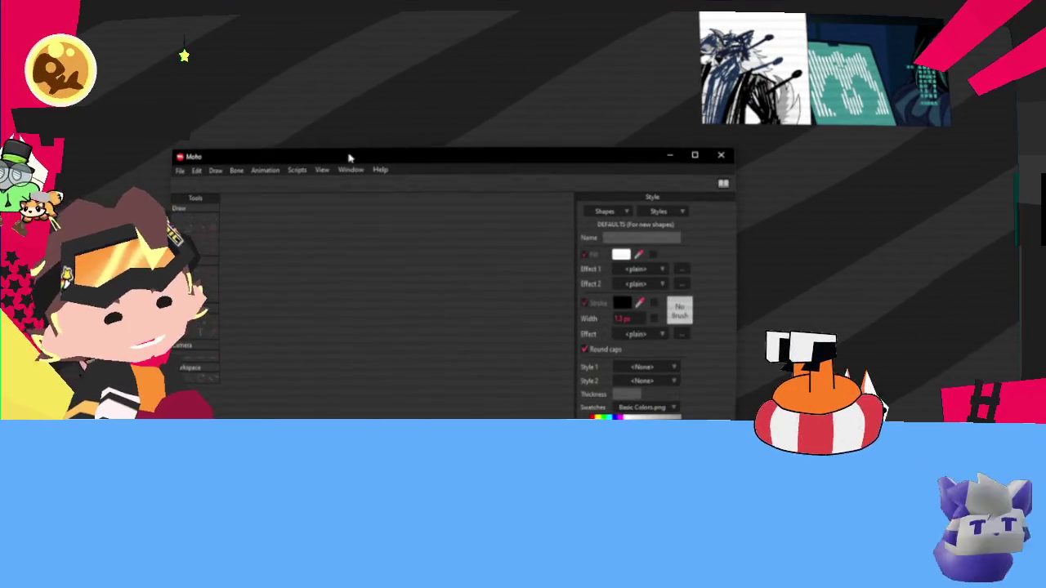
click(178, 172)
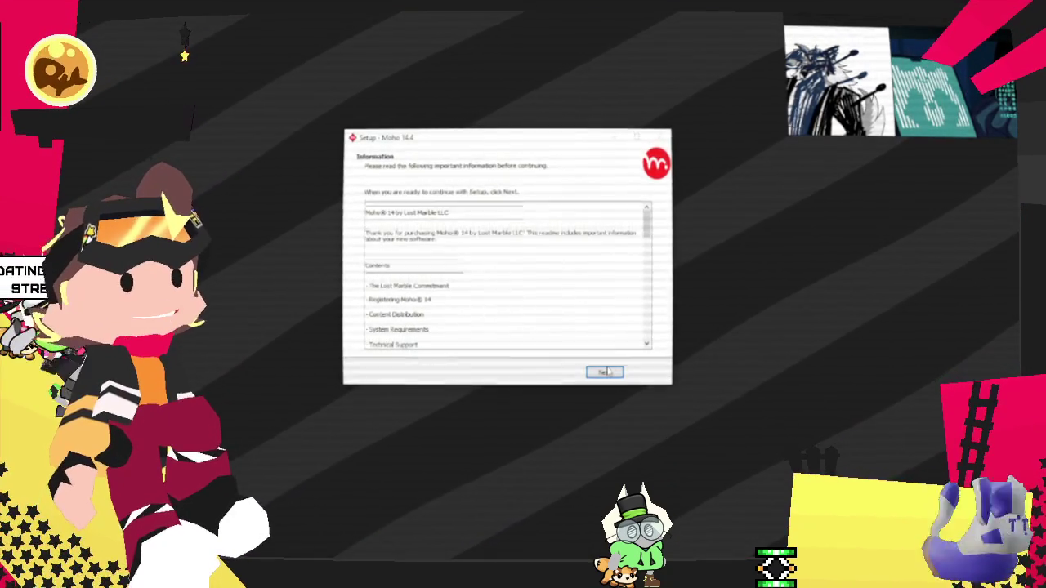
Step: Advance the Moho 14.4 installer to its final page and finish with Launch Moho 14 enabled
click(606, 372)
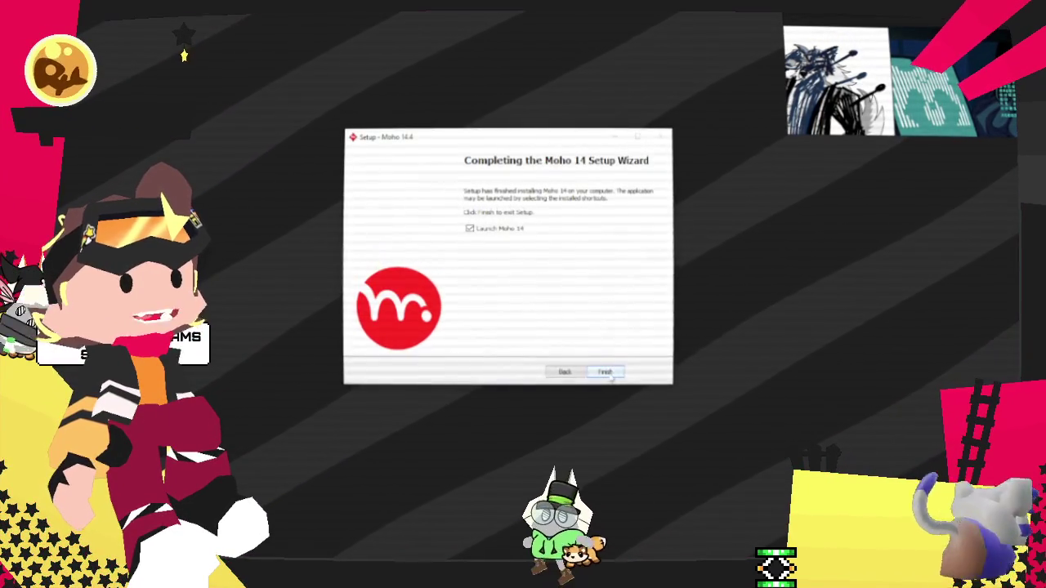
click(606, 372)
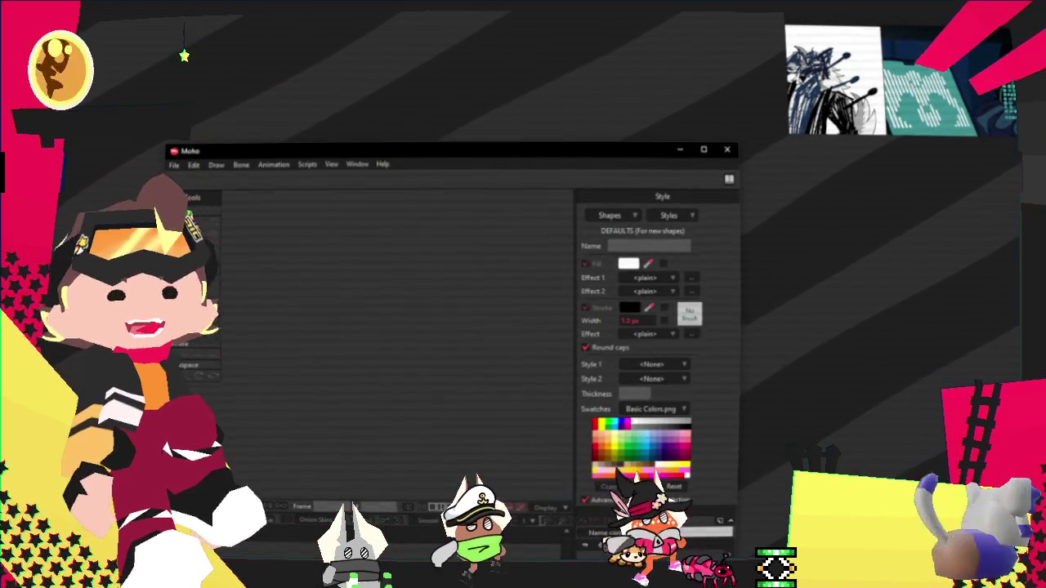
Step: Maximize Moho and reopen the laptop scene .moho file from the recent projects list
double_click(332, 150)
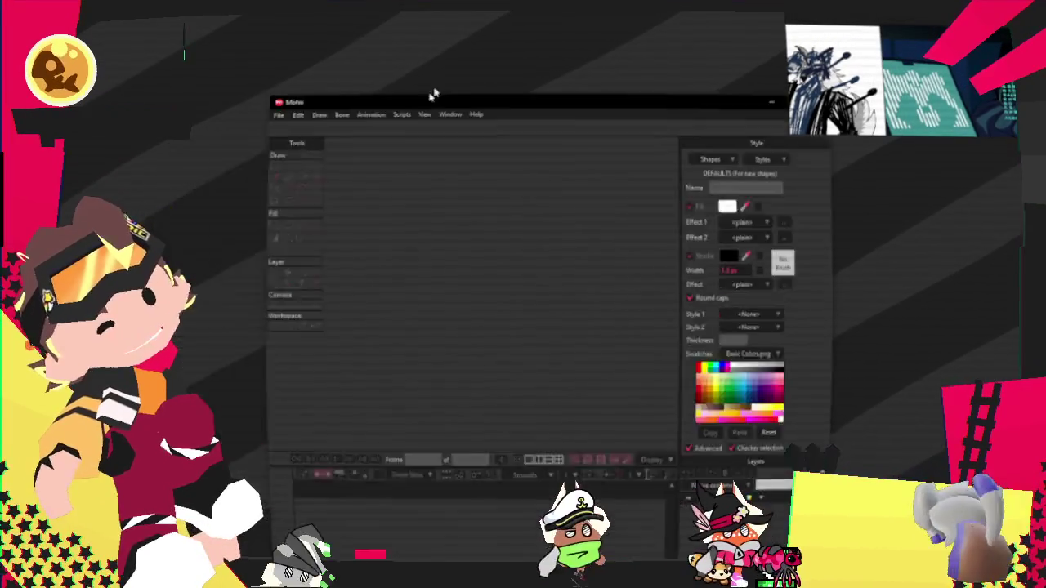
click(45, 23)
mouse_move(147, 84)
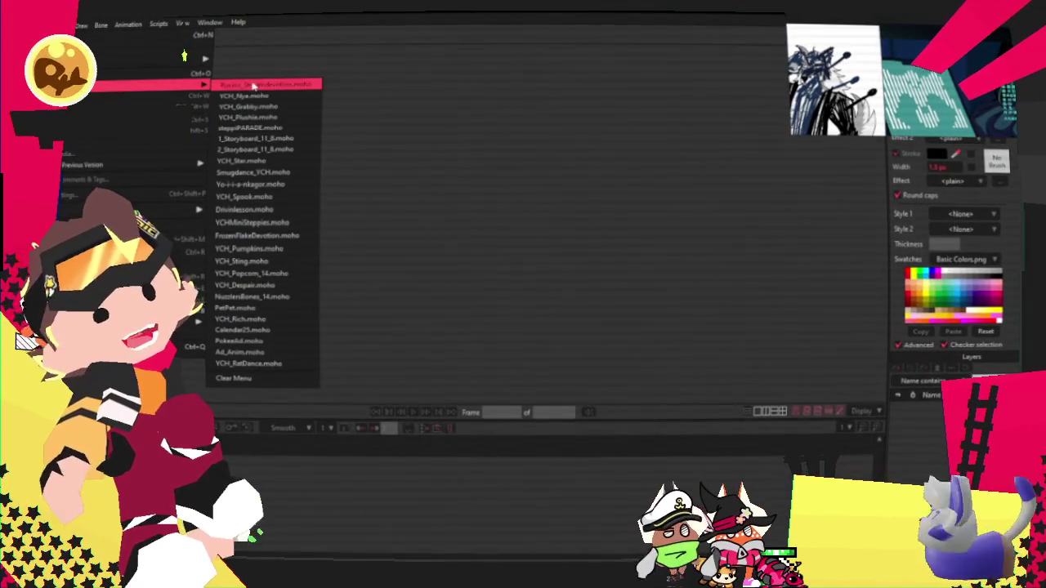
click(263, 86)
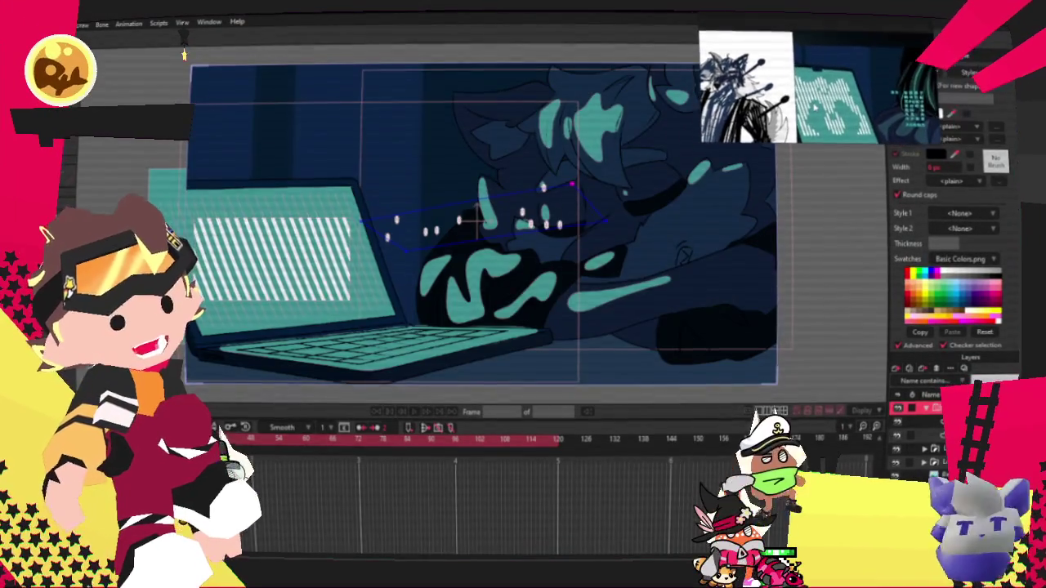
scroll(499, 252, up, 1)
Step: Drag the teal shape's top points down to flatten it into a thin horizontal line
key(g)
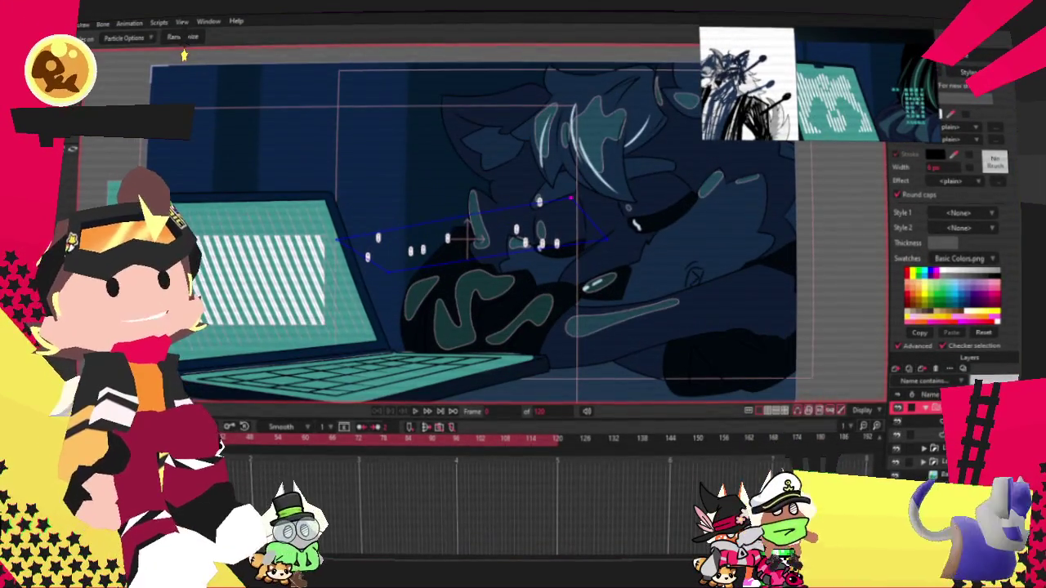
scroll(768, 335, up, 2)
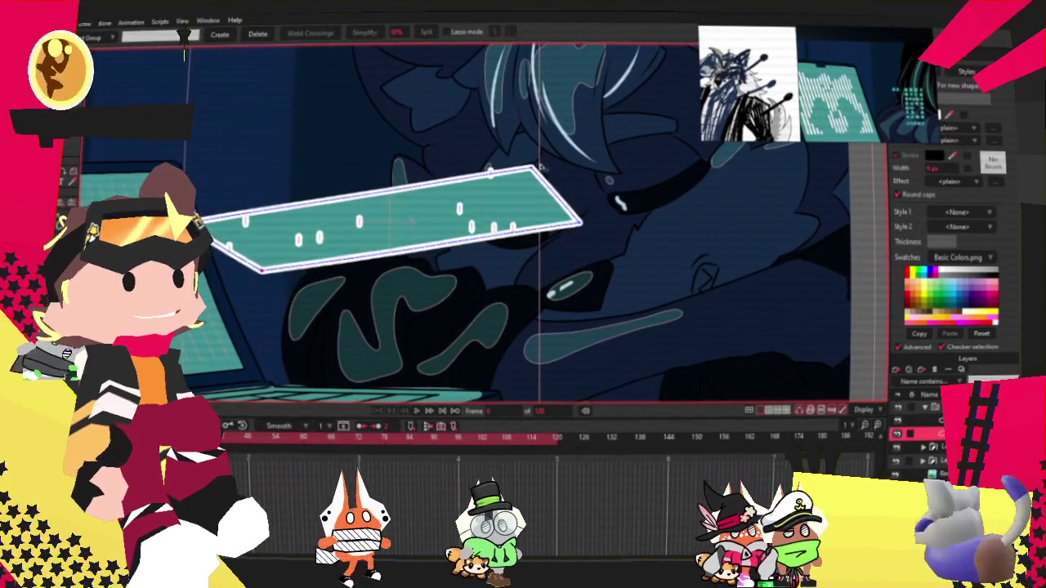
drag(254, 275, 389, 220)
Step: Set the particle layer's playback delay to 3 in its Particles settings
key(Up)
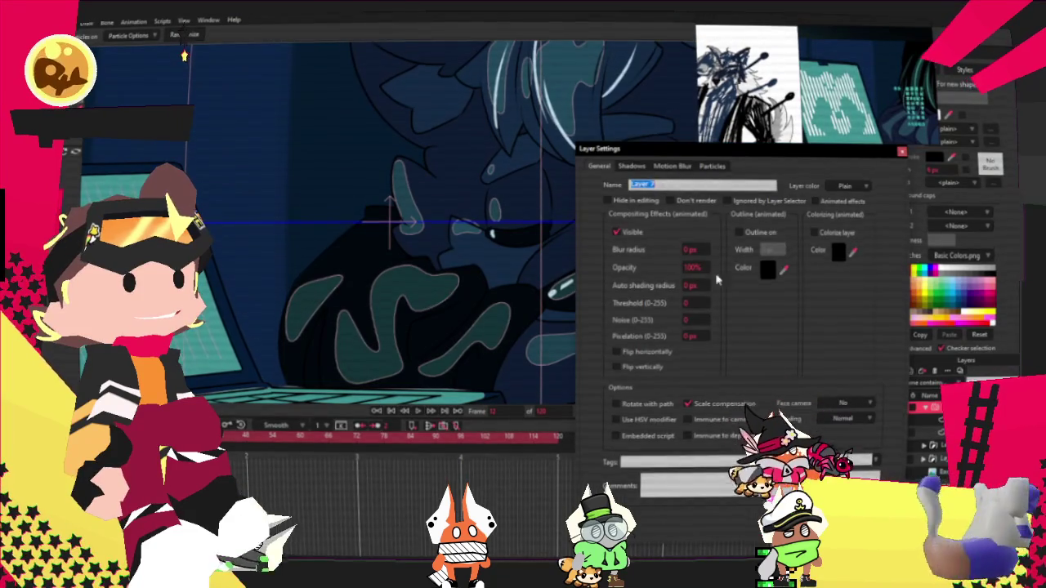
click(711, 166)
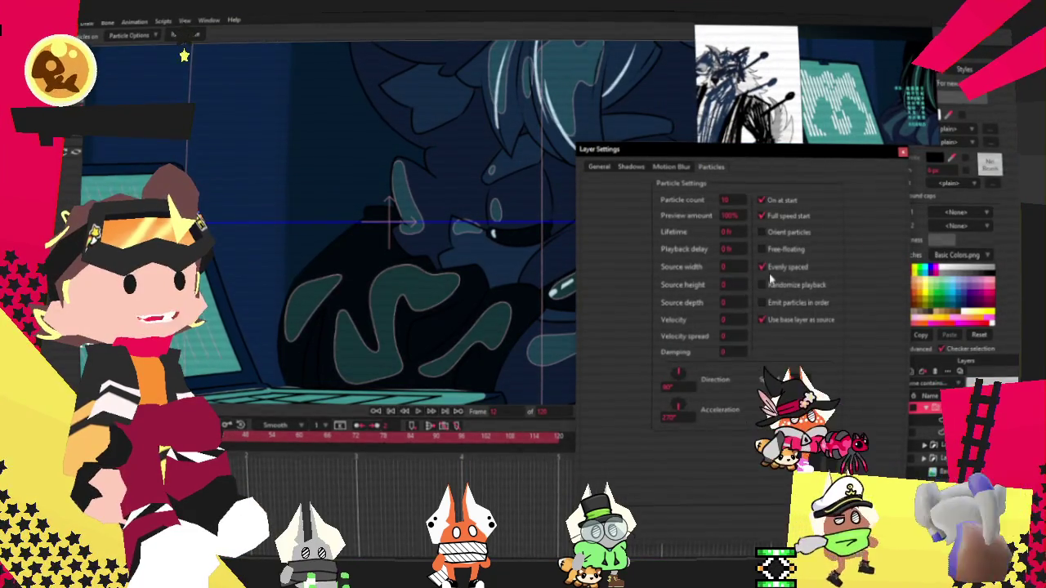
click(762, 302)
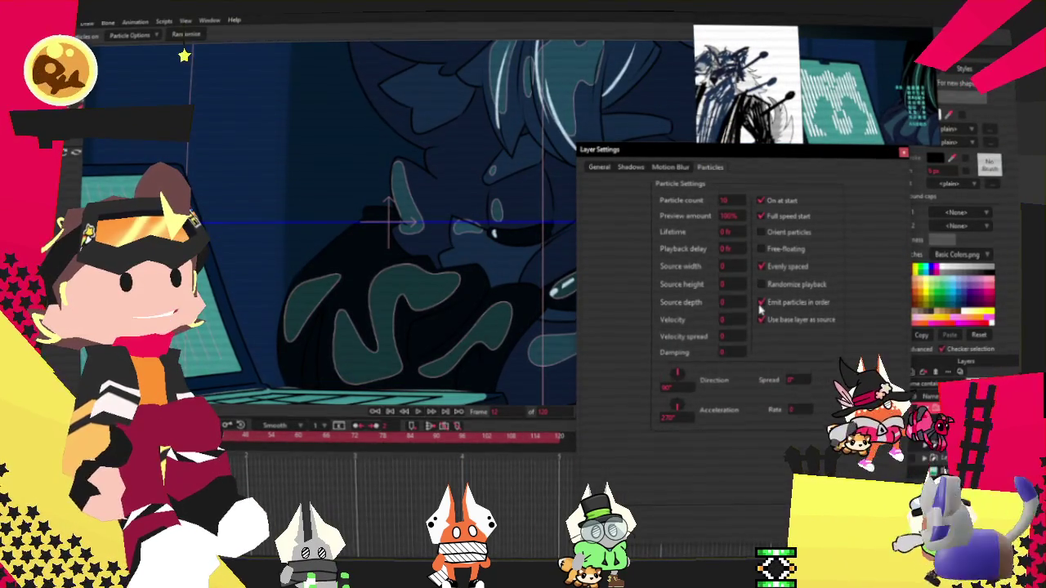
click(727, 248)
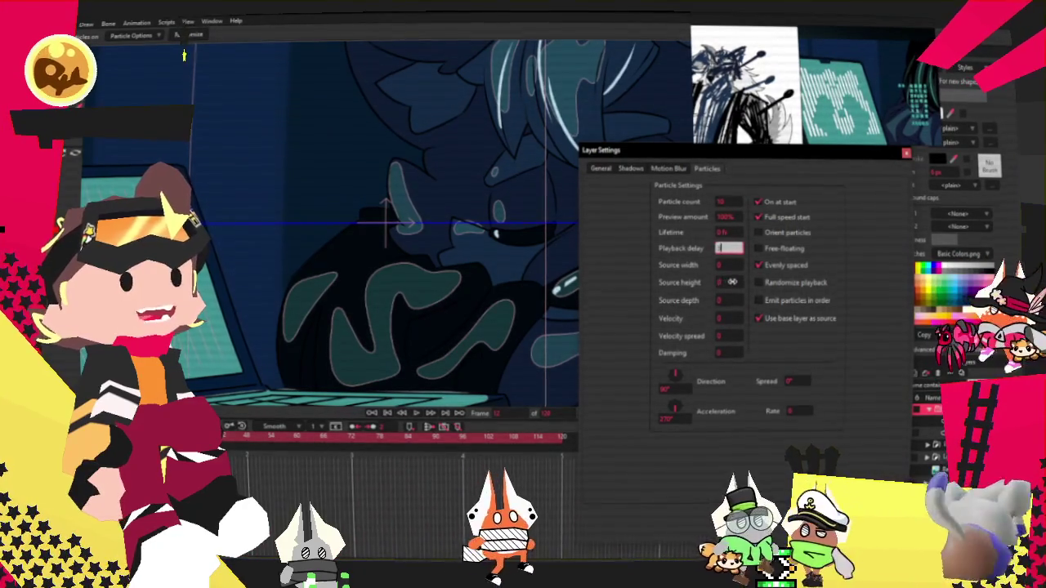
key(Return)
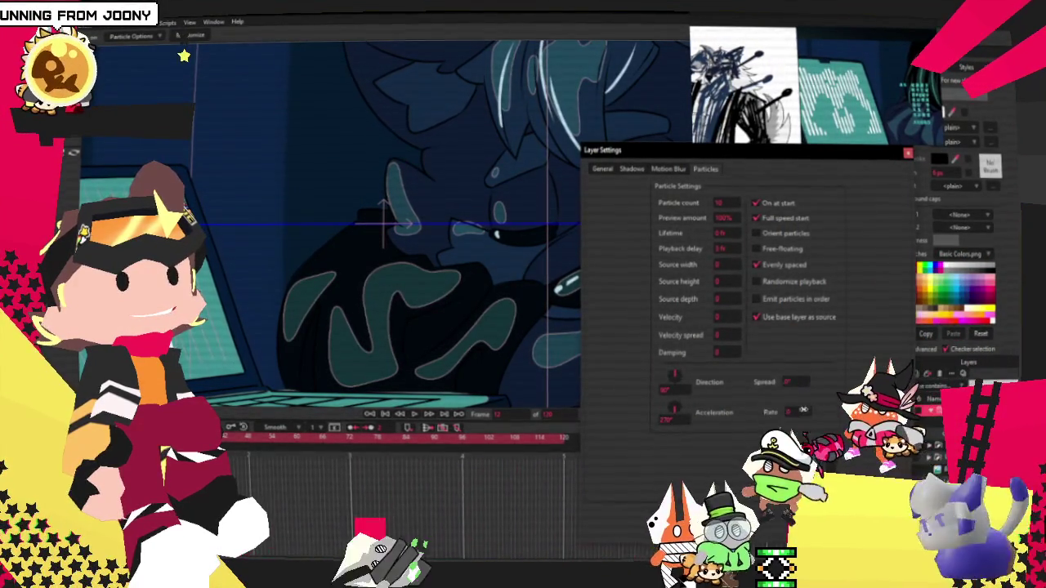
click(760, 301)
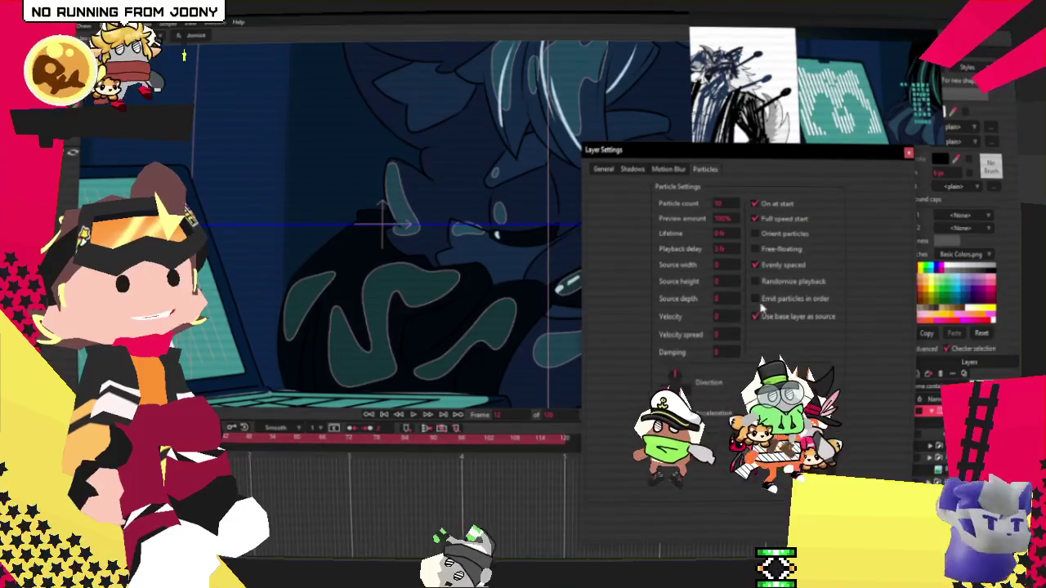
click(758, 300)
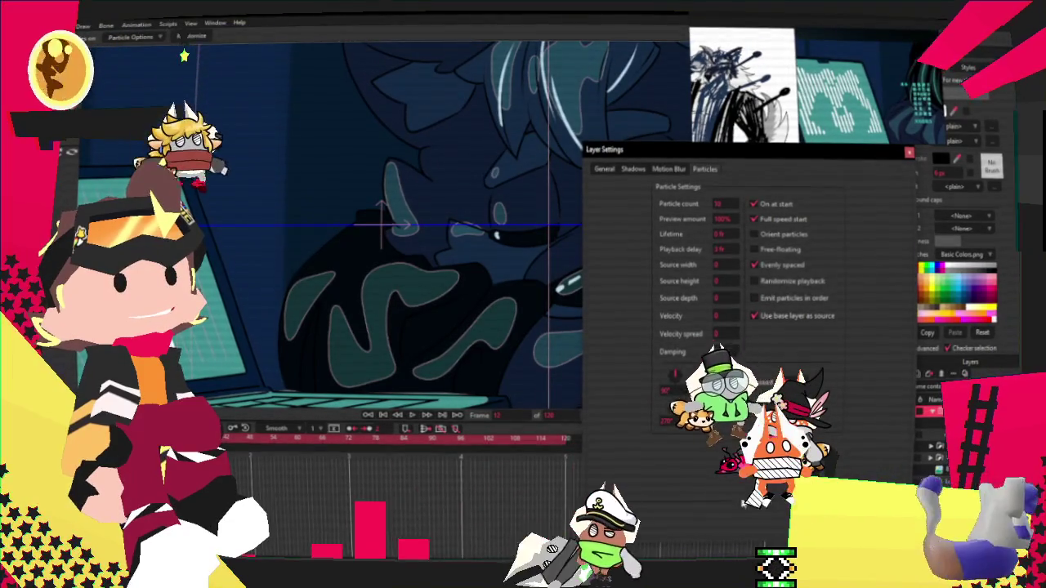
key(Return)
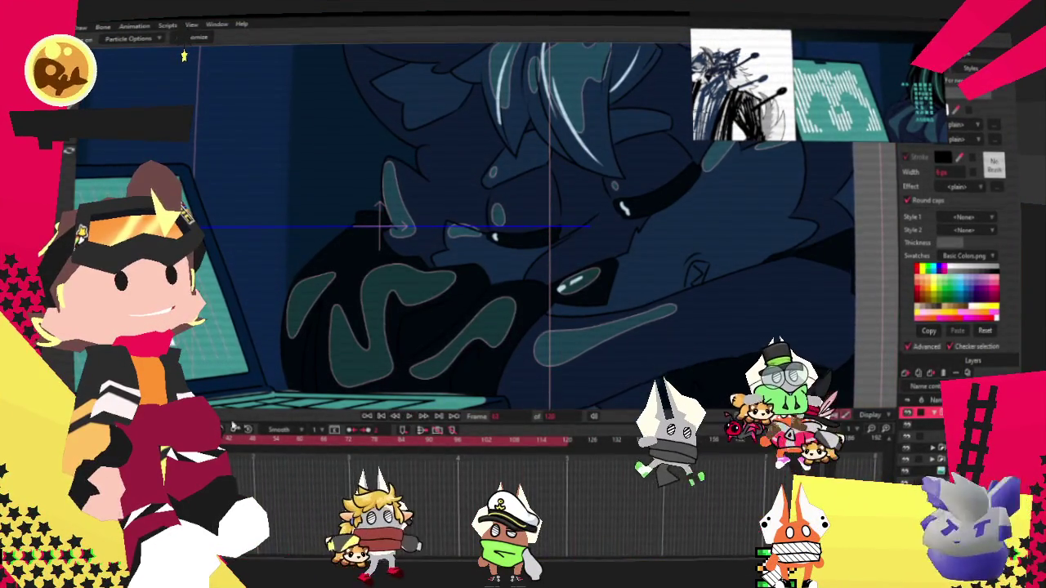
Step: Zoom to fit the frame, edit the particle layer's lifetime, then select the line's vector layer
key(g)
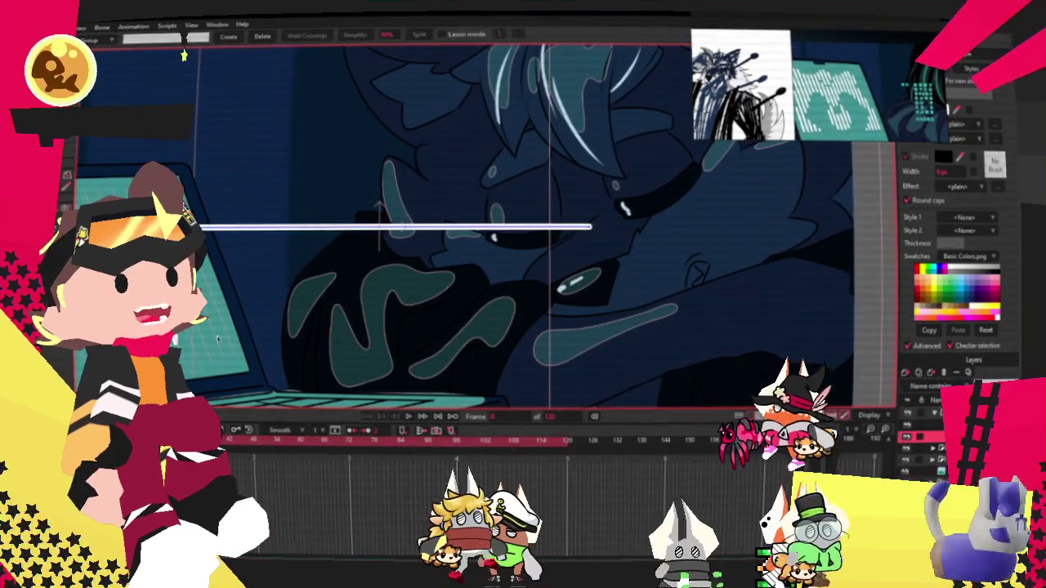
scroll(552, 229, down, 3)
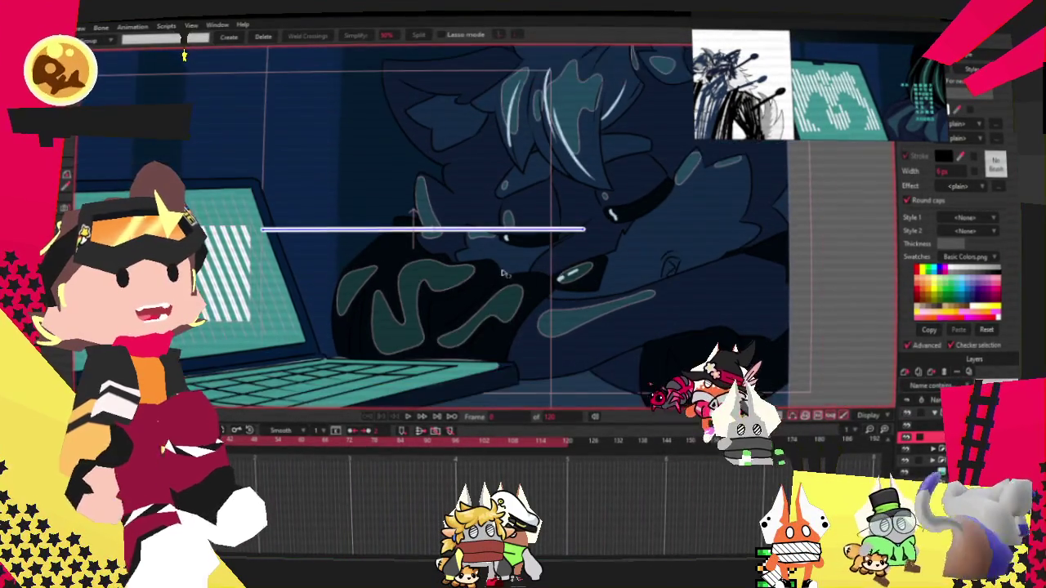
scroll(490, 237, down, 3)
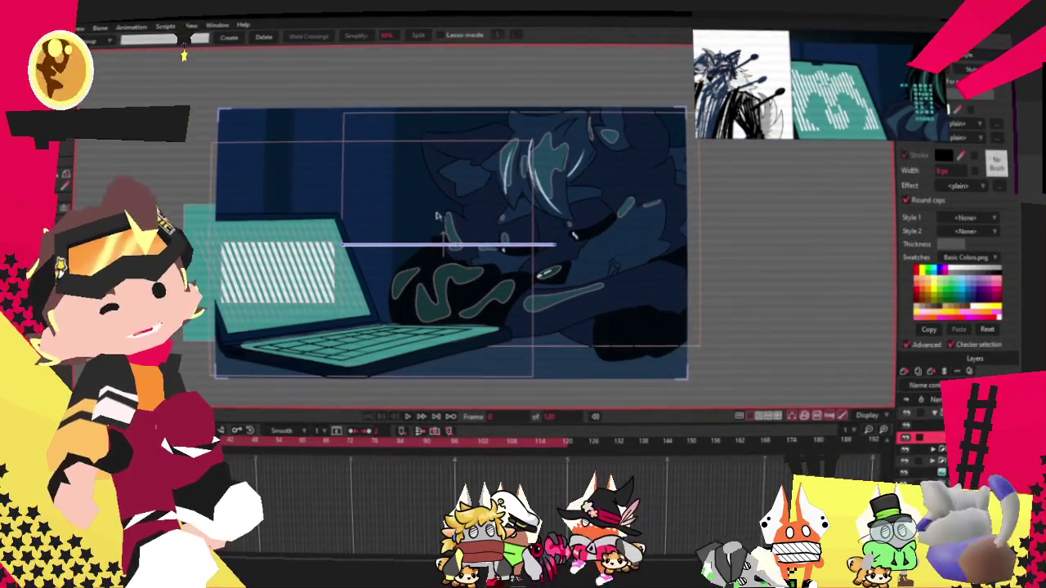
scroll(437, 215, up, 1)
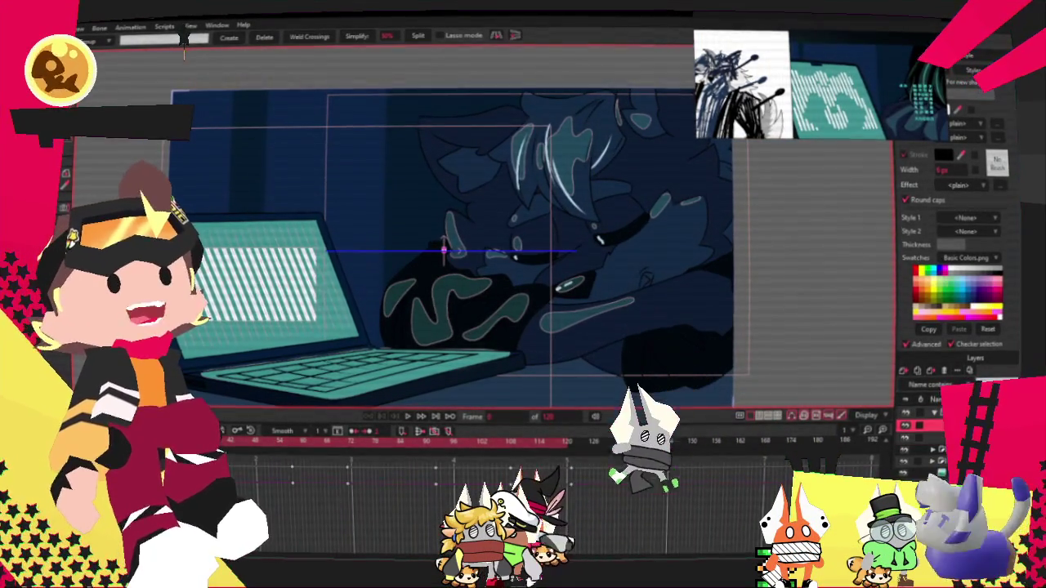
key(ctrl+shift+l)
click(708, 165)
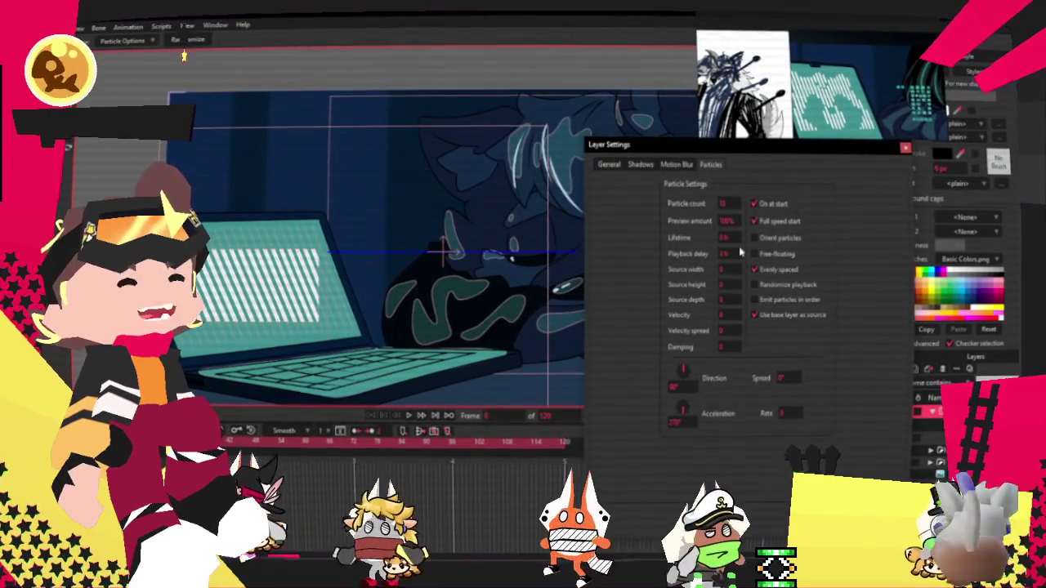
click(730, 237)
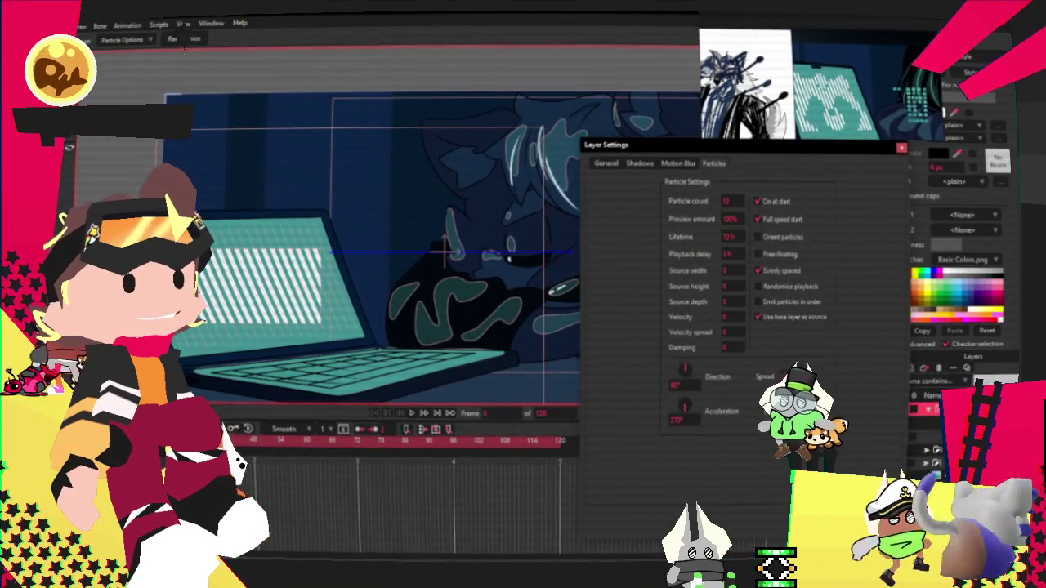
key(Return)
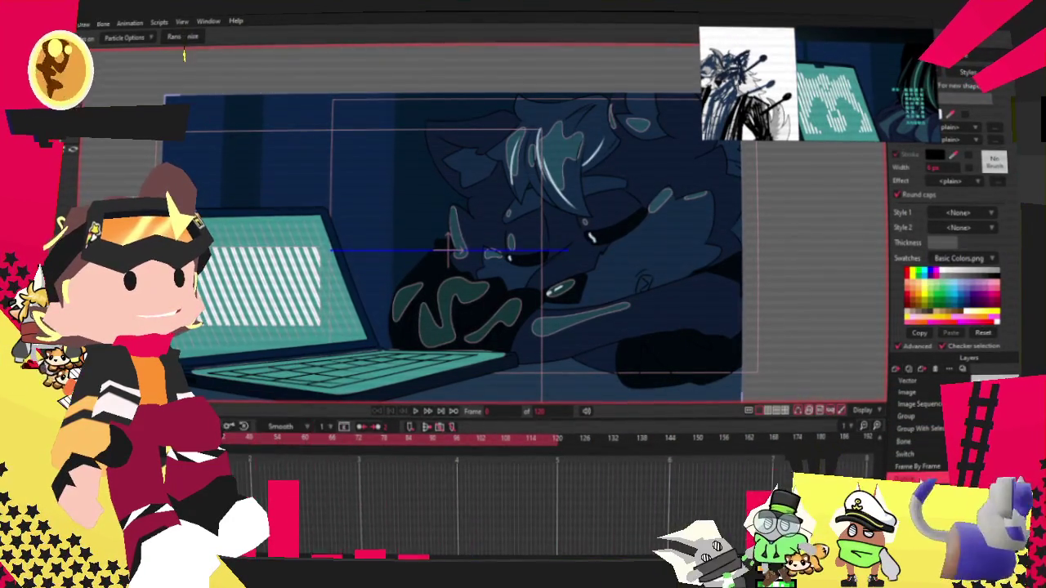
click(915, 434)
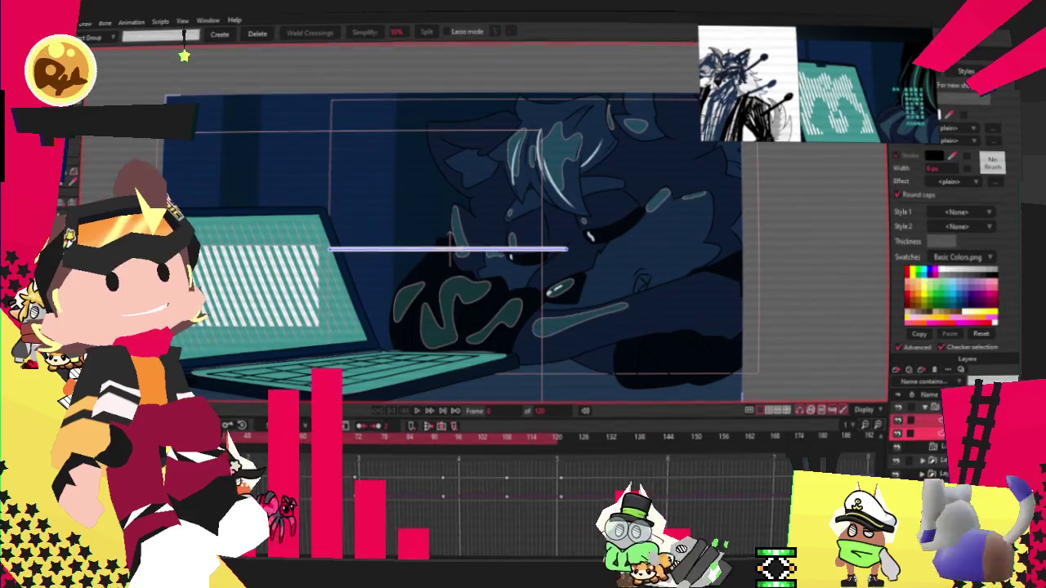
Step: Select the other particle layer and set its particle lifetime to 1
click(915, 447)
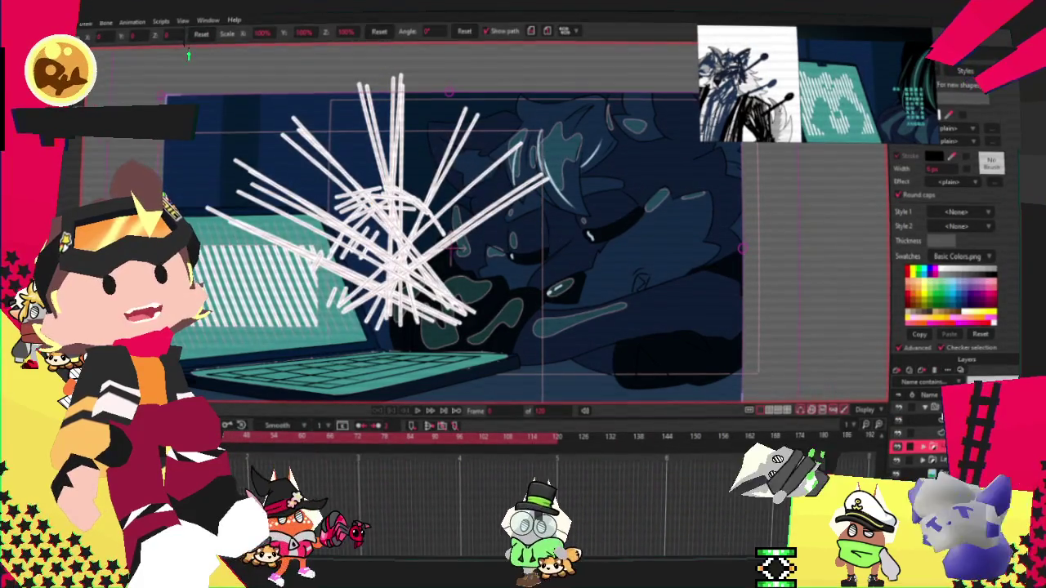
click(936, 373)
click(712, 166)
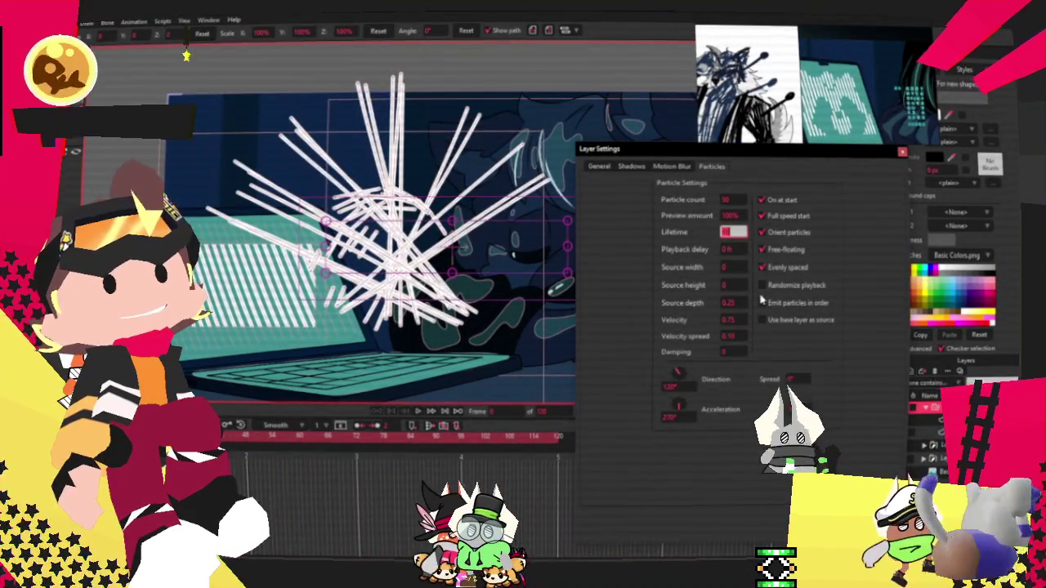
key(BackSpace)
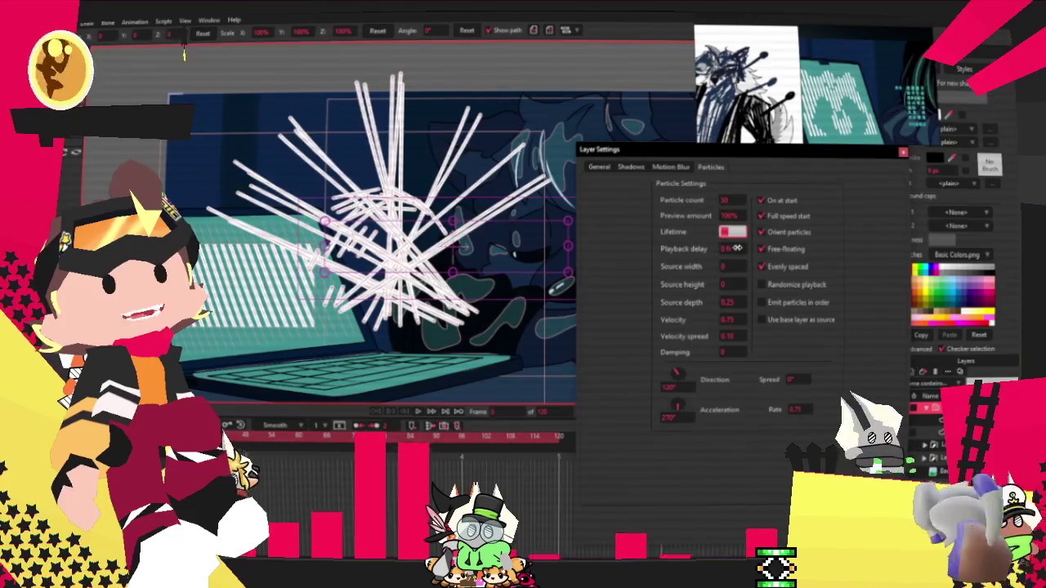
text(1)
key(Return)
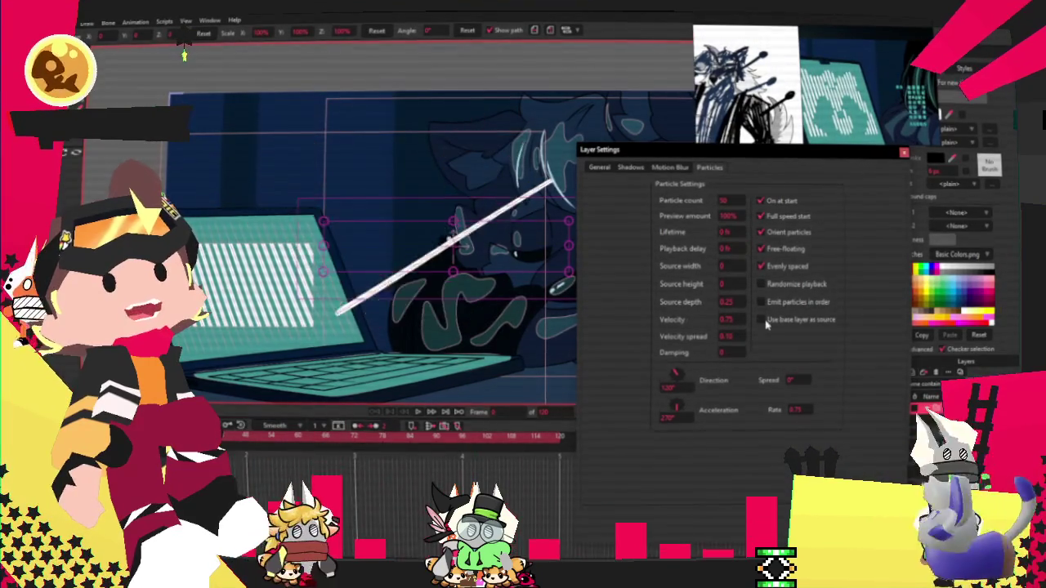
scroll(458, 211, up, 2)
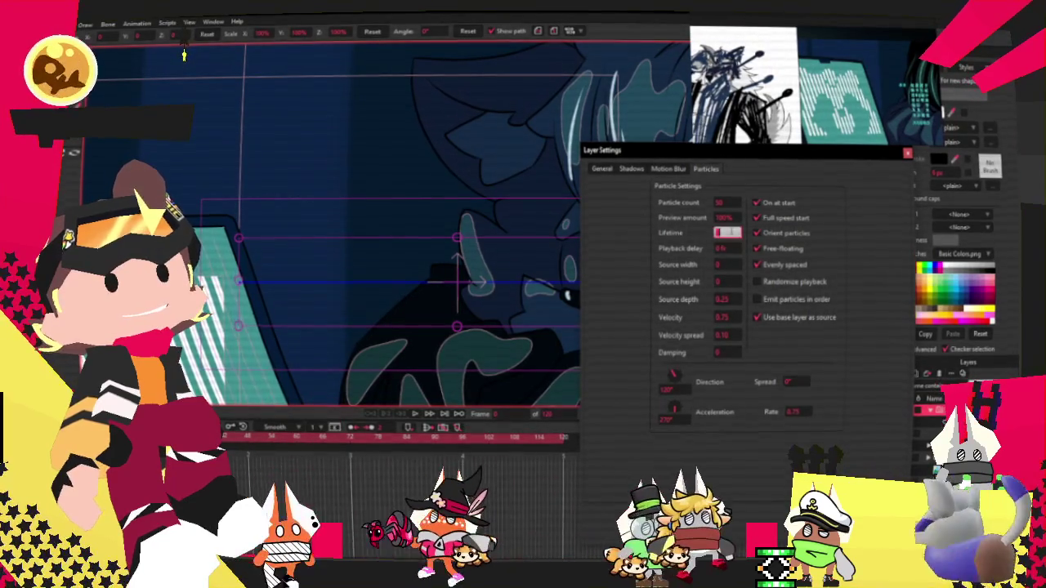
key(Return)
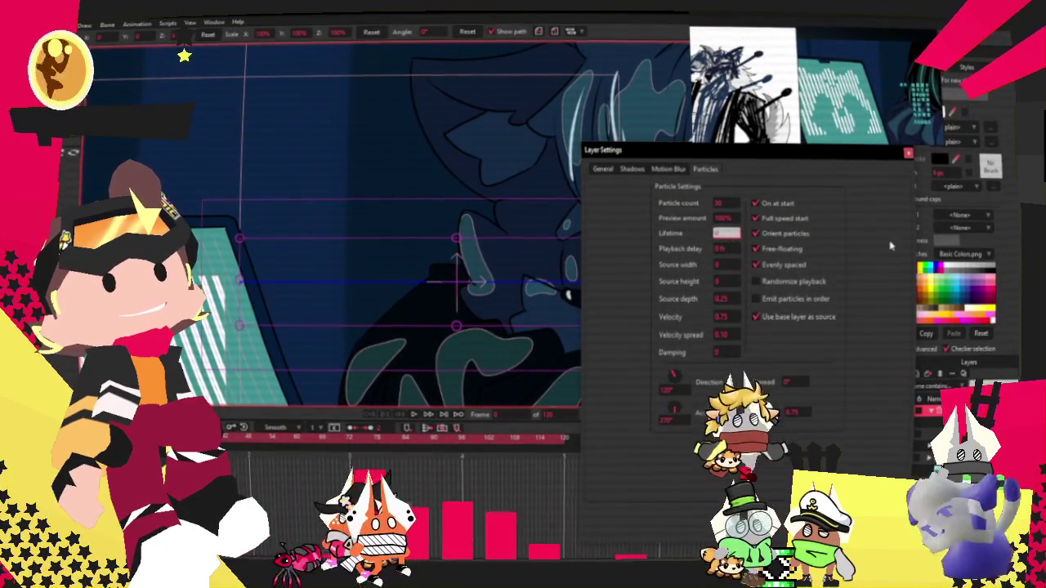
Step: Set source depth and velocity to 0, change the direction, and toggle Use base layer as source
click(723, 298)
text(0)
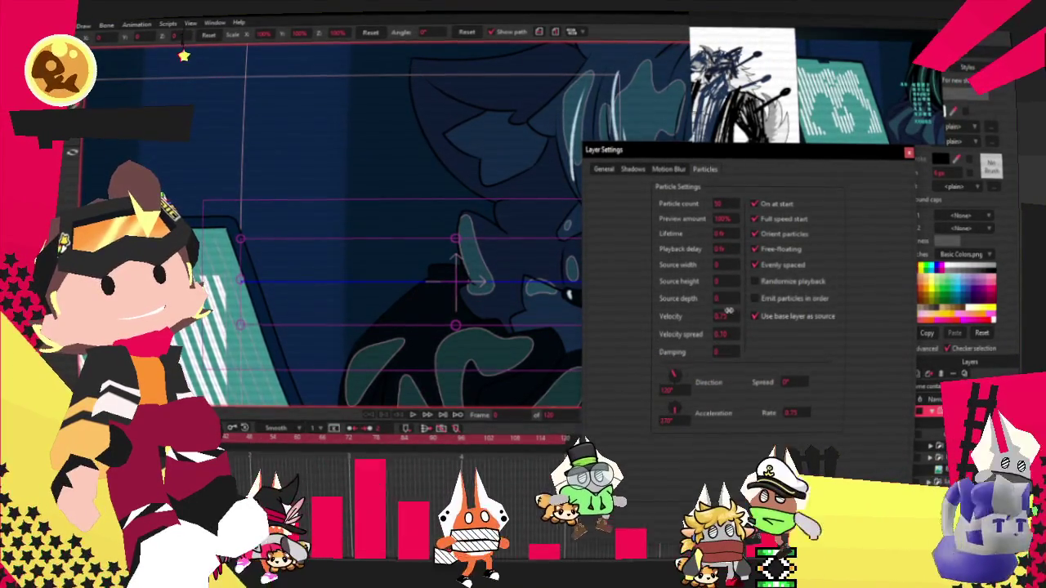
click(723, 316)
text(0)
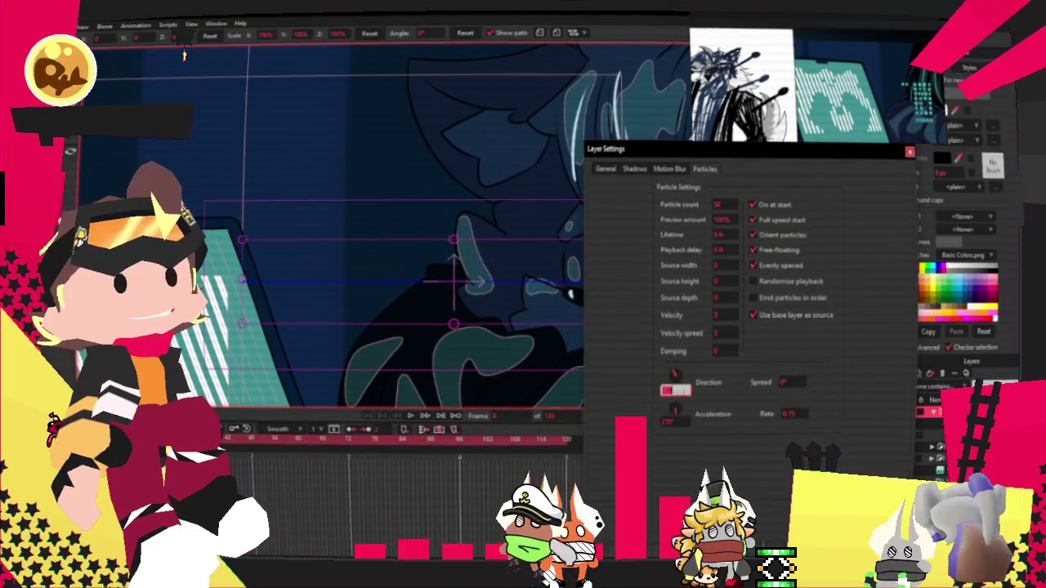
key(Return)
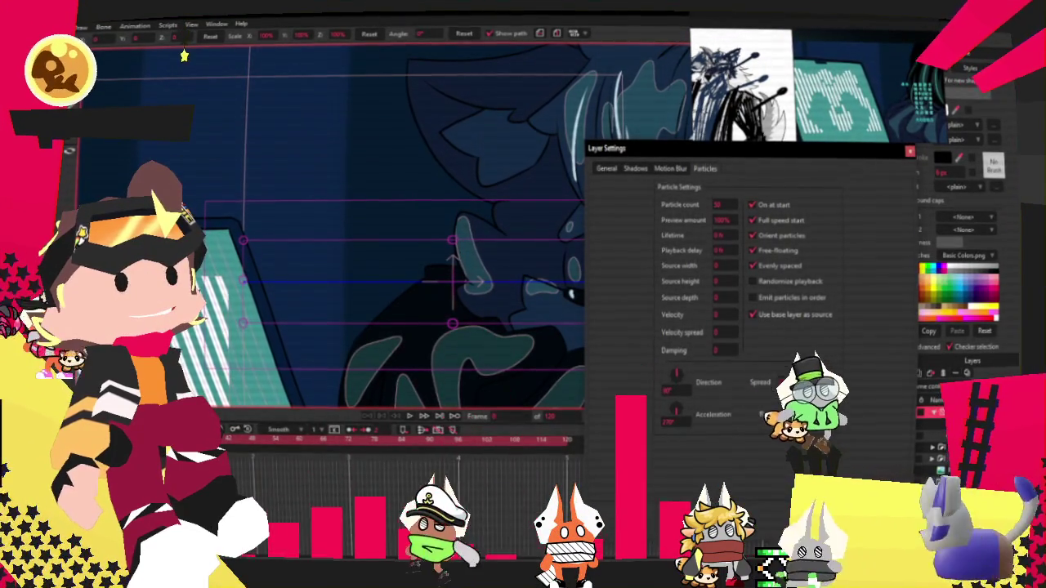
click(752, 314)
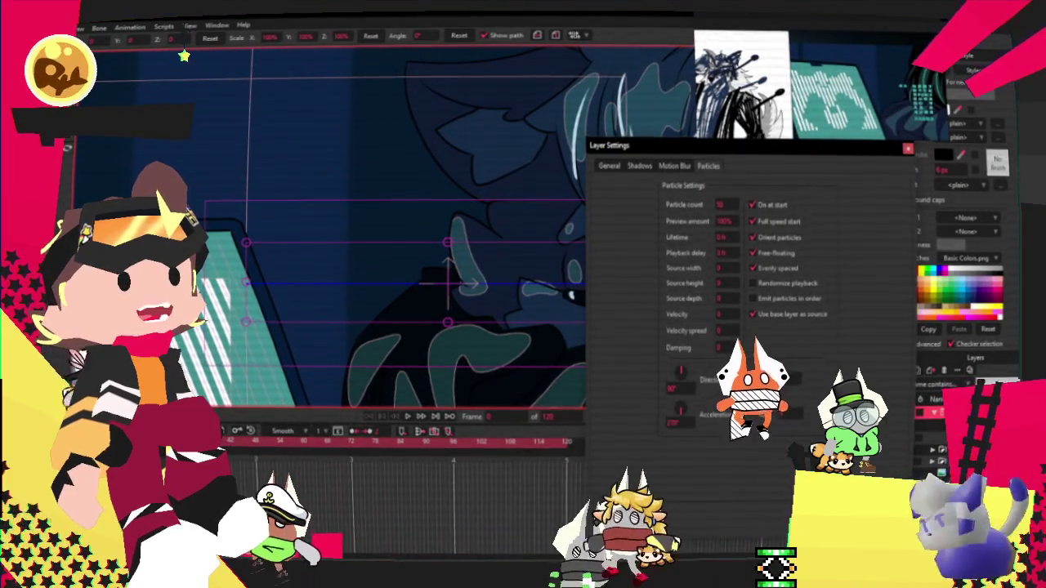
key(Return)
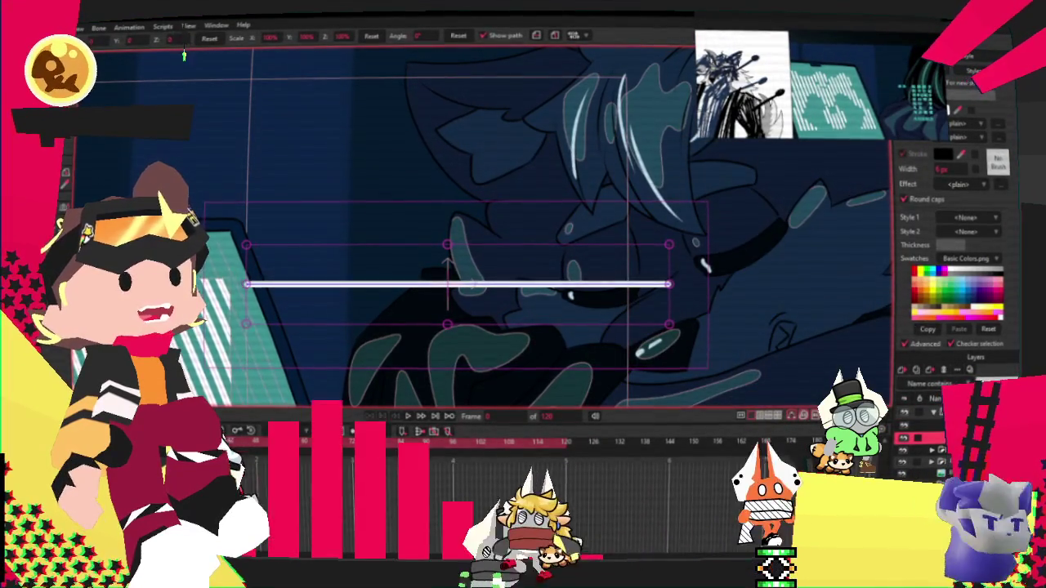
Step: Select the whole drawn line and turn it into a shape
key(g)
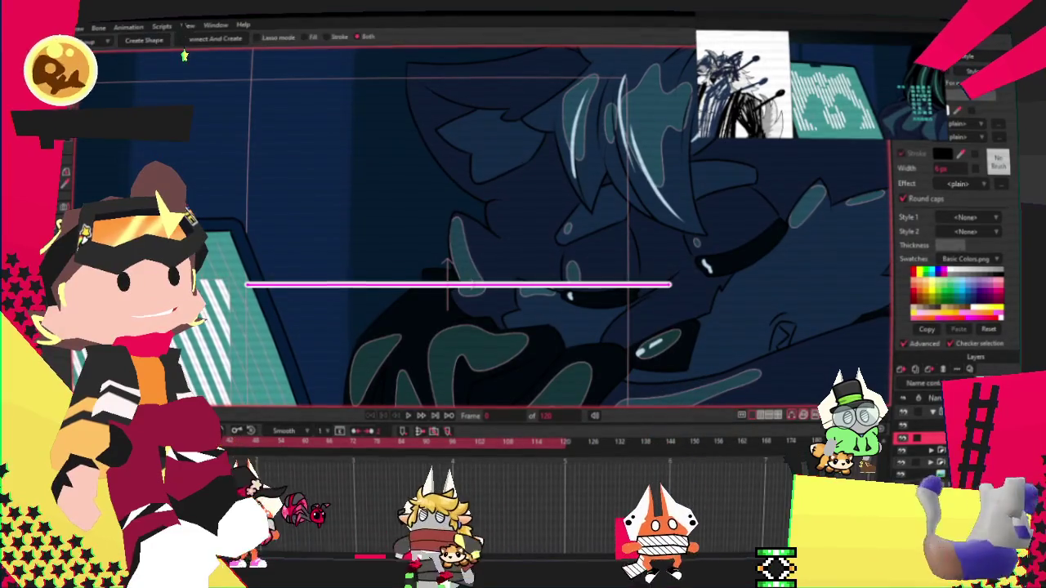
click(182, 56)
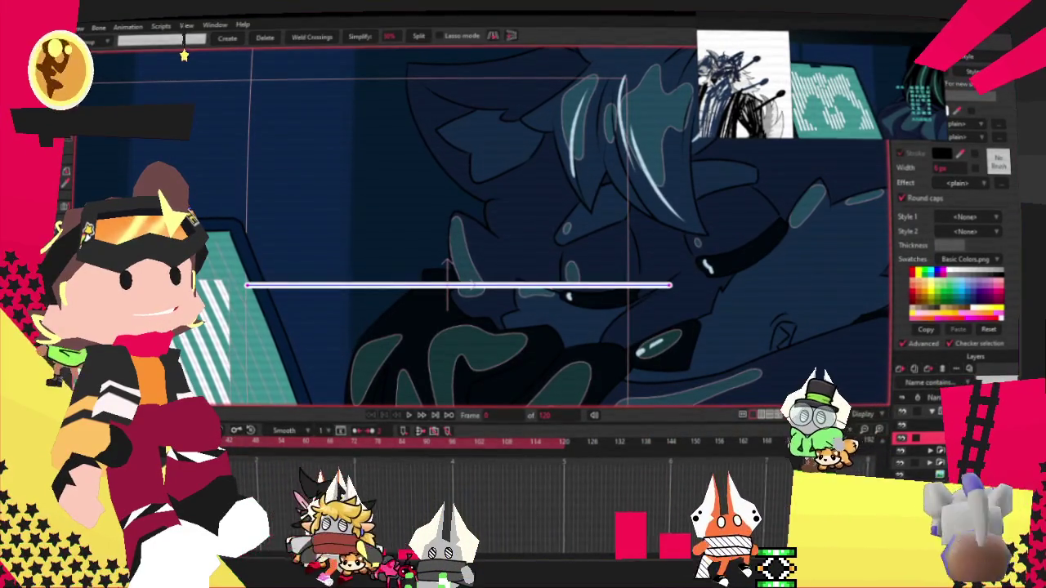
key(ctrl+a)
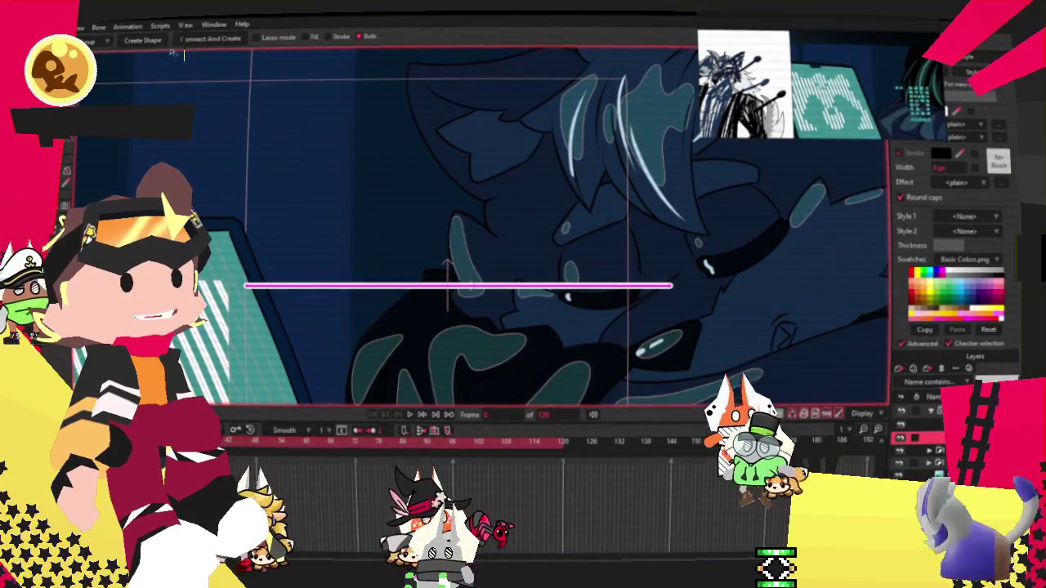
click(143, 41)
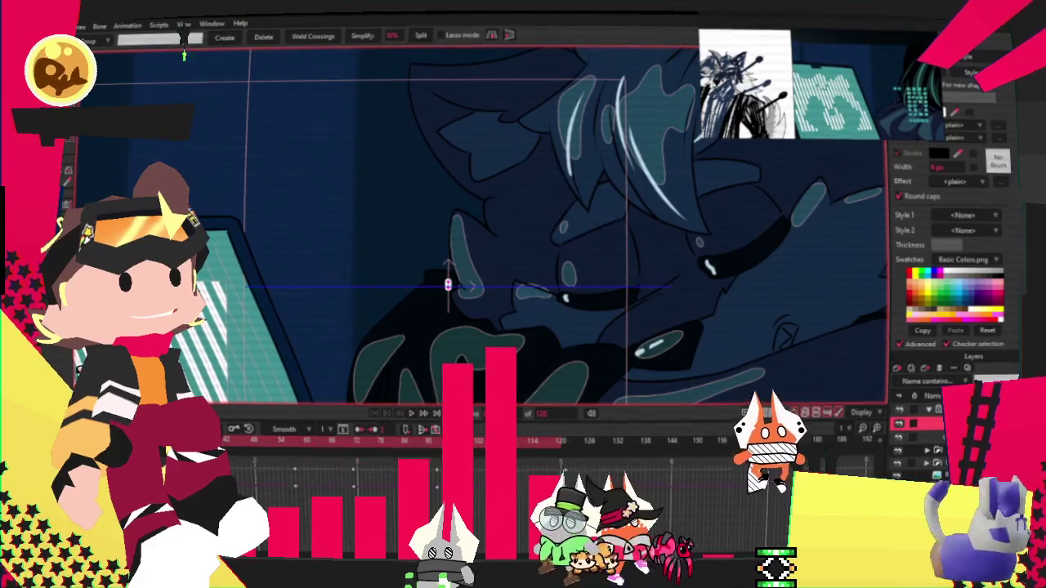
Step: Play the animation to preview the particle, select the line's point, and rewind to frame 0
click(412, 416)
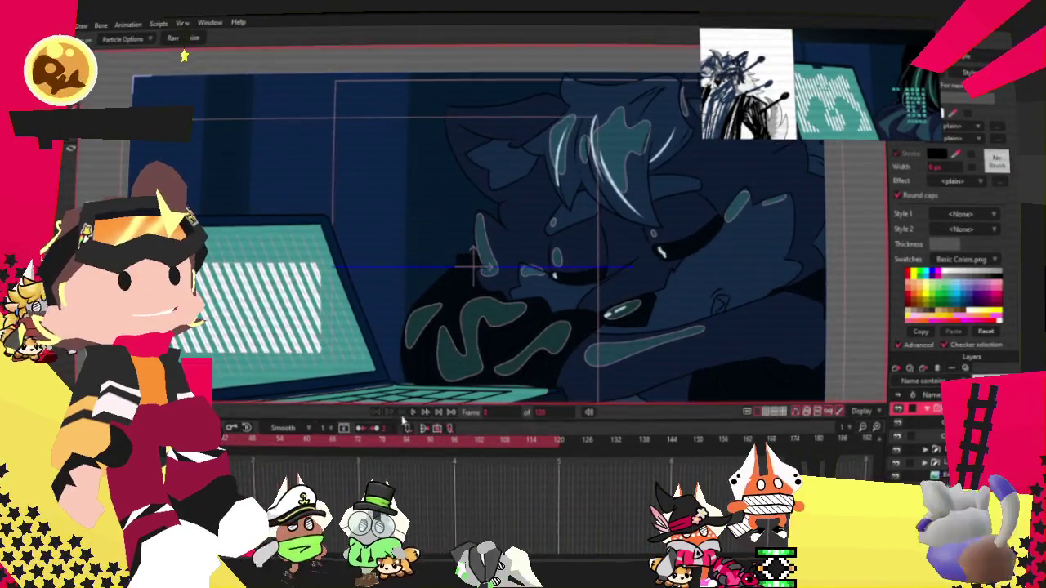
click(920, 435)
click(474, 264)
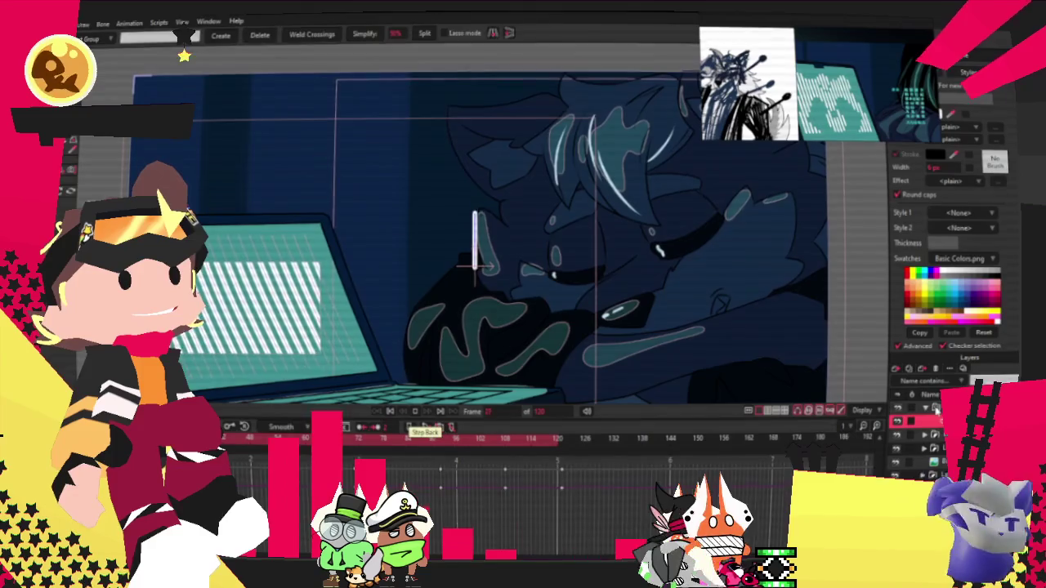
click(411, 414)
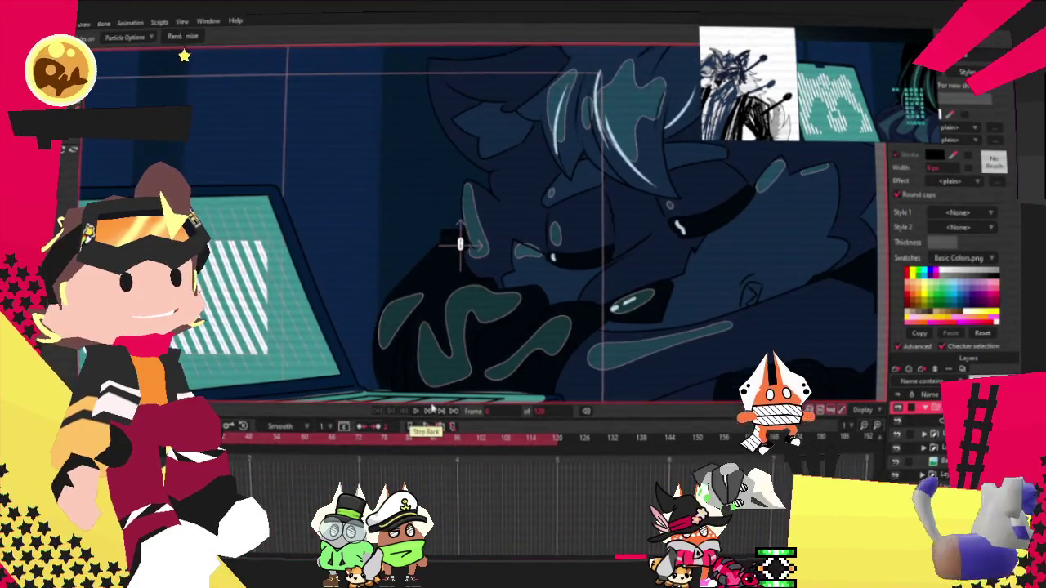
Step: Widen the particle source width and tick Evenly spaced, then play to preview the bar row
double_click(919, 436)
click(714, 165)
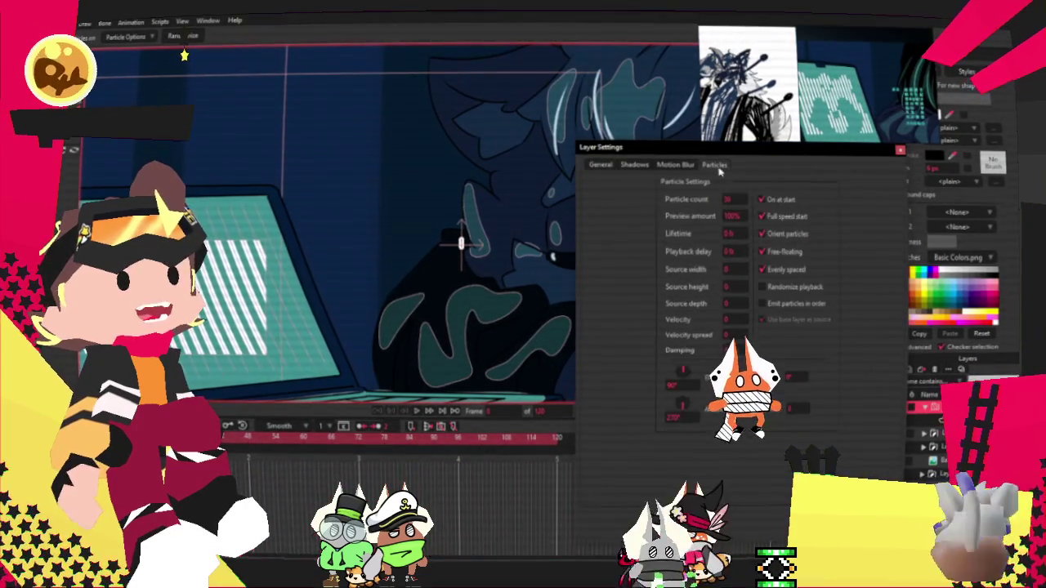
drag(729, 269, 738, 270)
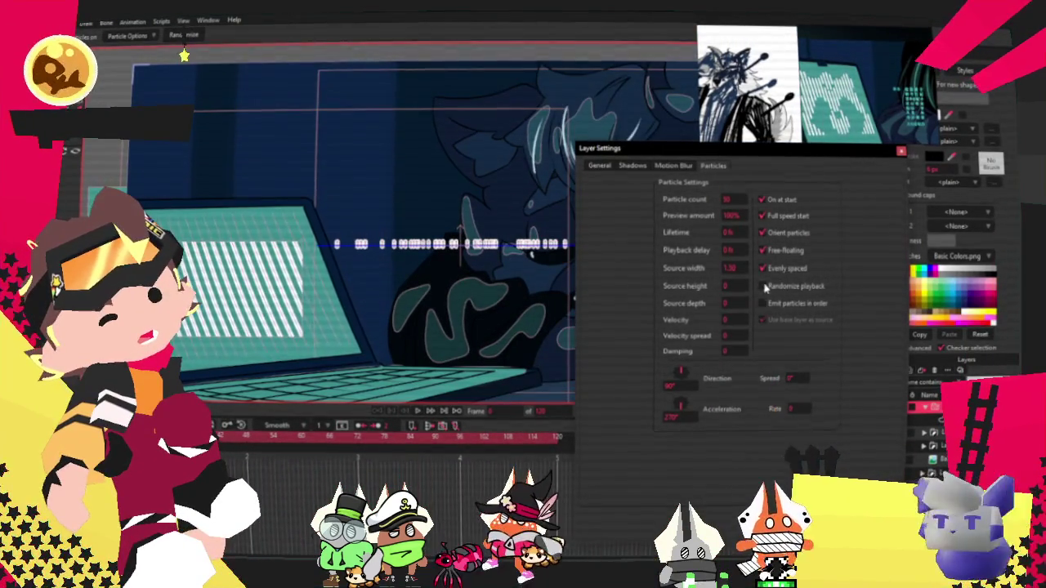
scroll(388, 246, up, 3)
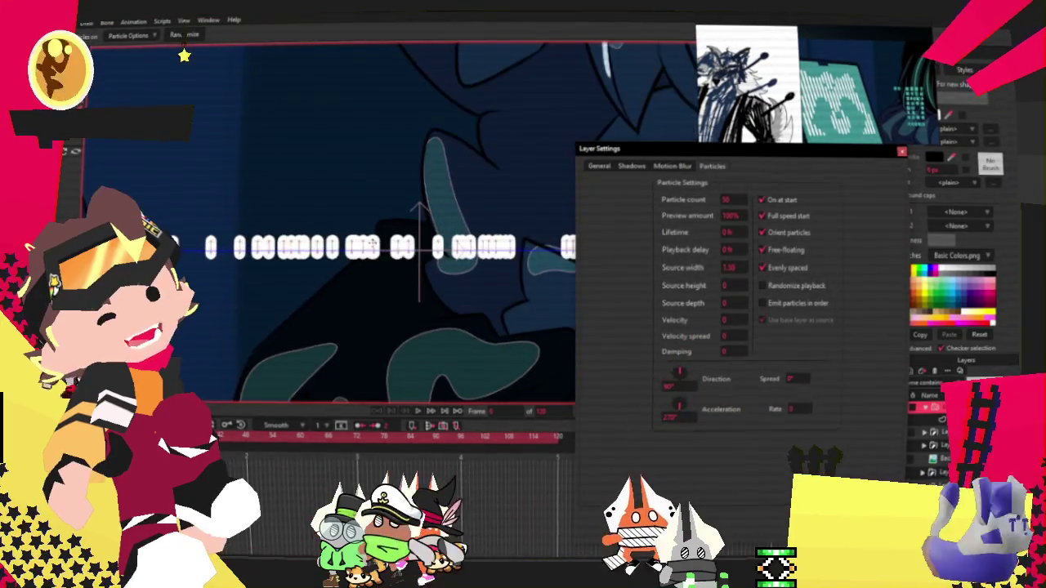
click(762, 267)
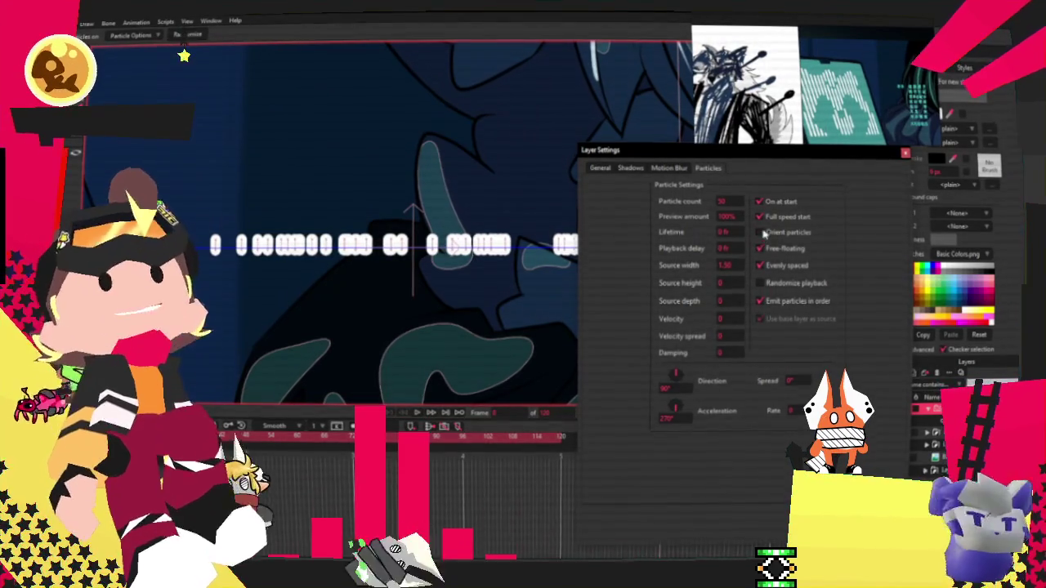
key(Return)
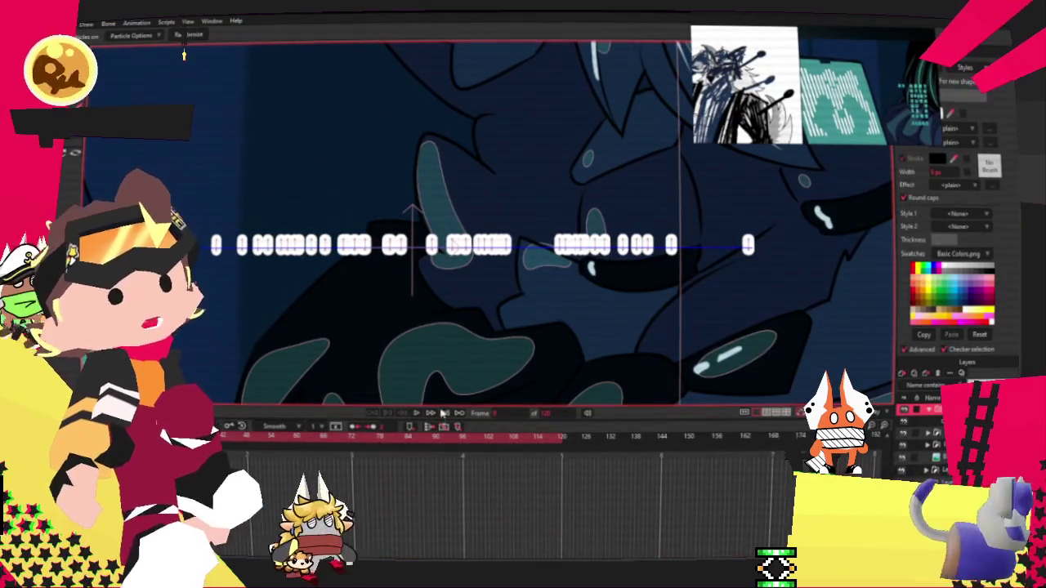
click(416, 415)
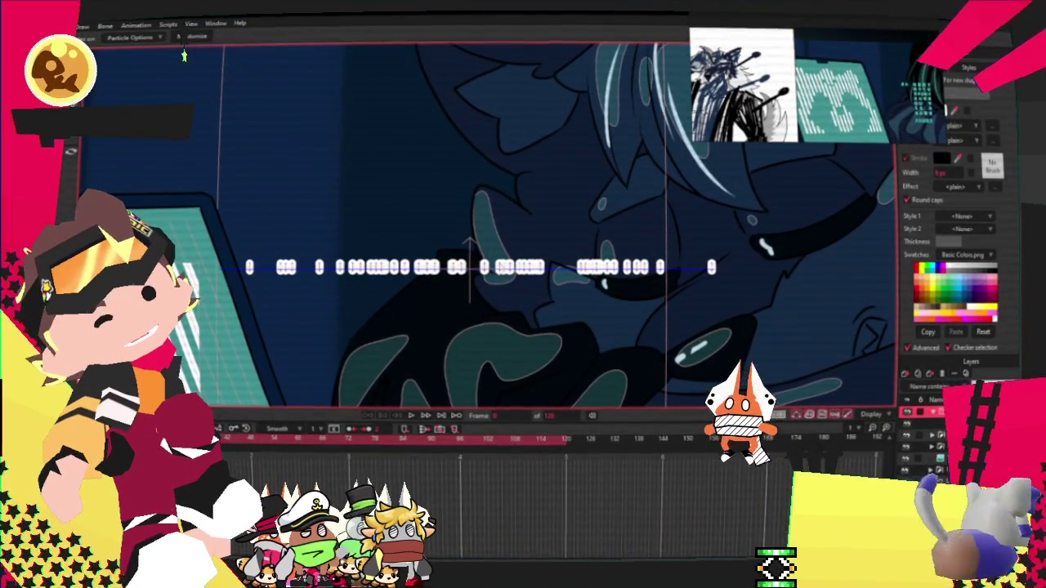
double_click(927, 412)
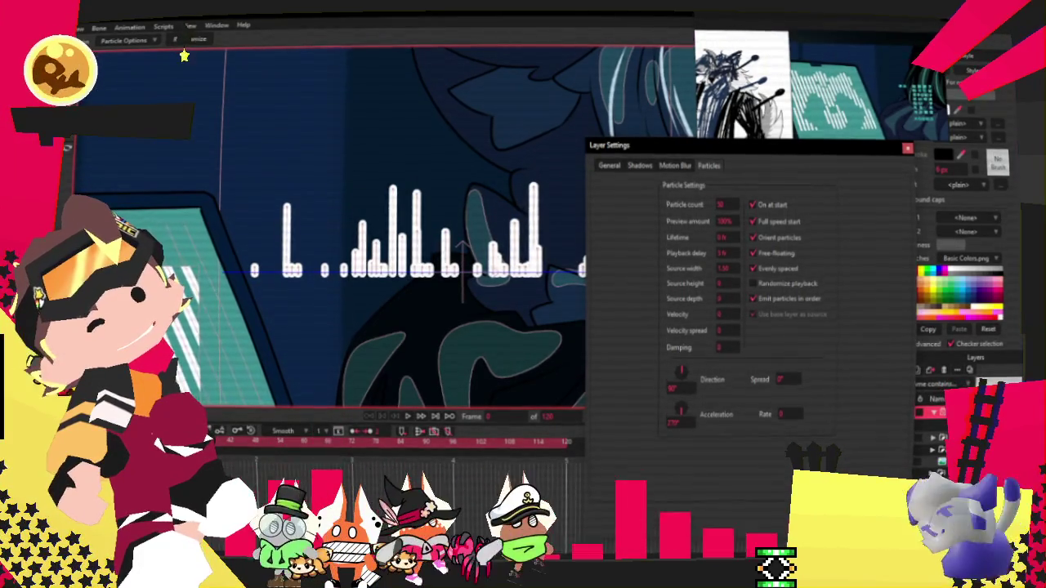
Step: Reopen the particle layer's Particles settings and set the source width back to 0
key(Escape)
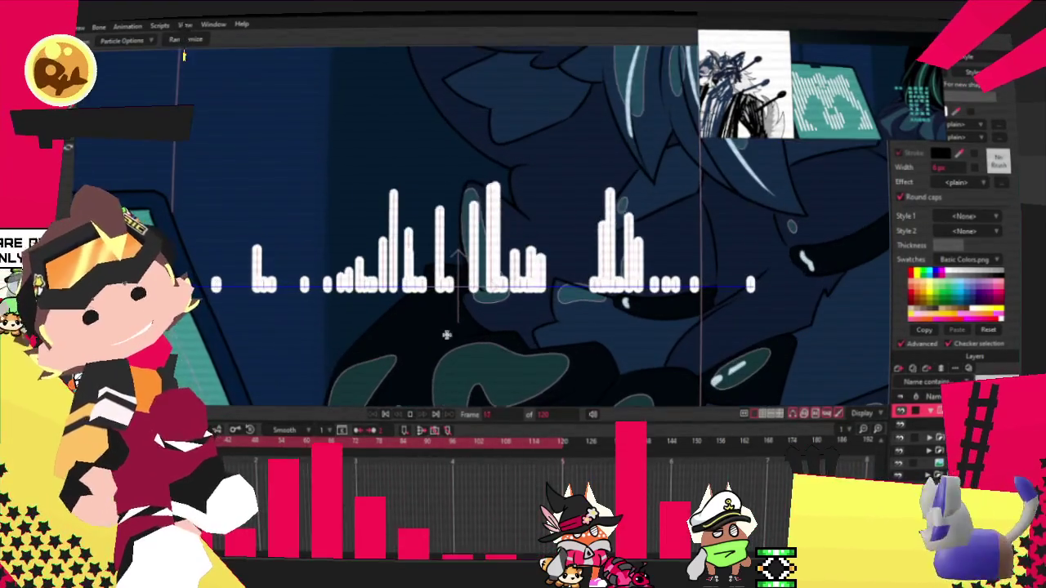
double_click(923, 409)
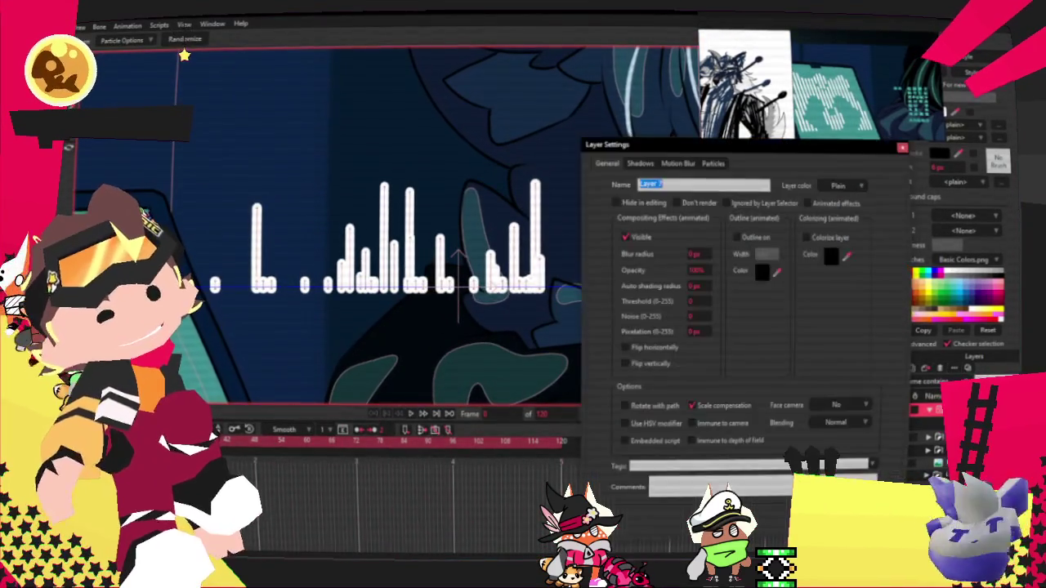
click(713, 164)
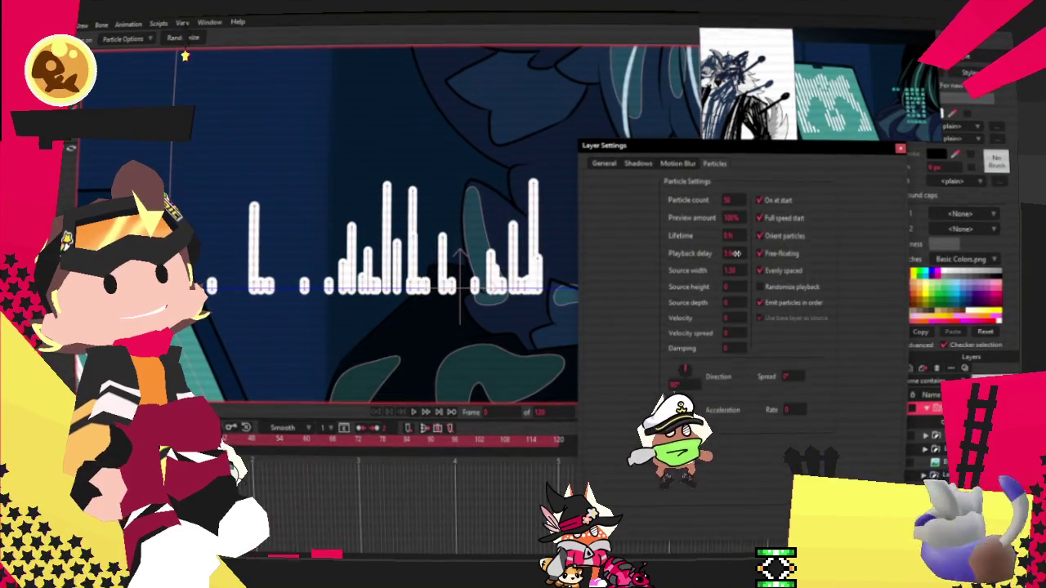
text(2)
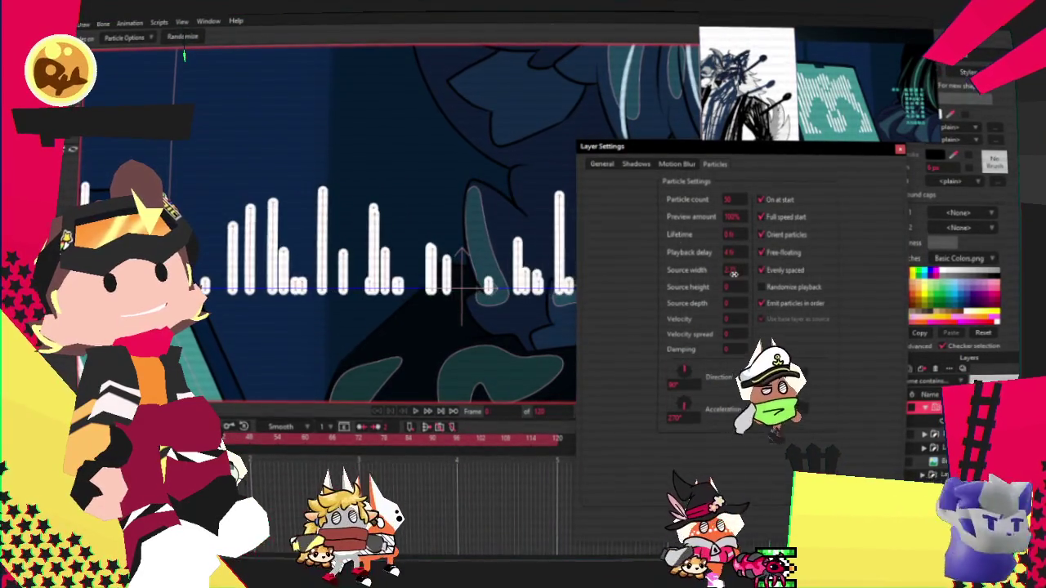
text(0)
key(Return)
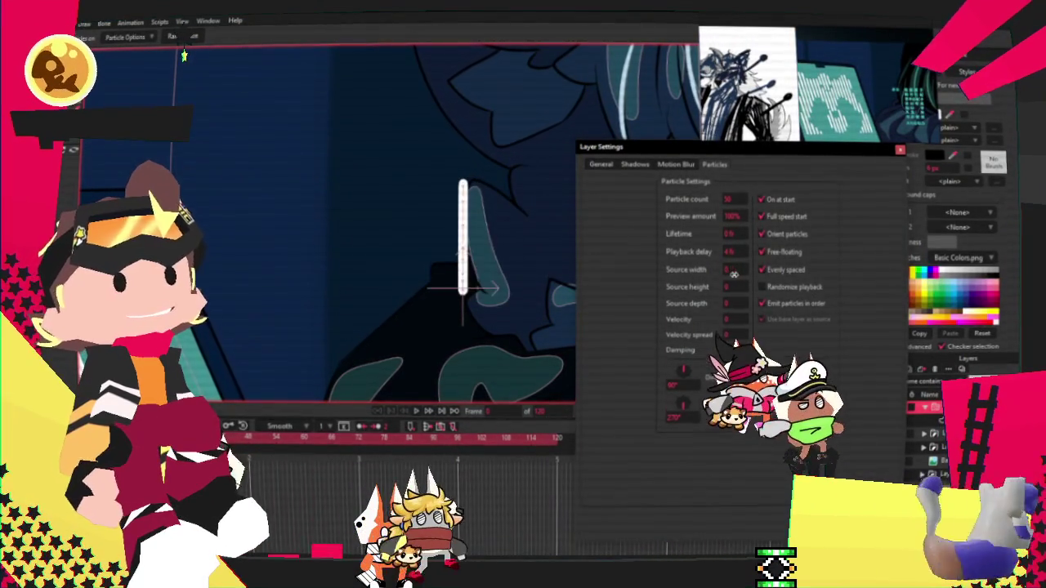
key(Return)
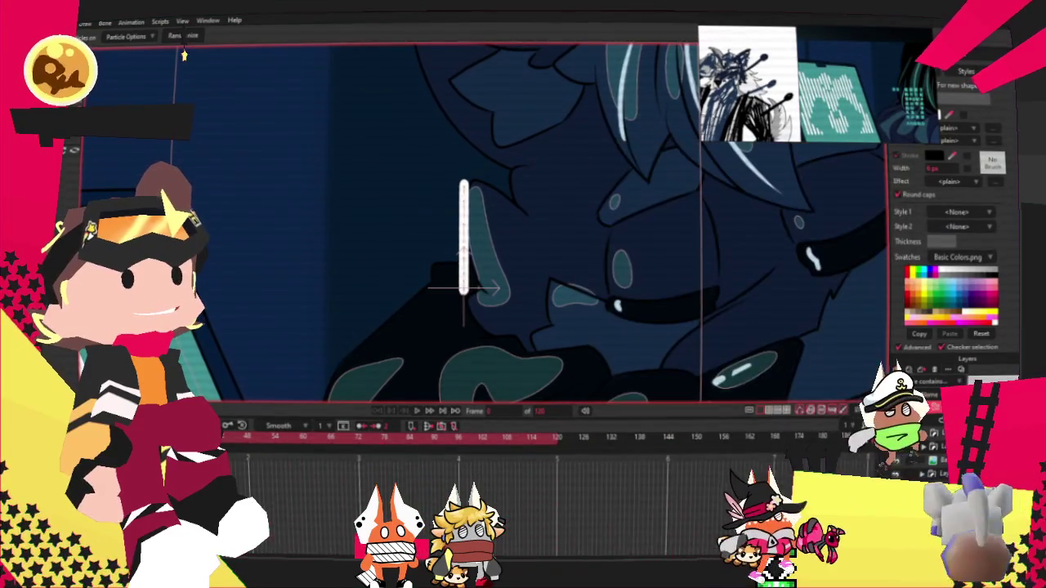
click(897, 370)
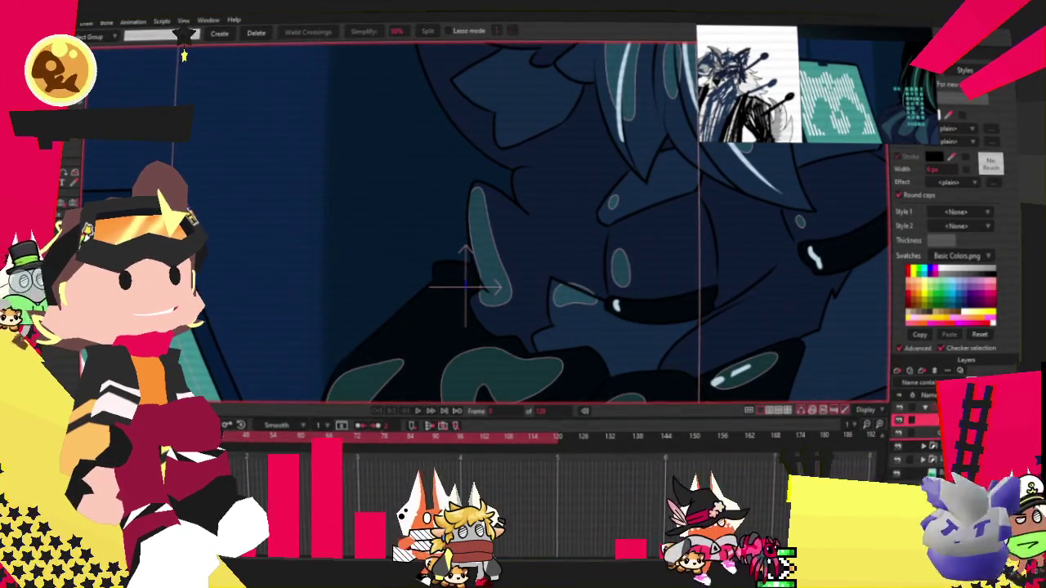
Step: Draw a wavy freehand stroke from the upper left across to the right, redoing a first attempt
key(r)
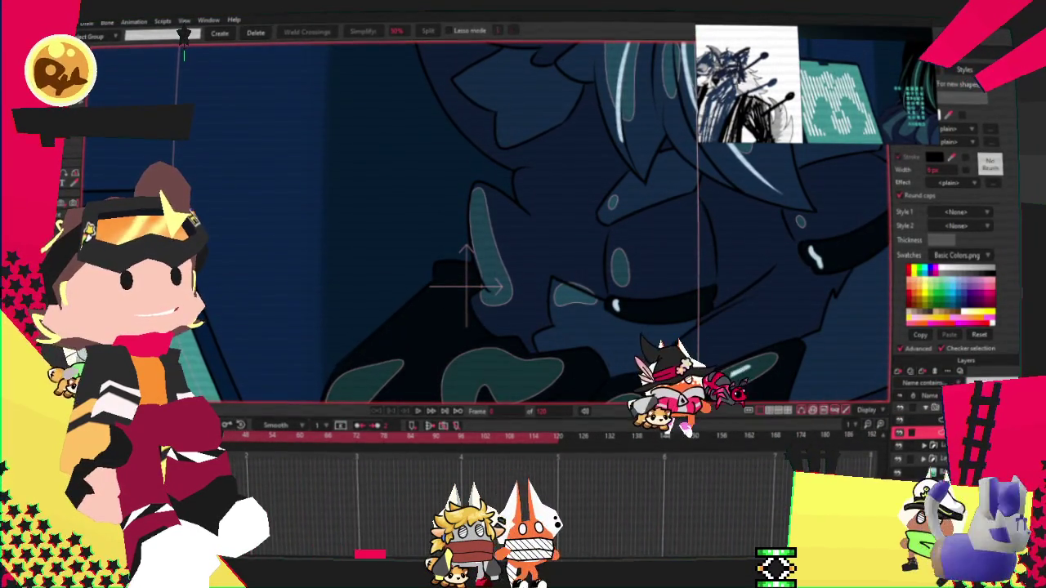
key(f)
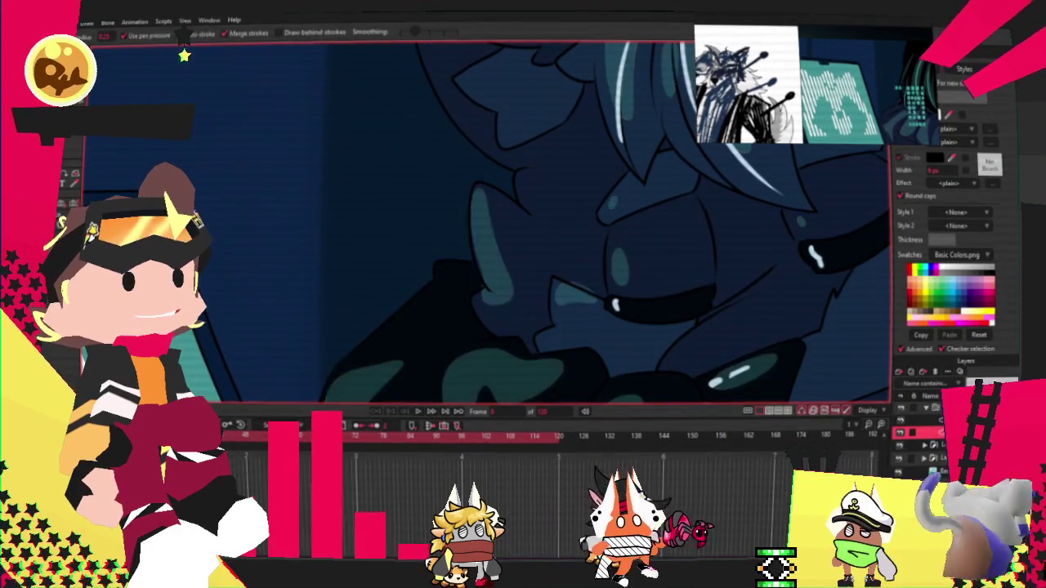
drag(231, 350, 700, 315)
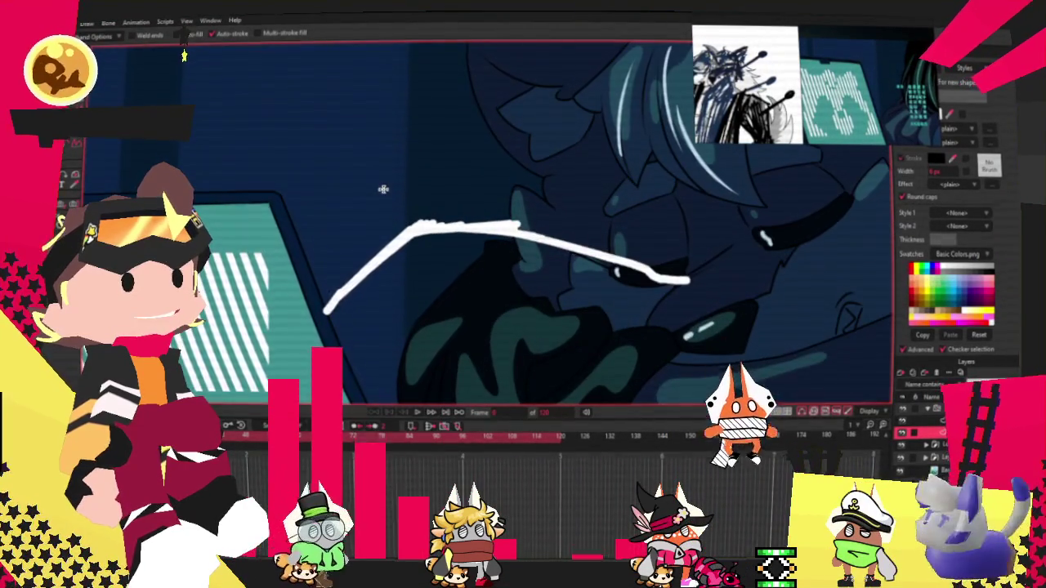
key(ctrl+z)
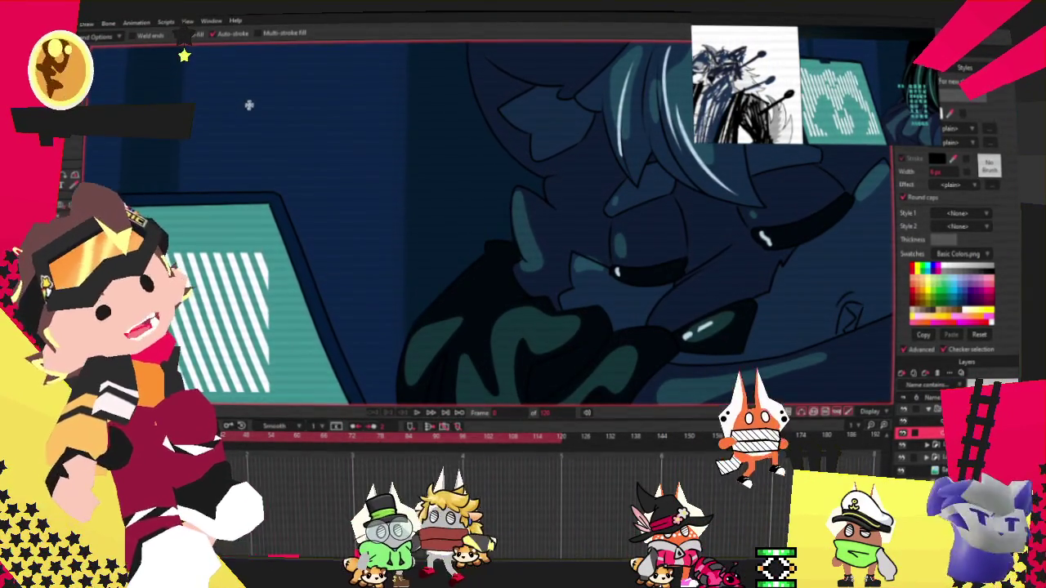
drag(246, 100, 768, 154)
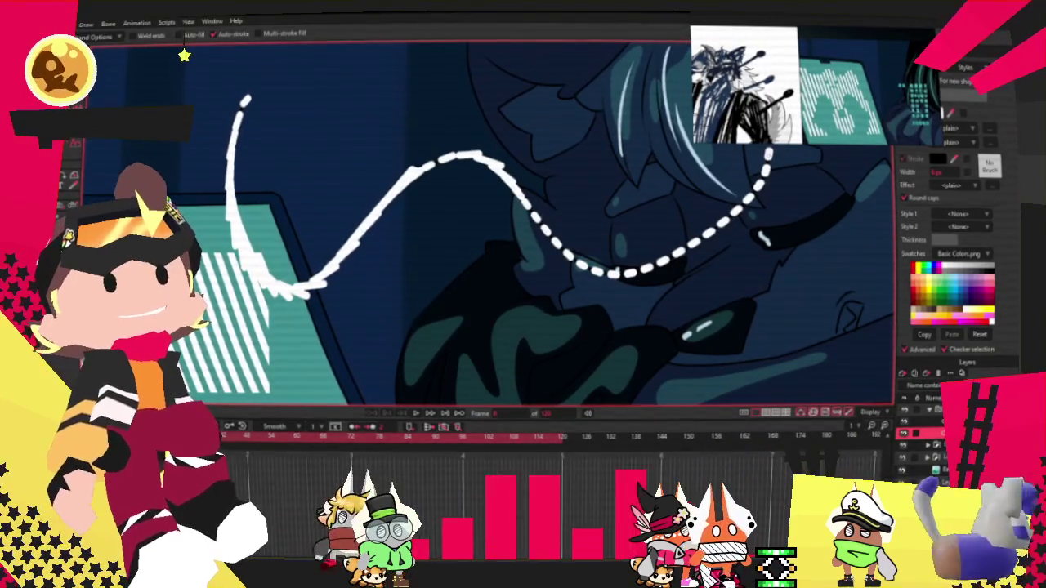
key(t)
scroll(334, 333, down, 2)
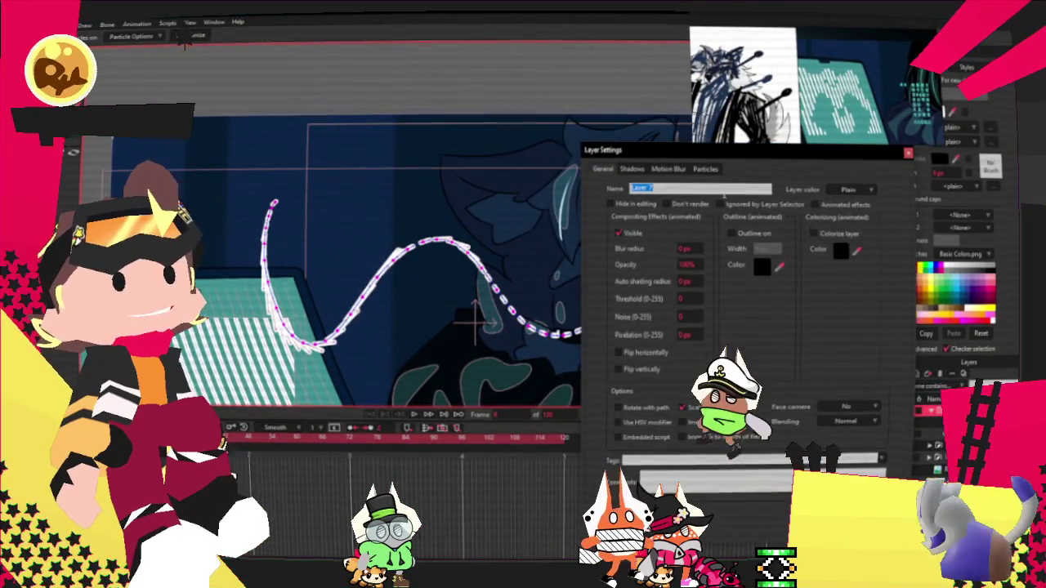
Step: Untick Orient particles in the layer's Particles settings so the bars stand upright along the curve
click(705, 169)
click(754, 234)
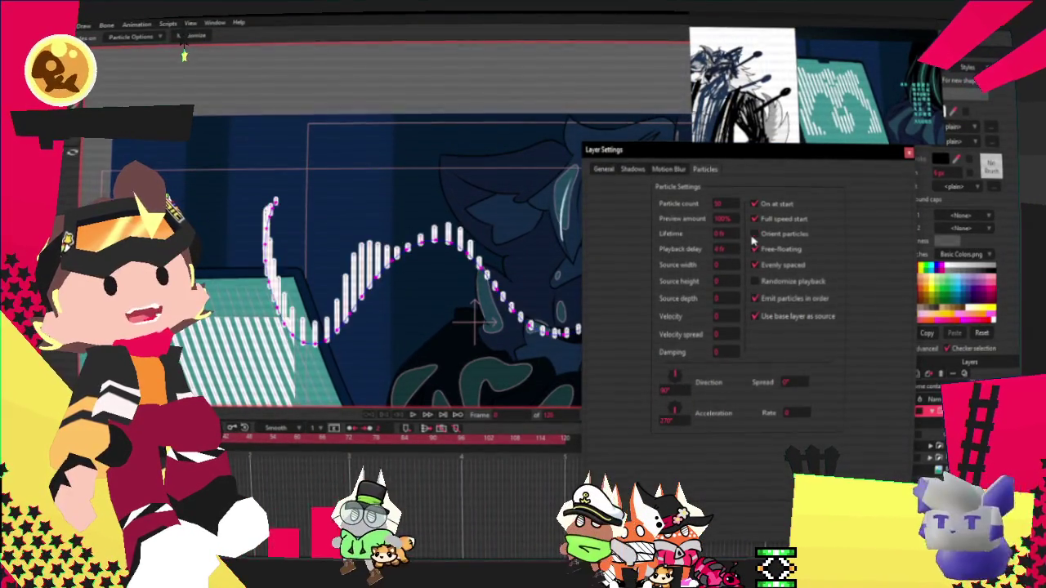
drag(275, 223, 160, 214)
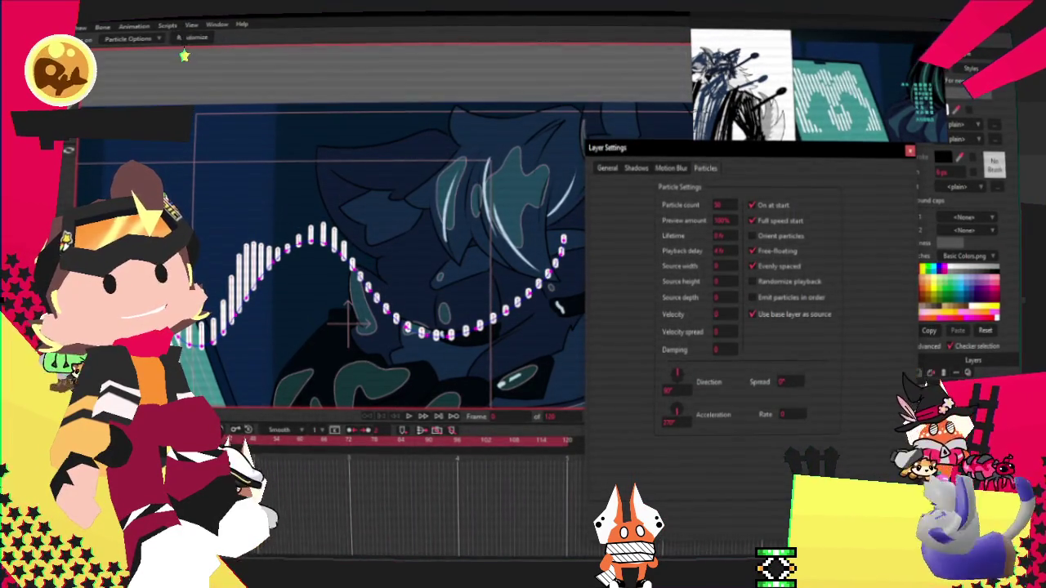
key(Return)
scroll(315, 309, up, 1)
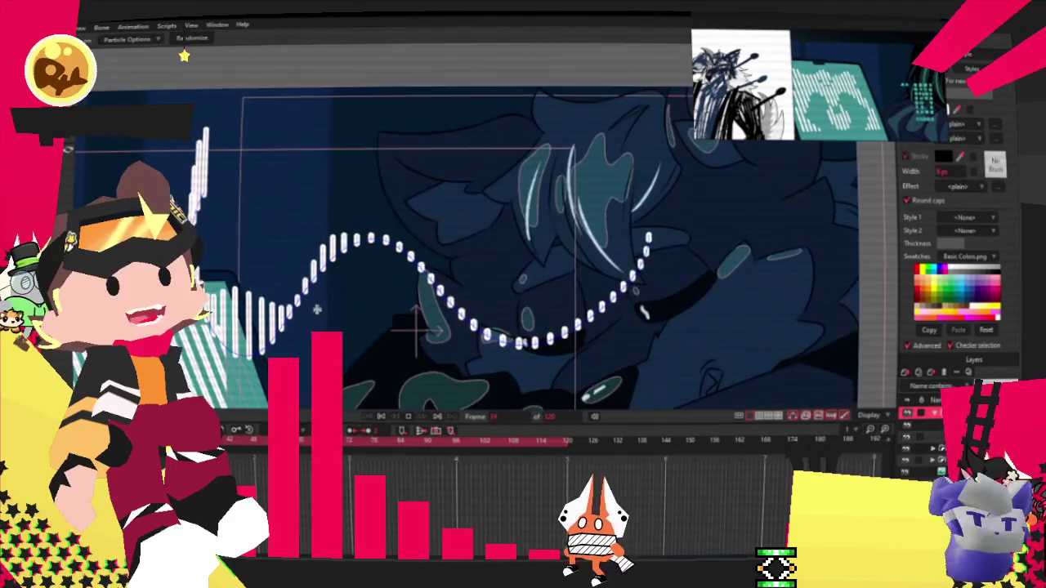
scroll(315, 309, up, 1)
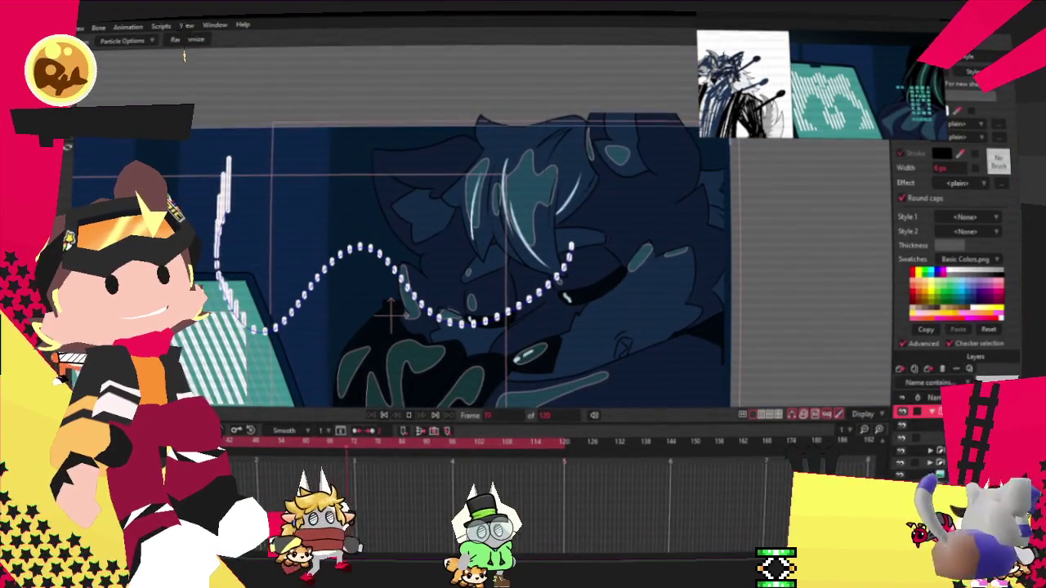
click(370, 273)
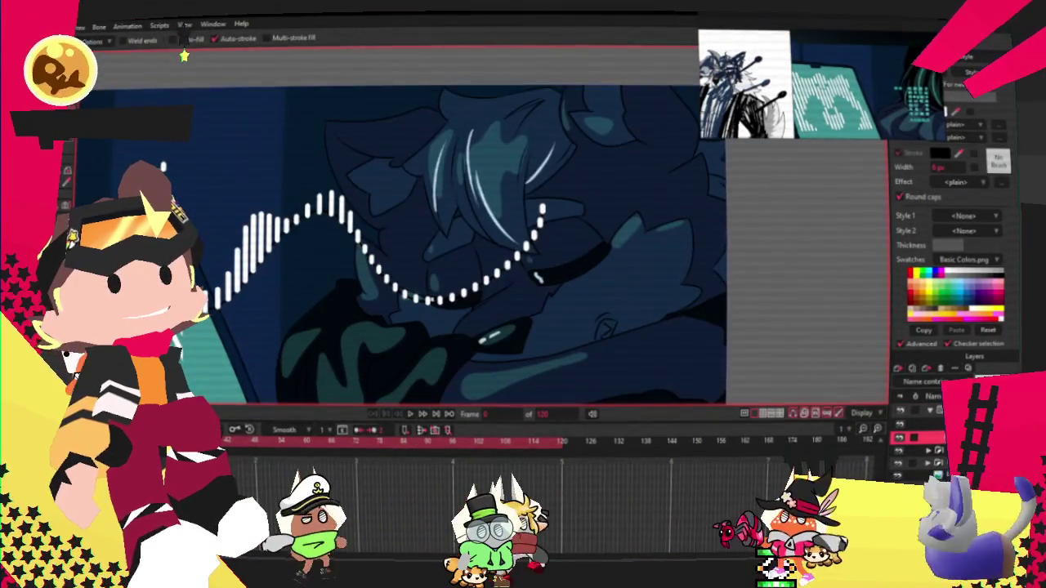
key(t)
scroll(268, 219, up, 3)
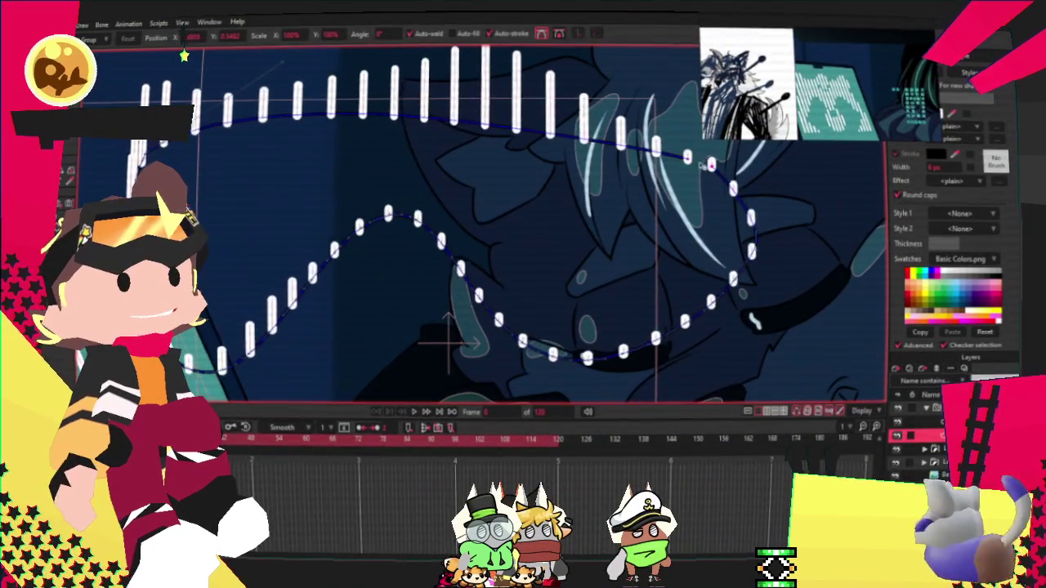
key(ctrl+a)
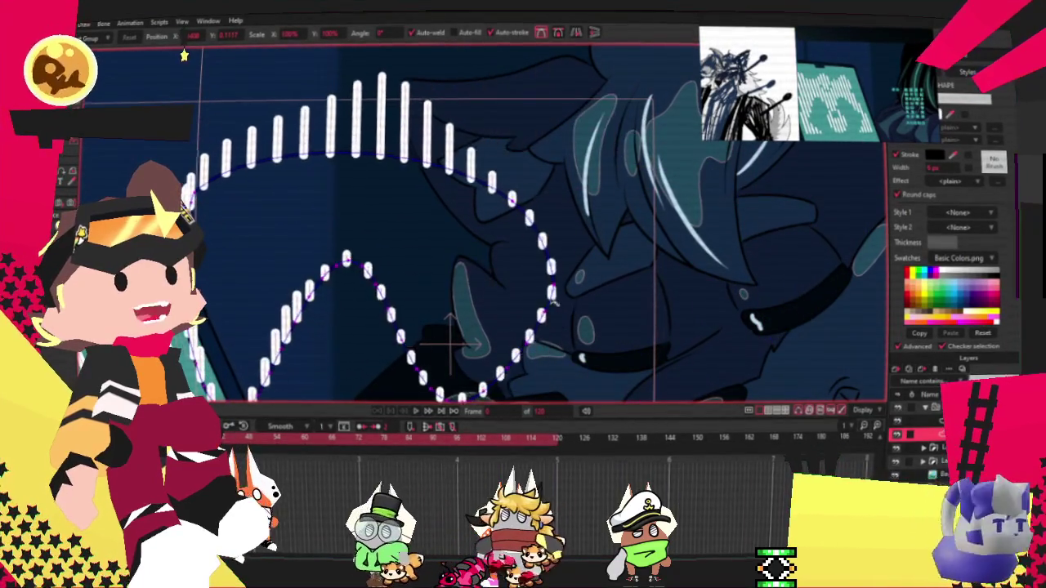
scroll(580, 225, down, 2)
scroll(580, 225, down, 2)
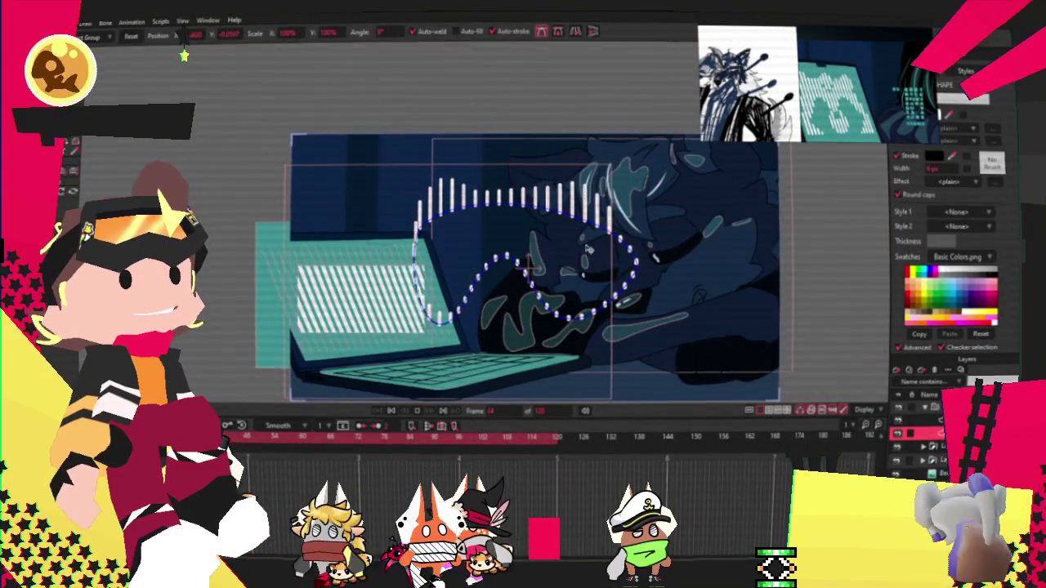
scroll(569, 238, up, 2)
scroll(569, 237, up, 1)
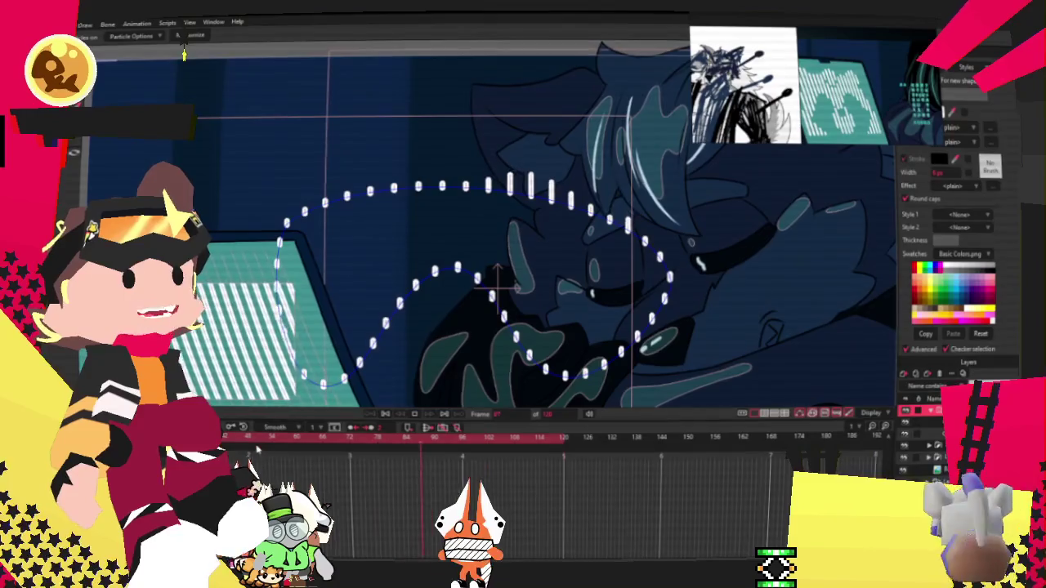
Step: Stop playback and apply a change in the particle layer's Particles settings
click(565, 440)
double_click(923, 411)
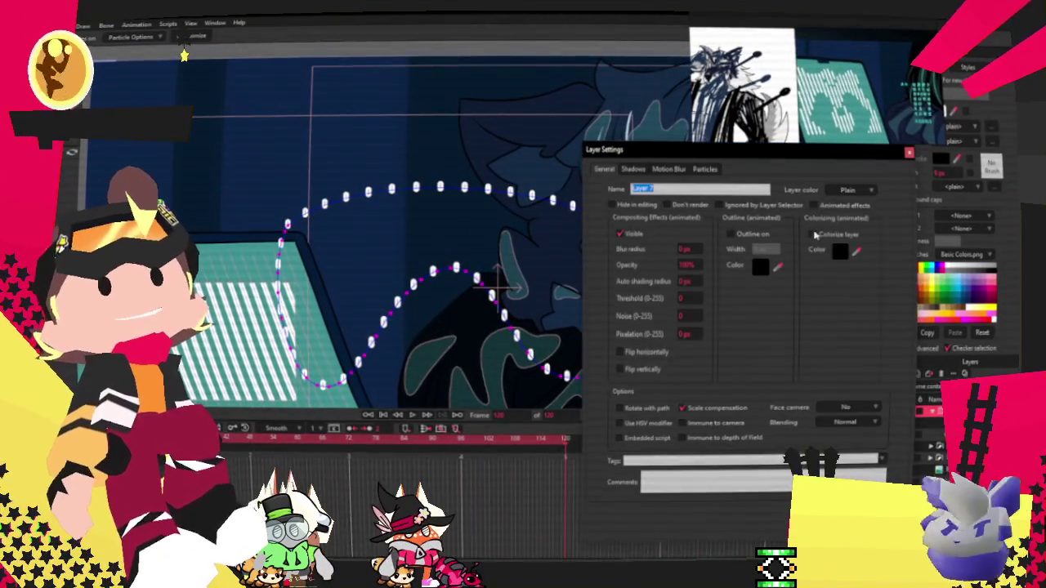
click(703, 169)
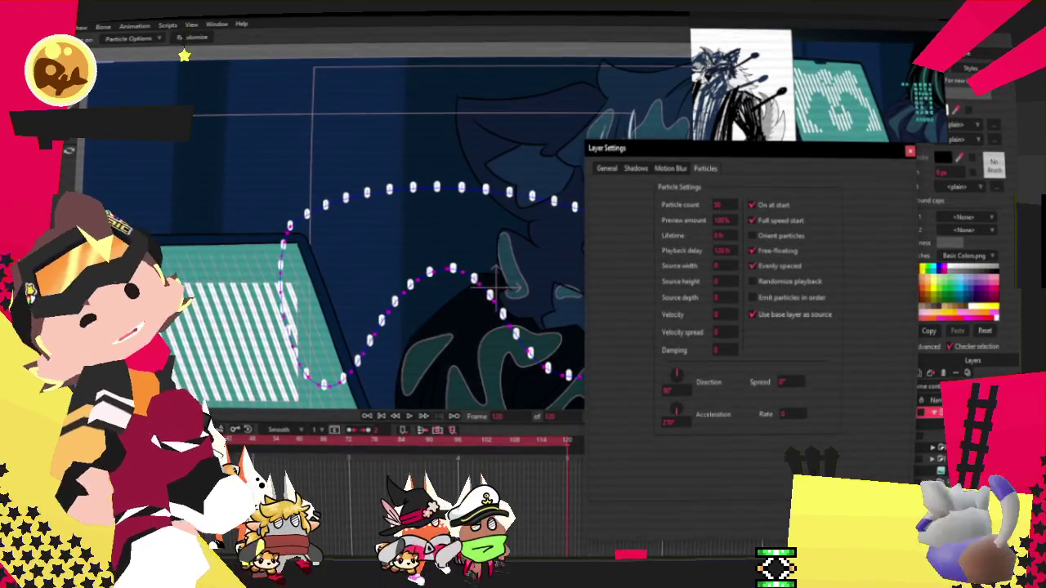
key(Return)
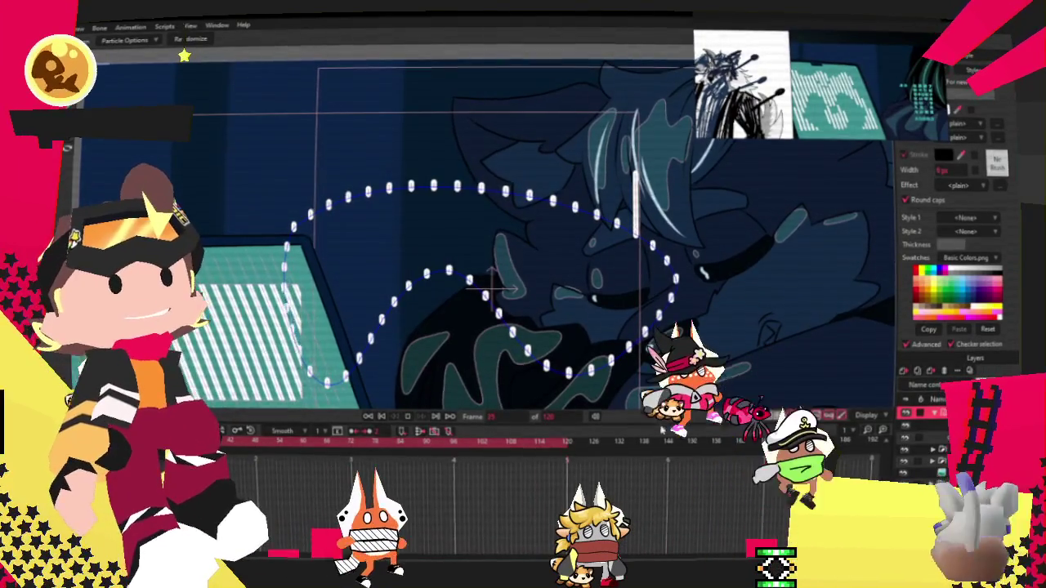
Step: Rewind to the first frame and set the particle layer's Playback delay to 0
click(393, 428)
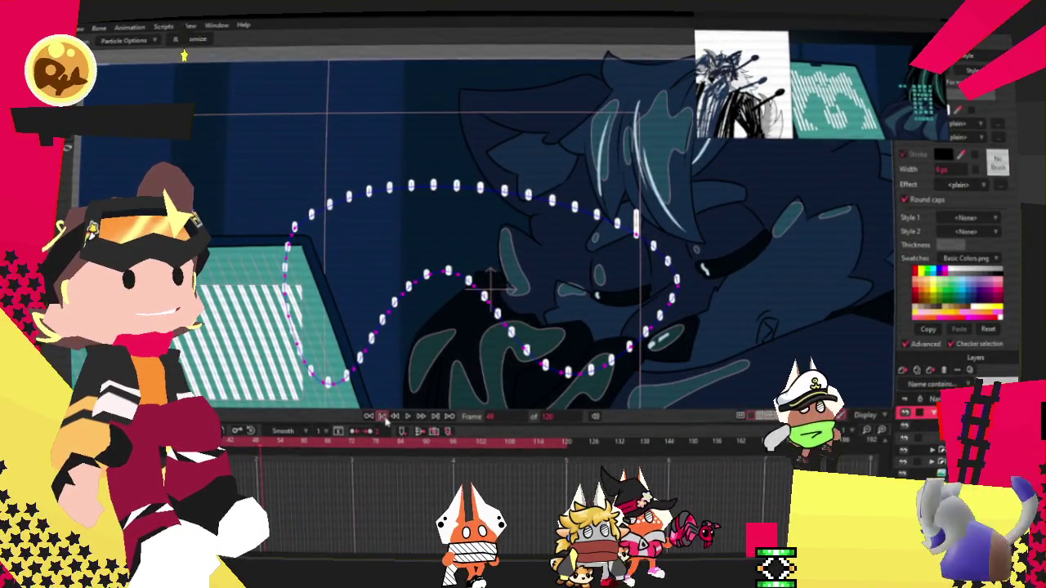
double_click(924, 412)
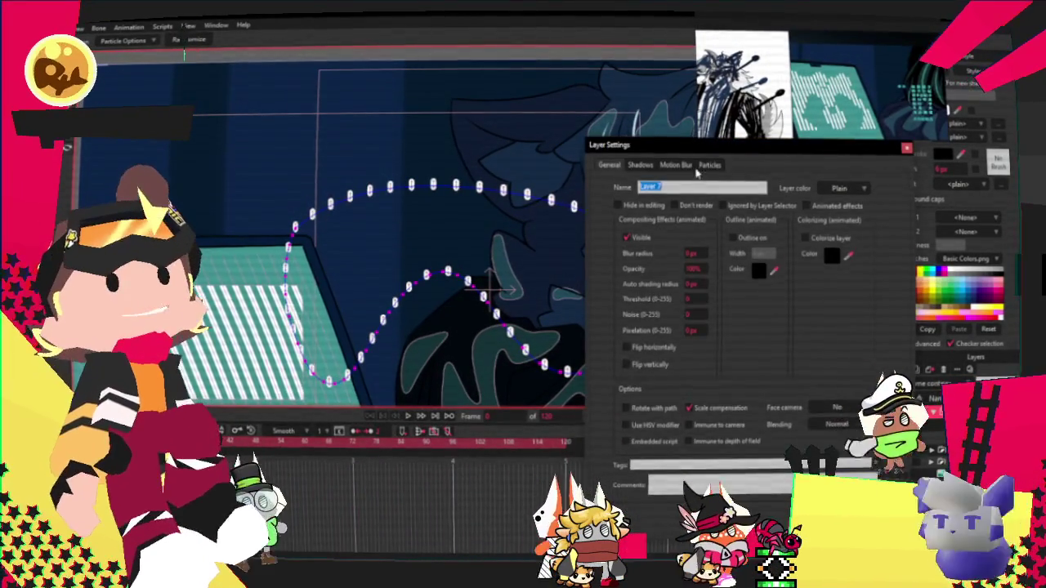
click(708, 165)
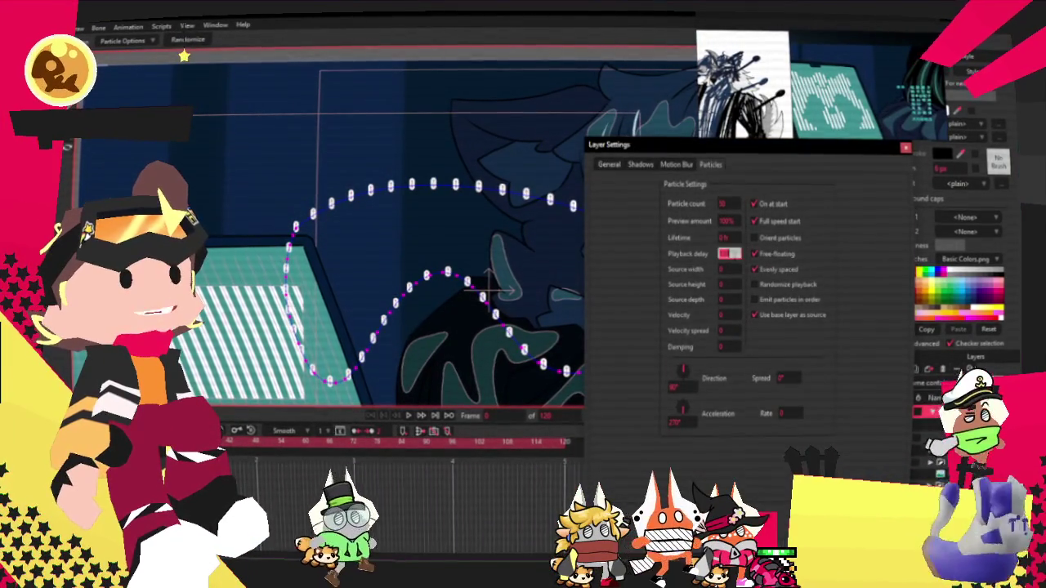
key(BackSpace)
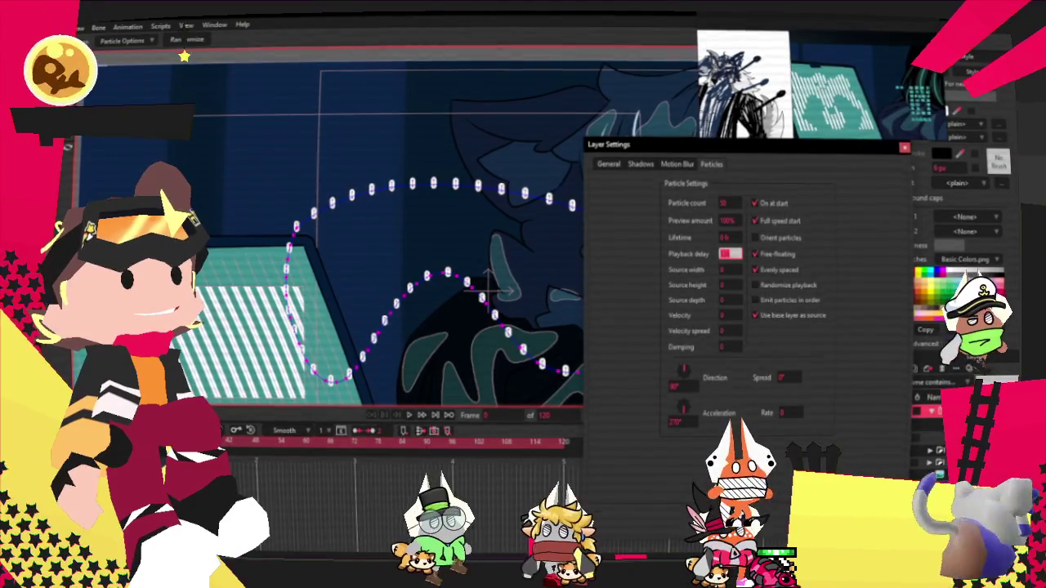
text(0)
key(Return)
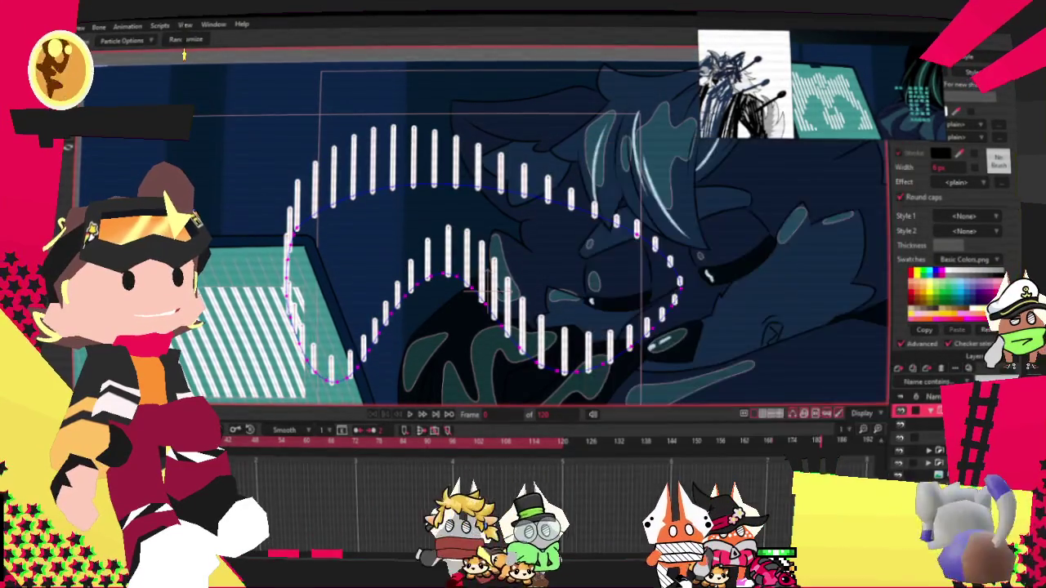
key(t)
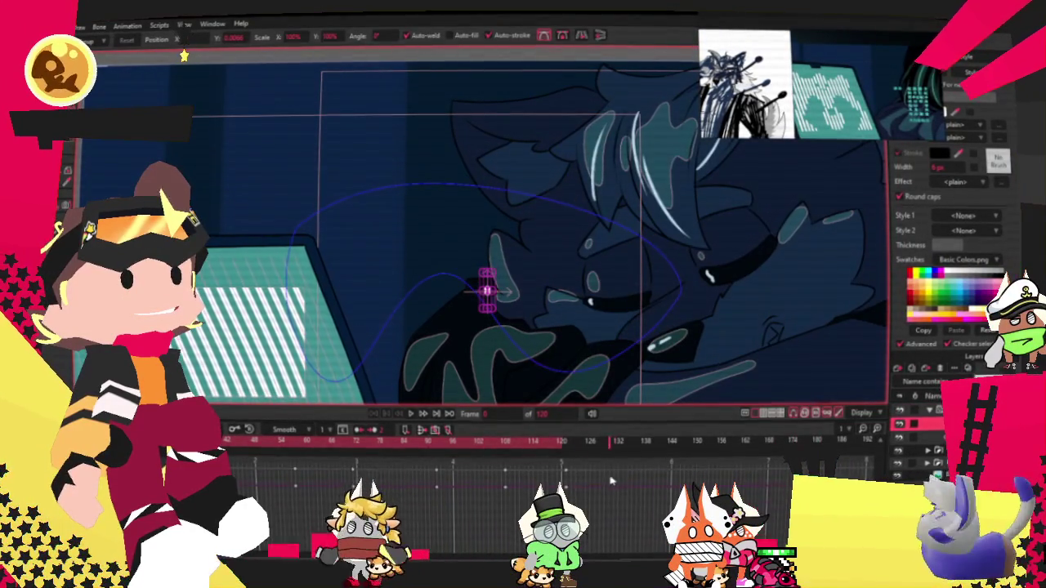
Step: Give the last timeline keyframe Cycle interpolation and play the looping animation
right_click(565, 473)
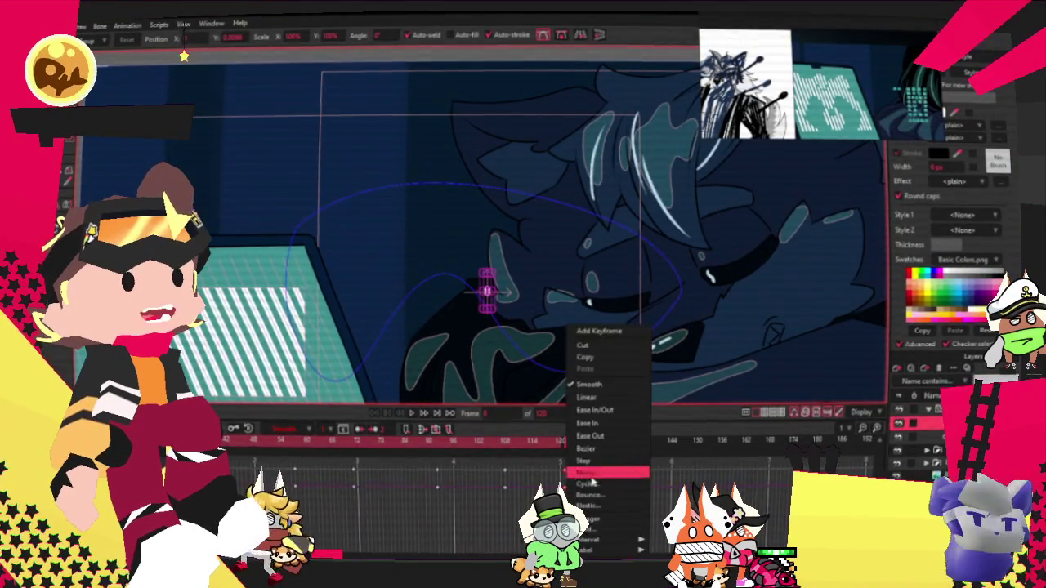
click(601, 486)
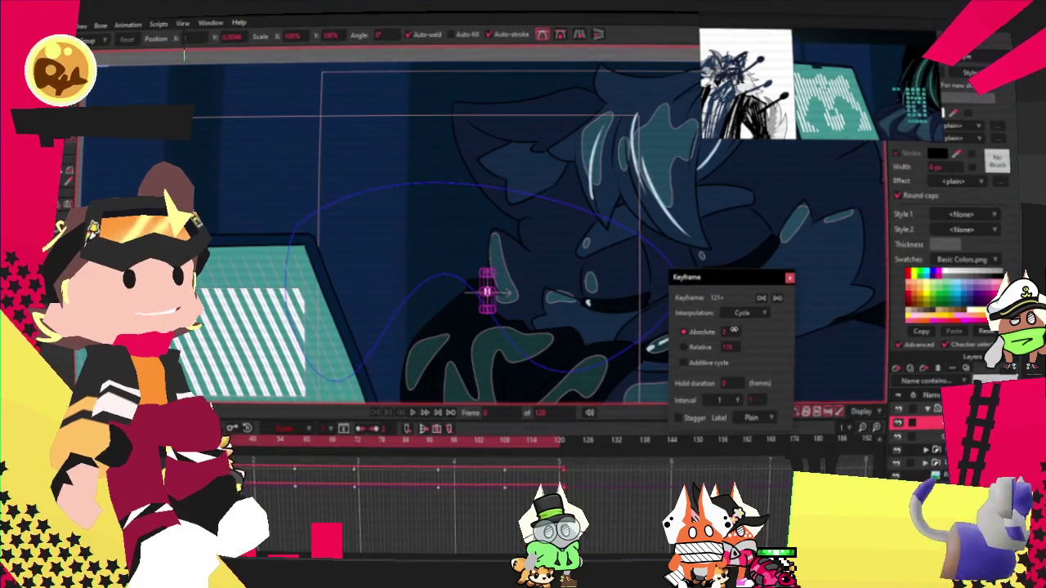
click(790, 281)
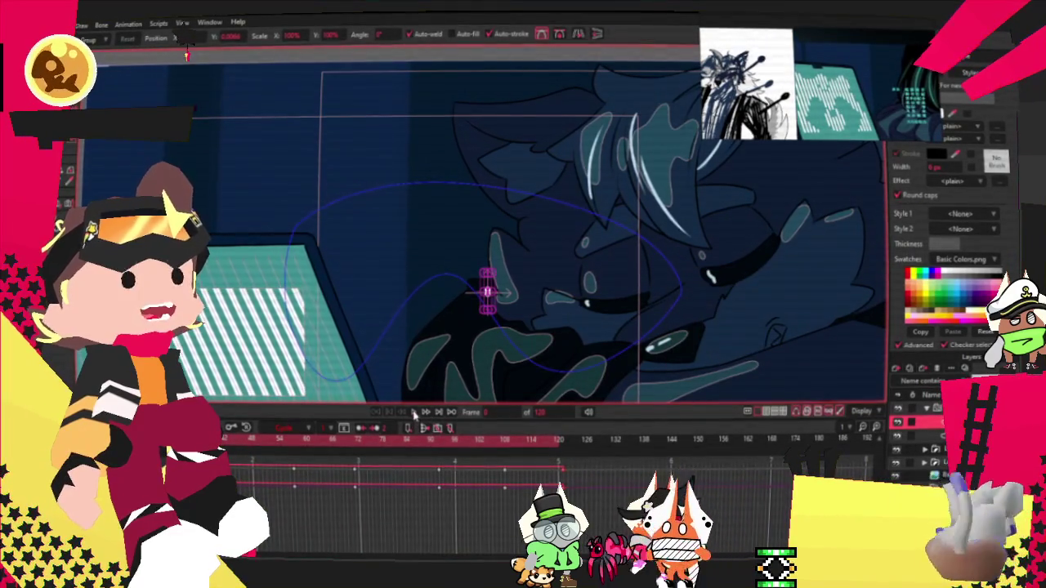
key(space)
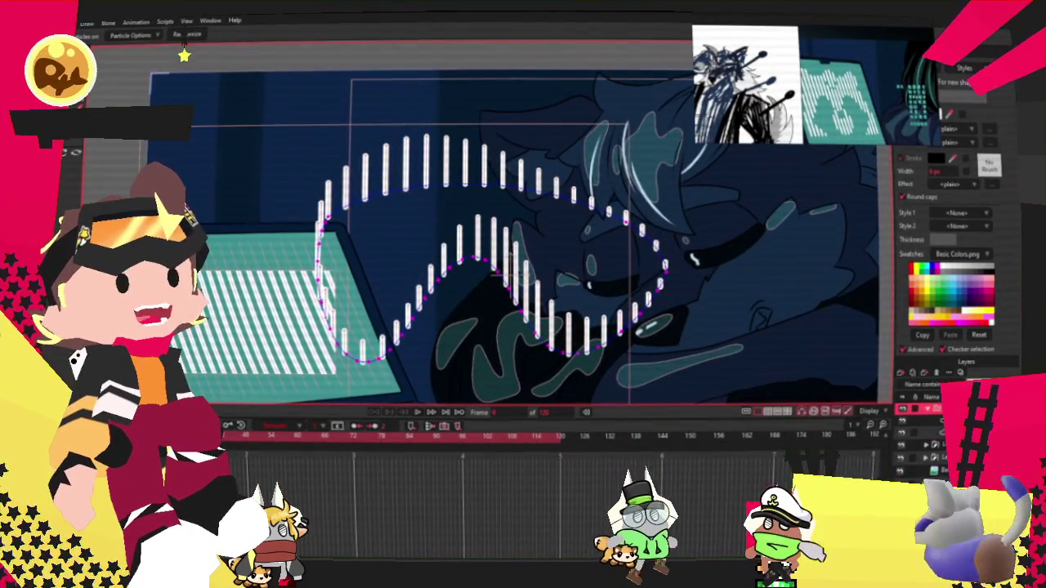
Step: Adjust the particle layer's Particles settings and play the animation to preview the bars
double_click(931, 409)
click(709, 168)
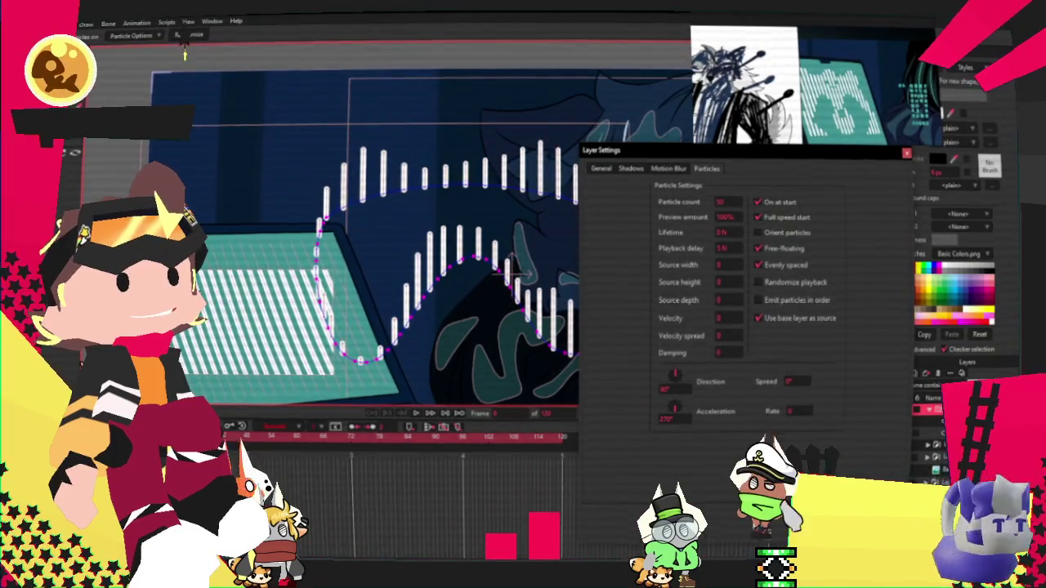
key(Return)
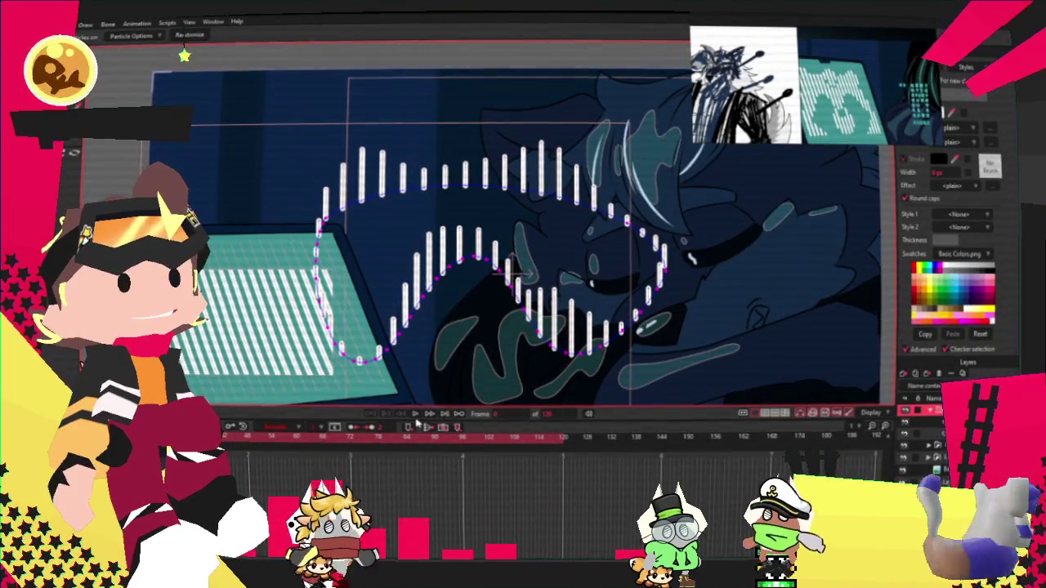
click(415, 415)
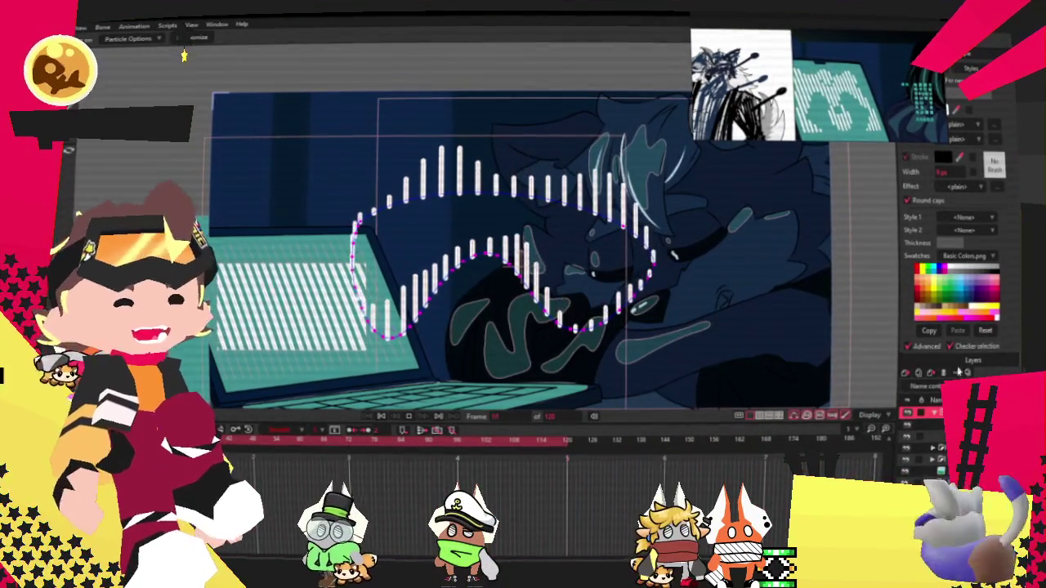
Step: Turn Evenly spaced off, then back on, and replay to check the regular bar spacing
double_click(923, 388)
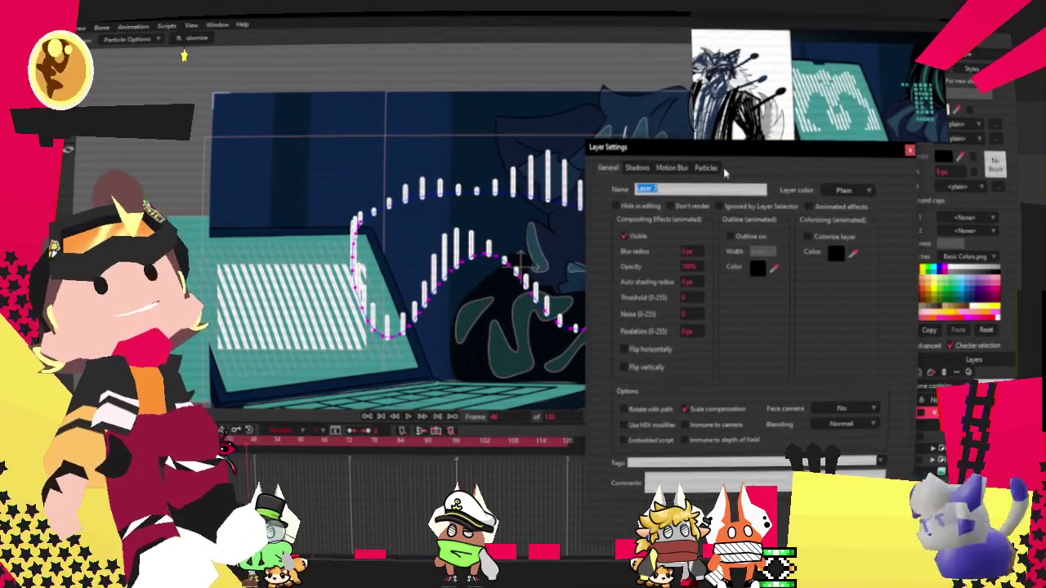
click(721, 168)
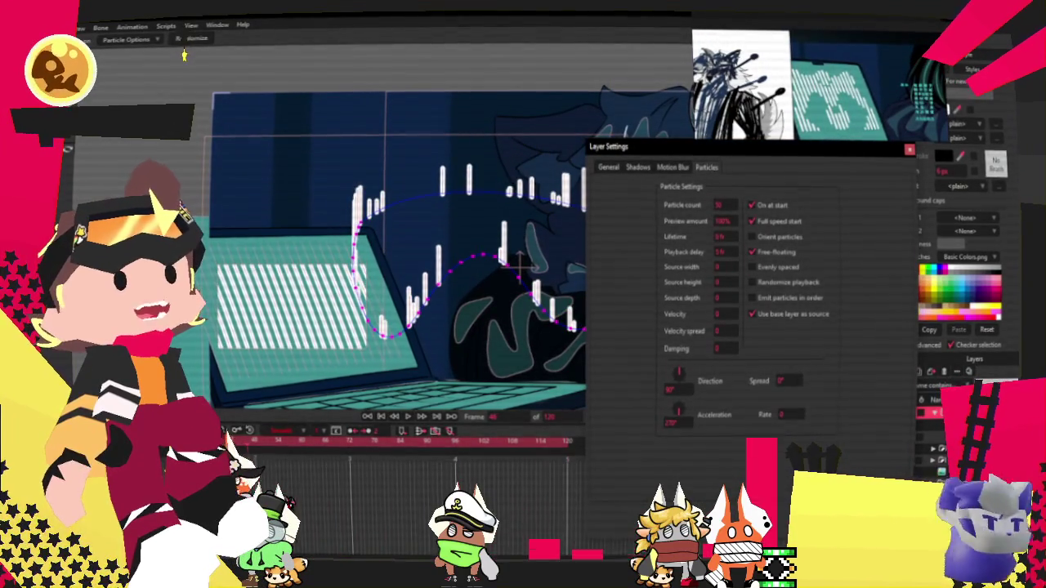
key(Return)
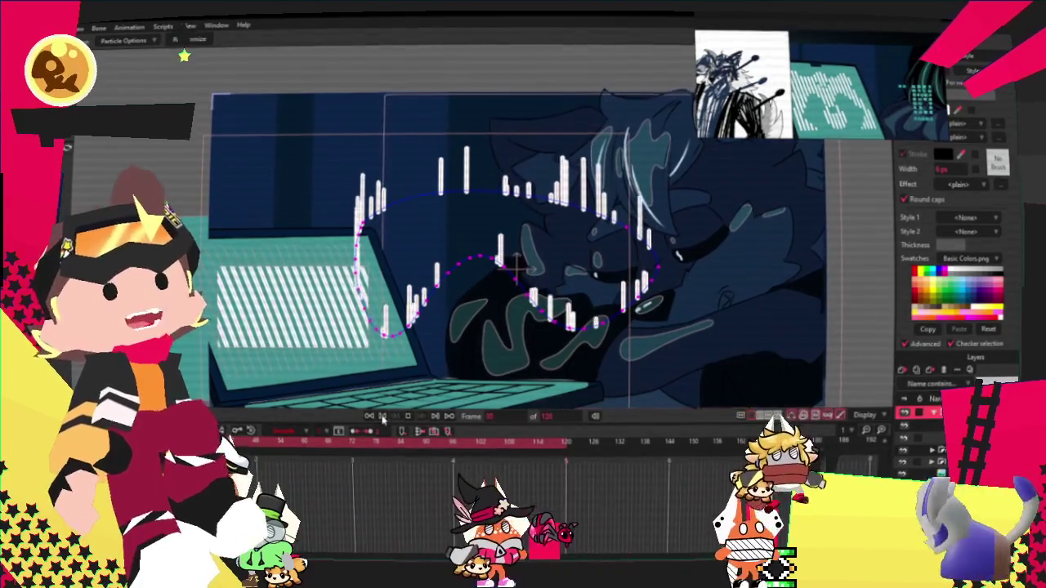
key(Return)
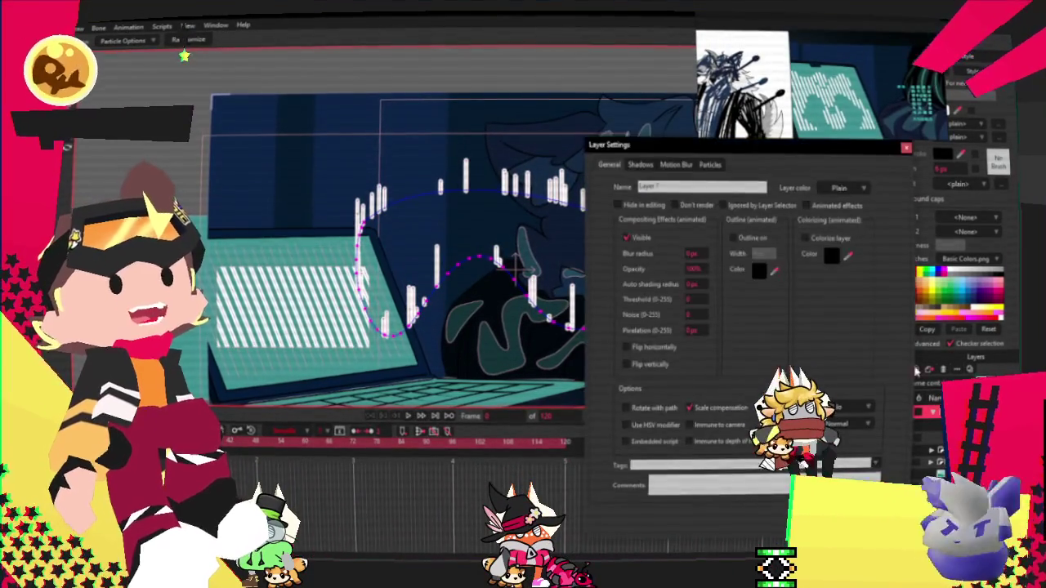
click(710, 164)
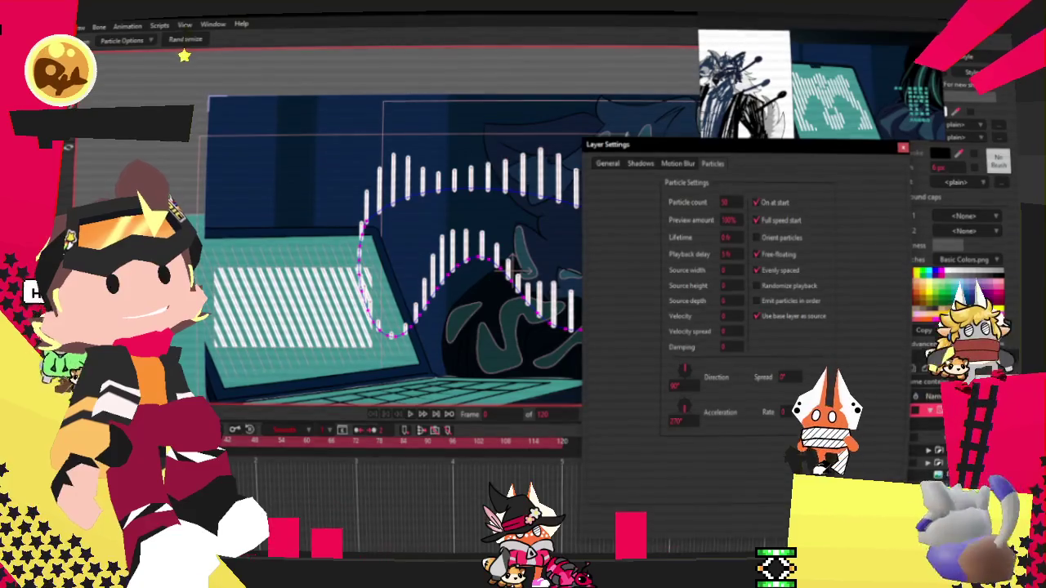
key(Return)
click(410, 413)
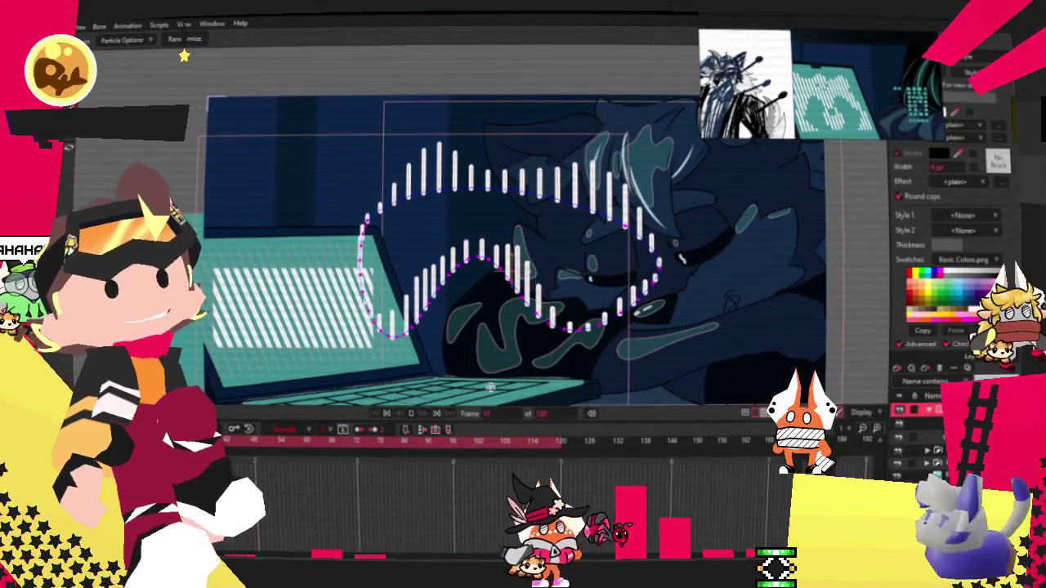
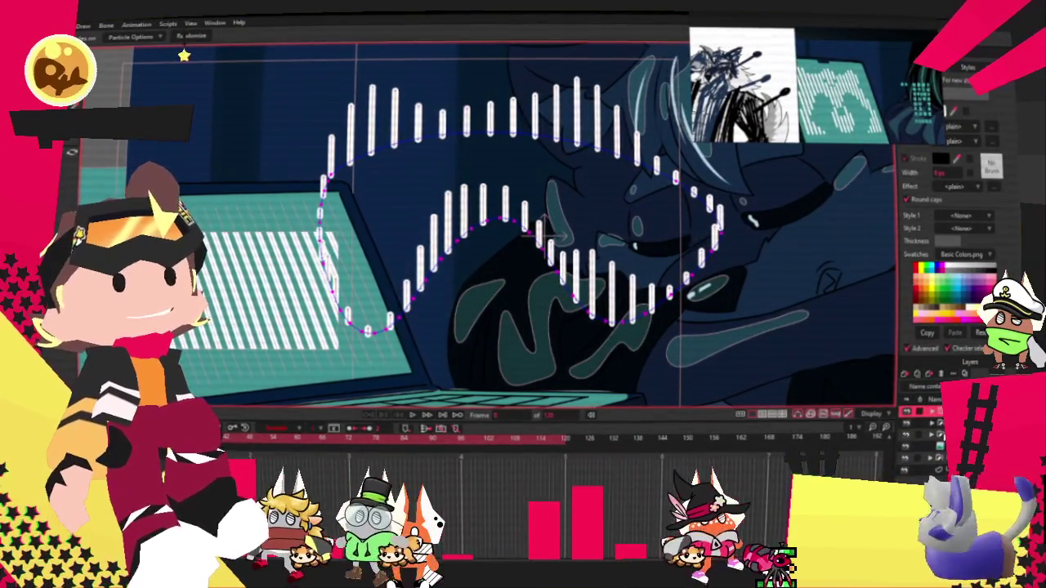
Step: Drag the striped rectangle's corners onto the laptop screen edges, then add a new vector layer
click(915, 470)
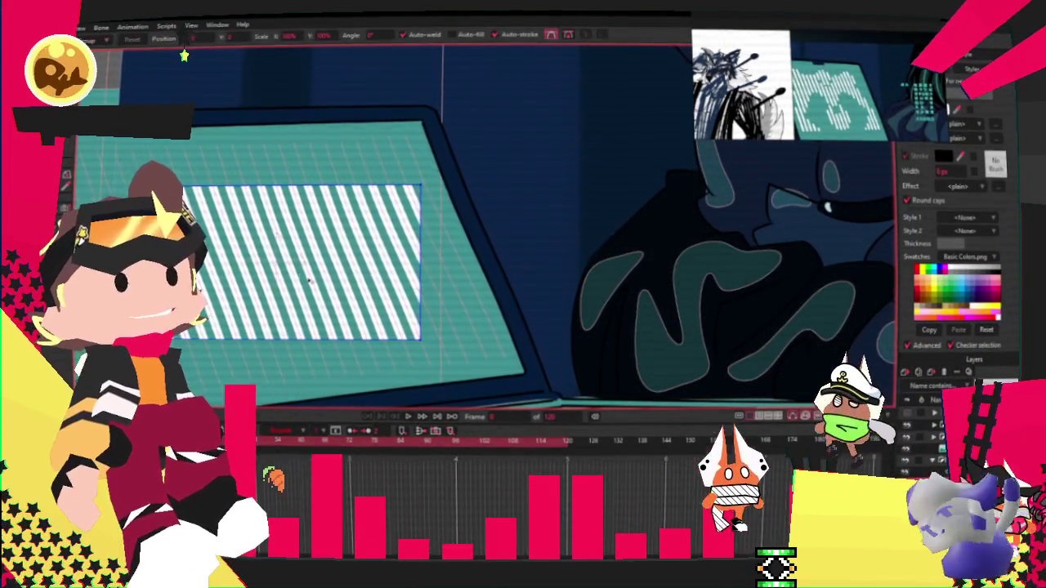
key(t)
drag(412, 317, 323, 361)
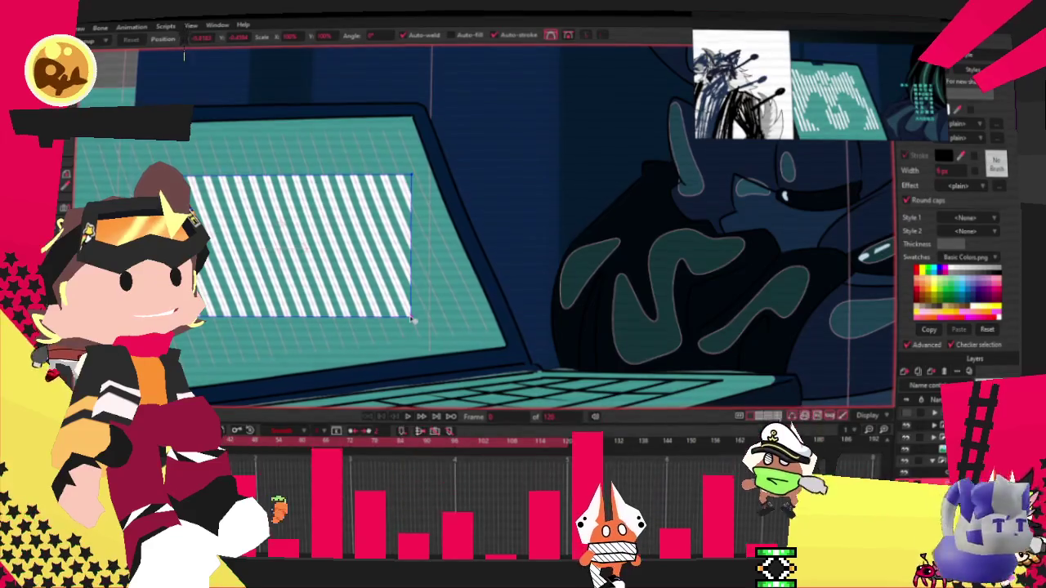
drag(188, 176, 237, 145)
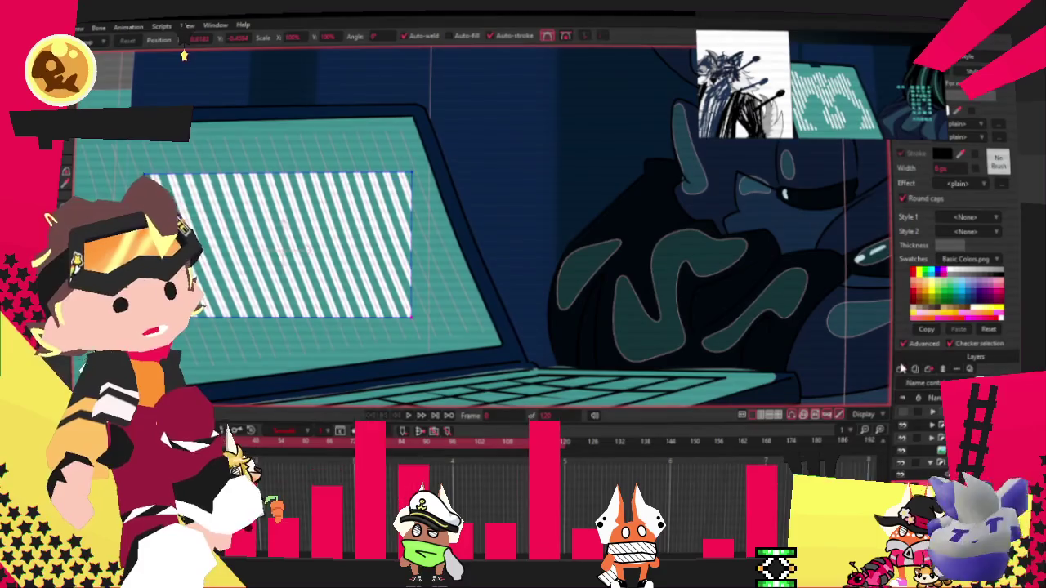
click(916, 383)
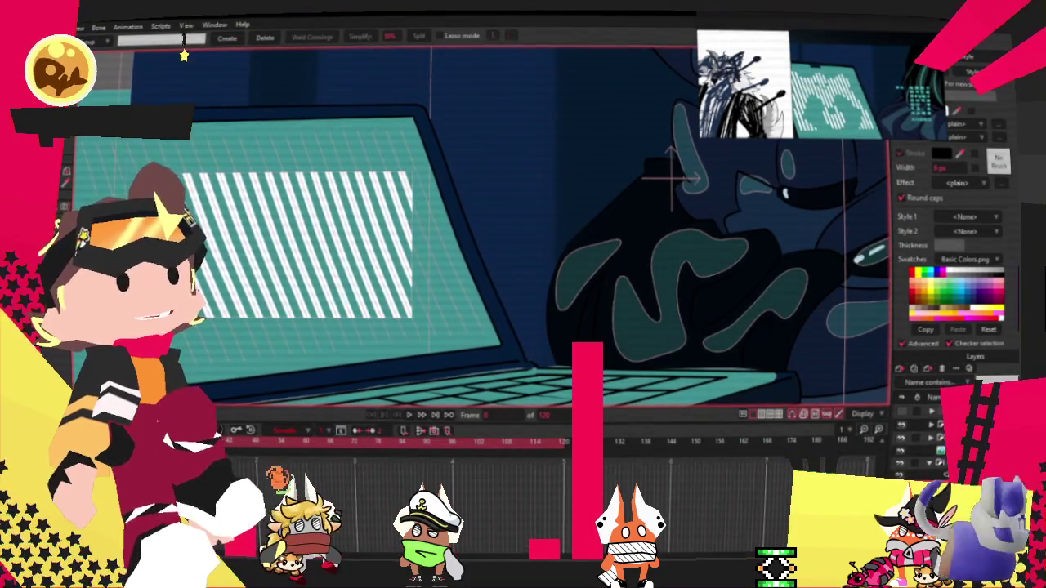
Step: Draw a rectangle on the laptop screen and set its layer masking to Subtract from mask
mouse_move(243, 228)
mouse_down()
mouse_move(332, 303)
mouse_move(333, 317)
mouse_up()
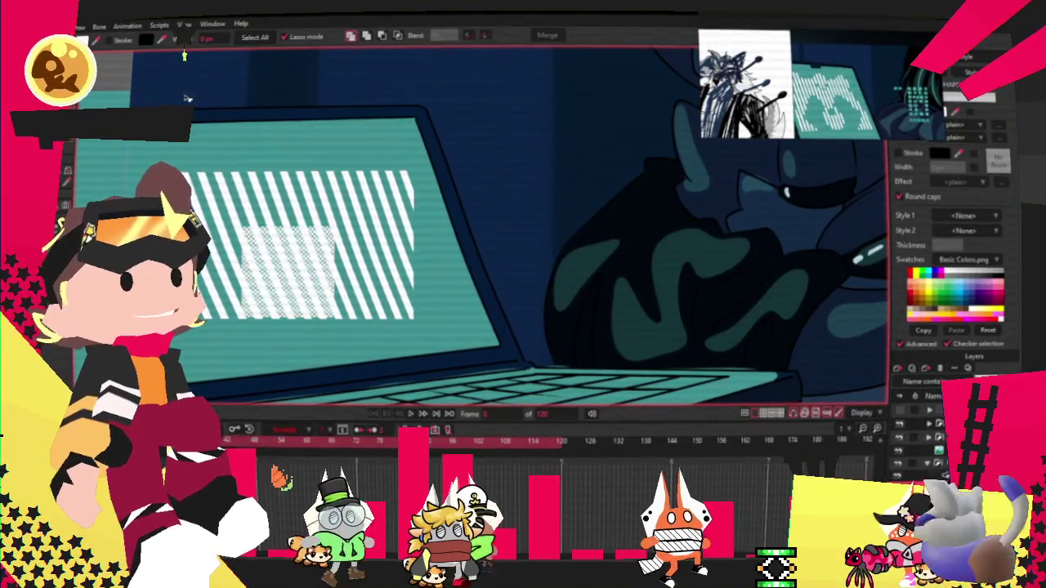
key(ctrl+shift+l)
click(713, 164)
click(680, 271)
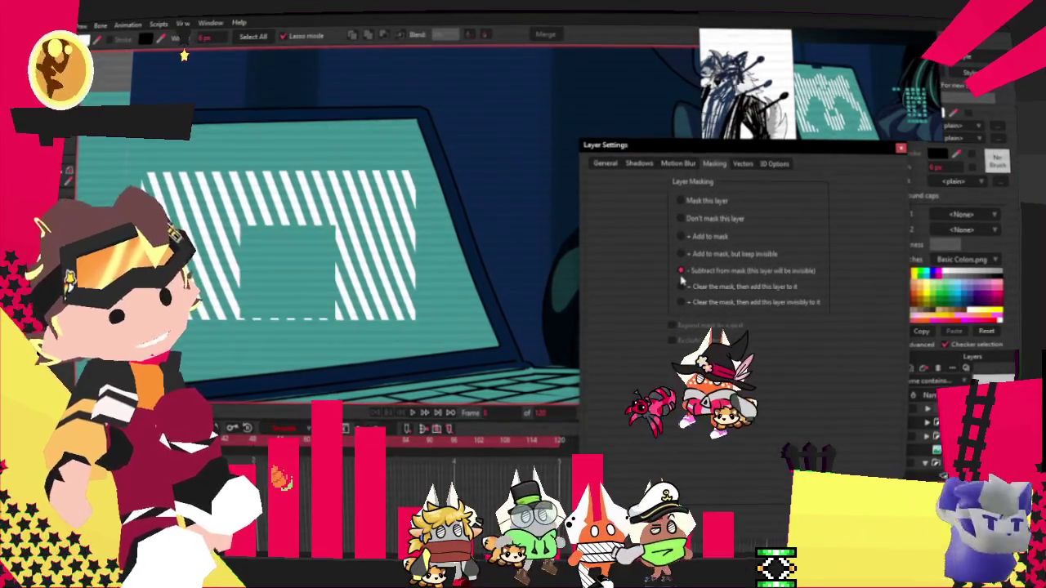
key(Return)
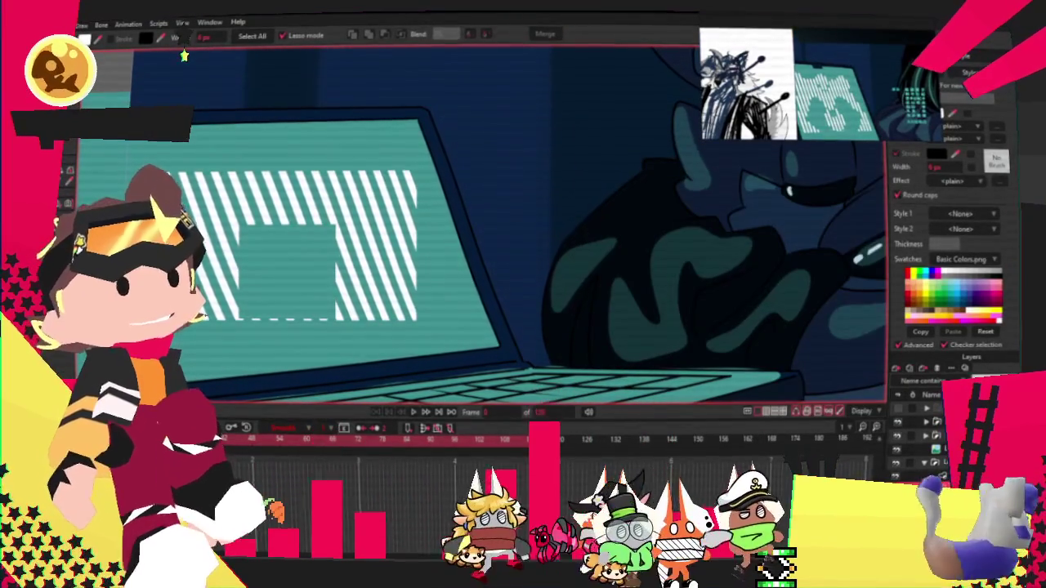
key(t)
scroll(290, 270, up, 3)
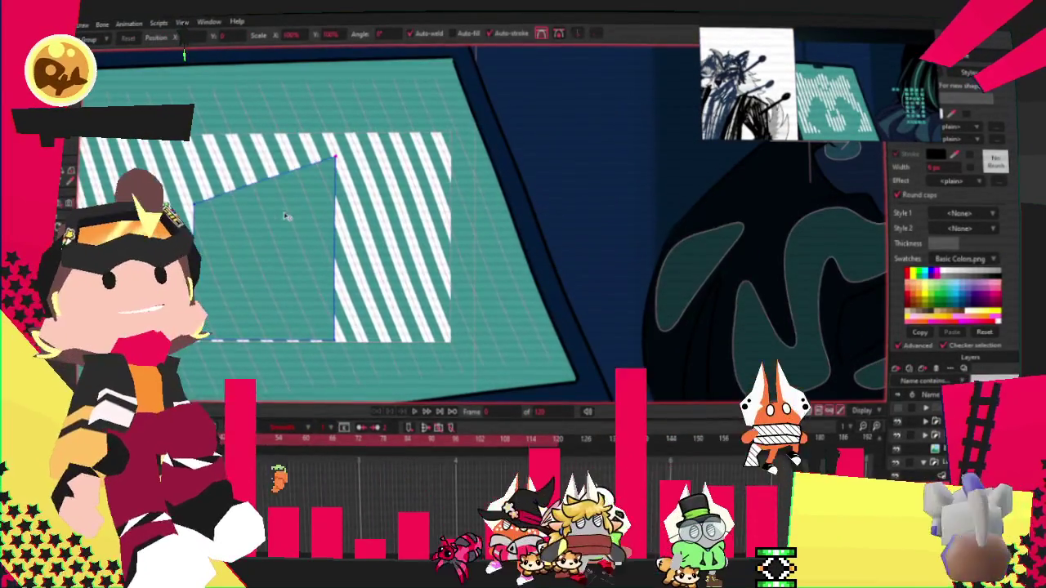
Step: Centre the teal cut-out rectangle on the striped screen and rotate it slightly
drag(276, 240, 278, 264)
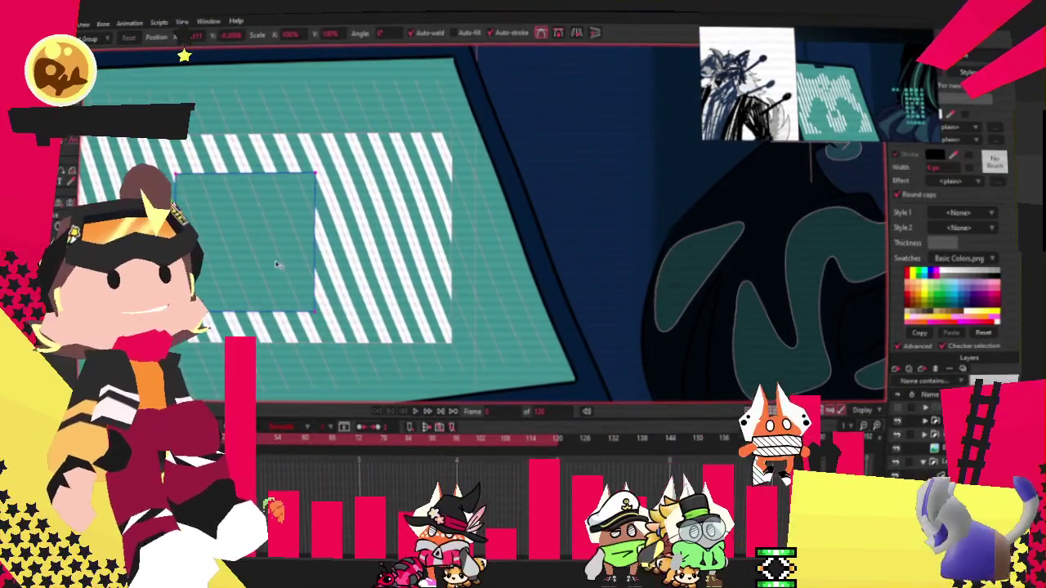
scroll(296, 239, down, 2)
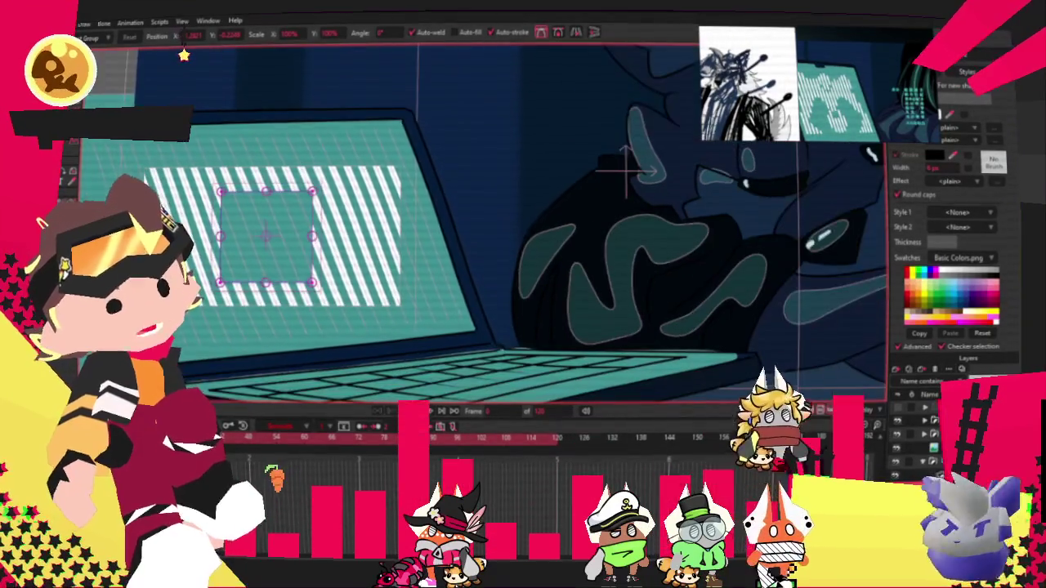
scroll(624, 167, up, 2)
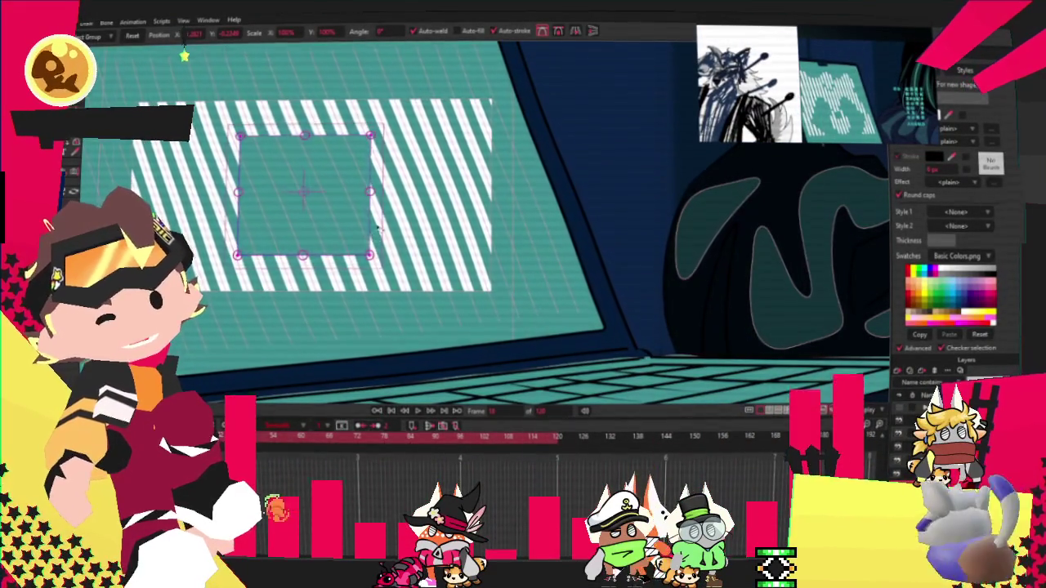
drag(309, 124, 302, 129)
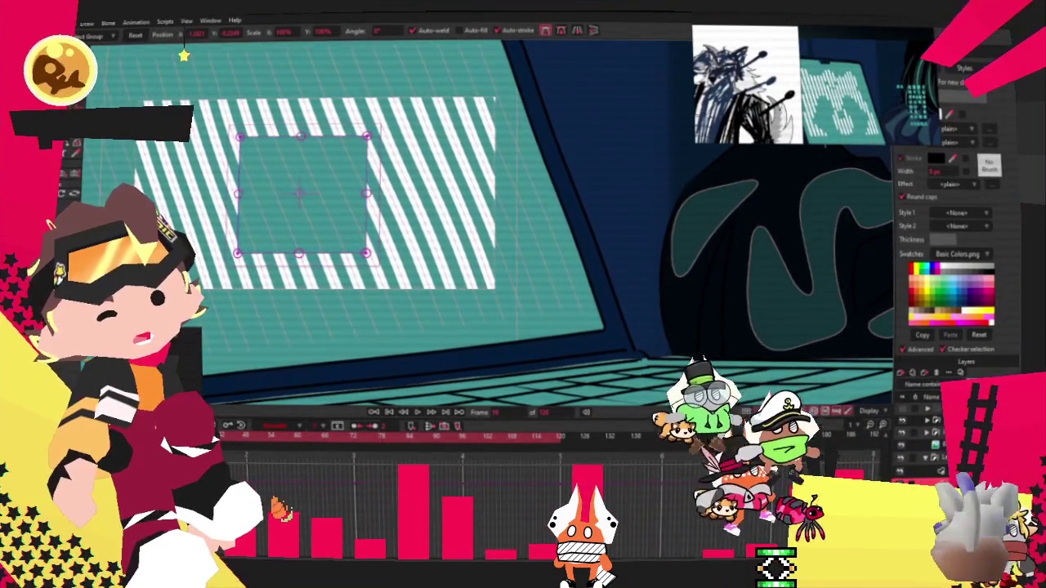
Step: Set the rotation keyframe's interpolation to Cycle and preview the motion
double_click(669, 433)
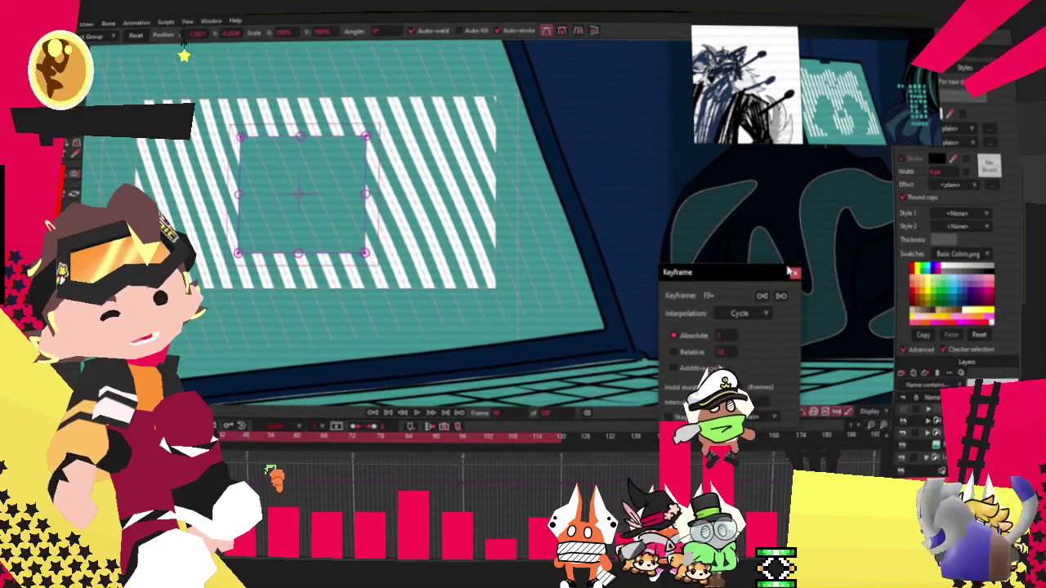
click(795, 272)
click(413, 414)
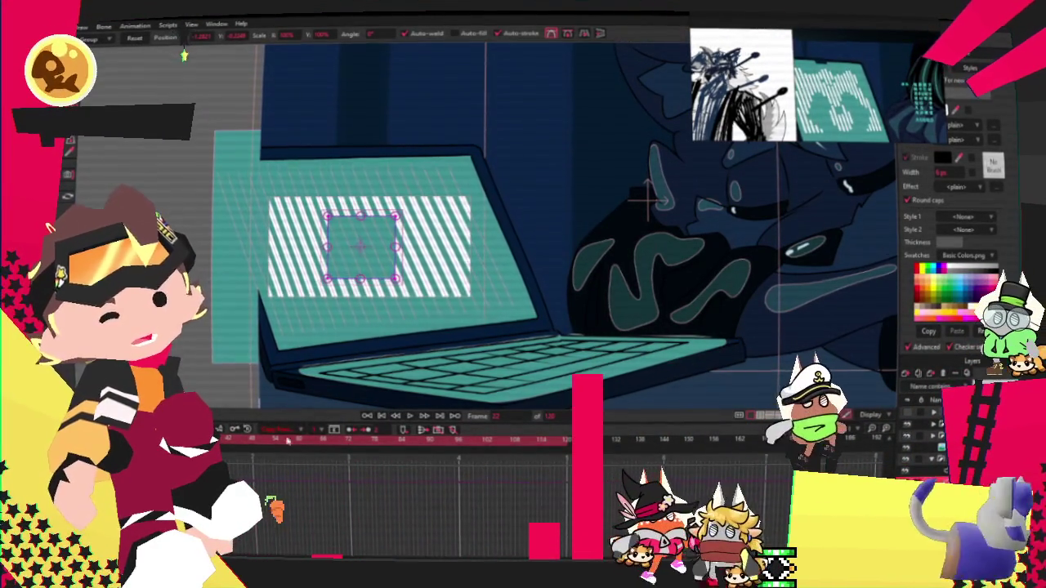
Step: Close the frame-24 Keyframe dialog and replay the looping striped-screen animation
click(411, 418)
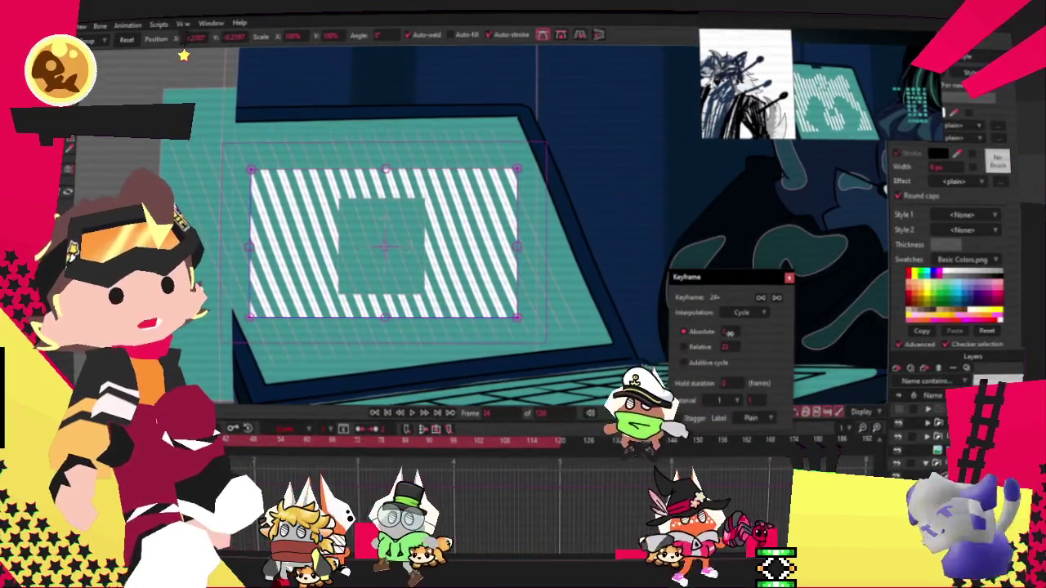
key(Escape)
click(416, 413)
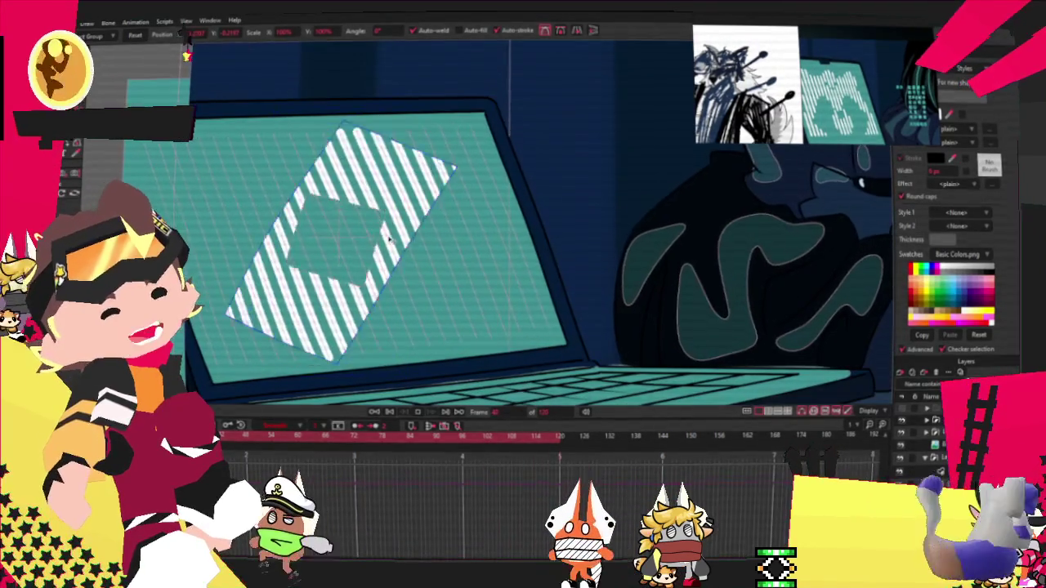
click(387, 412)
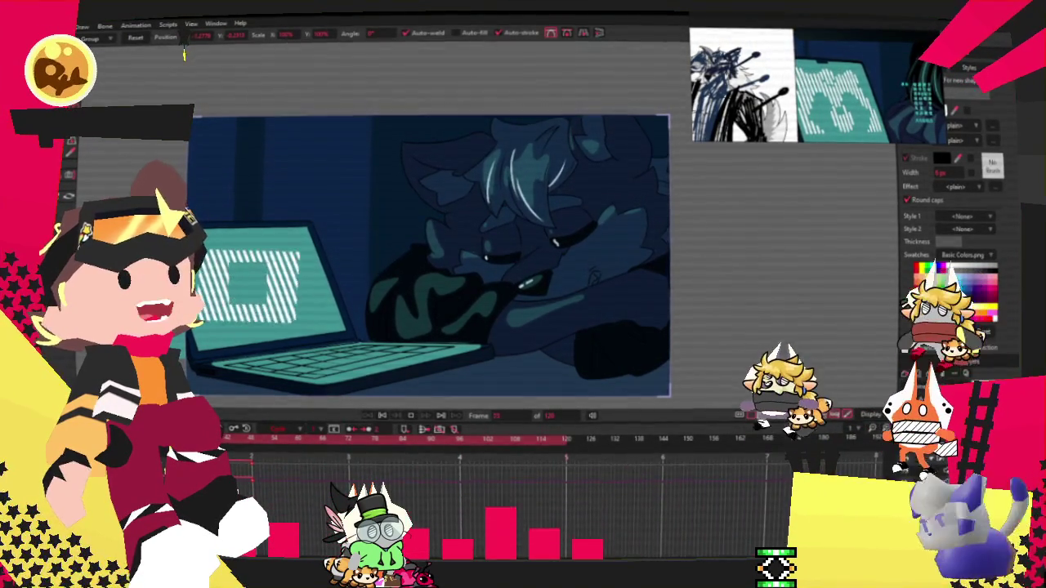
scroll(634, 217, up, 3)
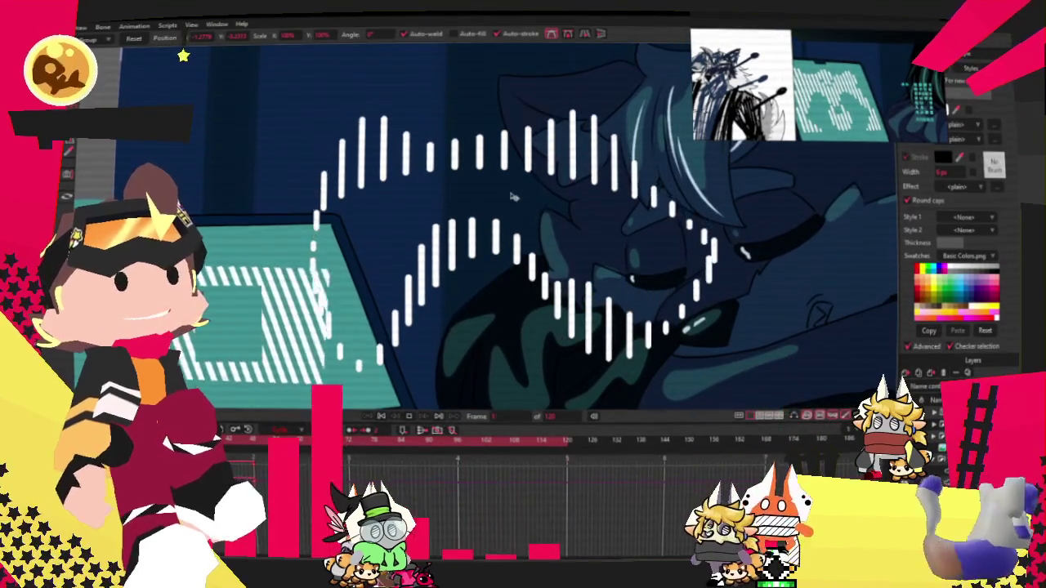
Step: Stop playback and select the waveform layer inside its group
scroll(660, 279, down, 3)
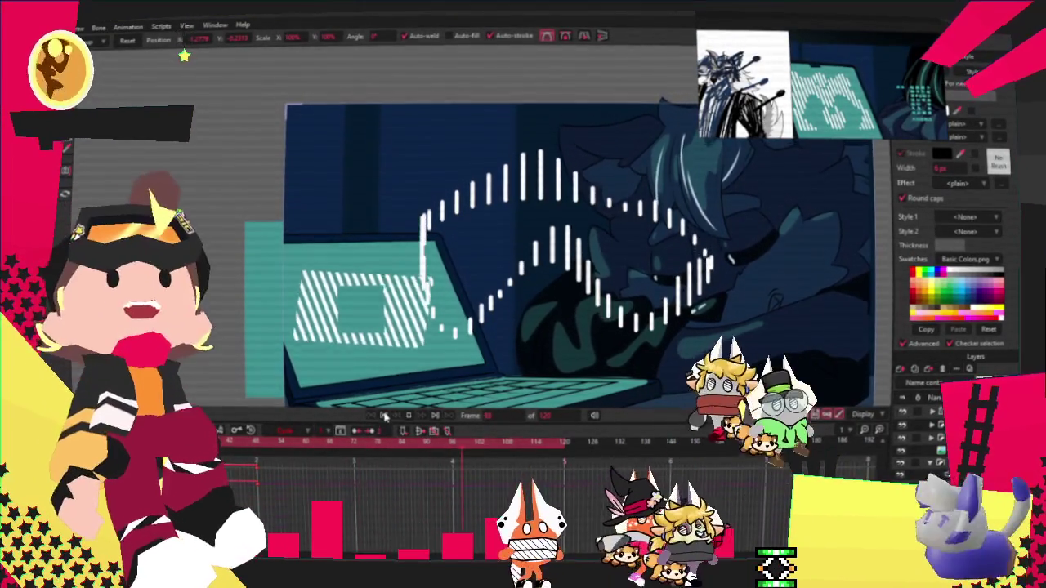
key(space)
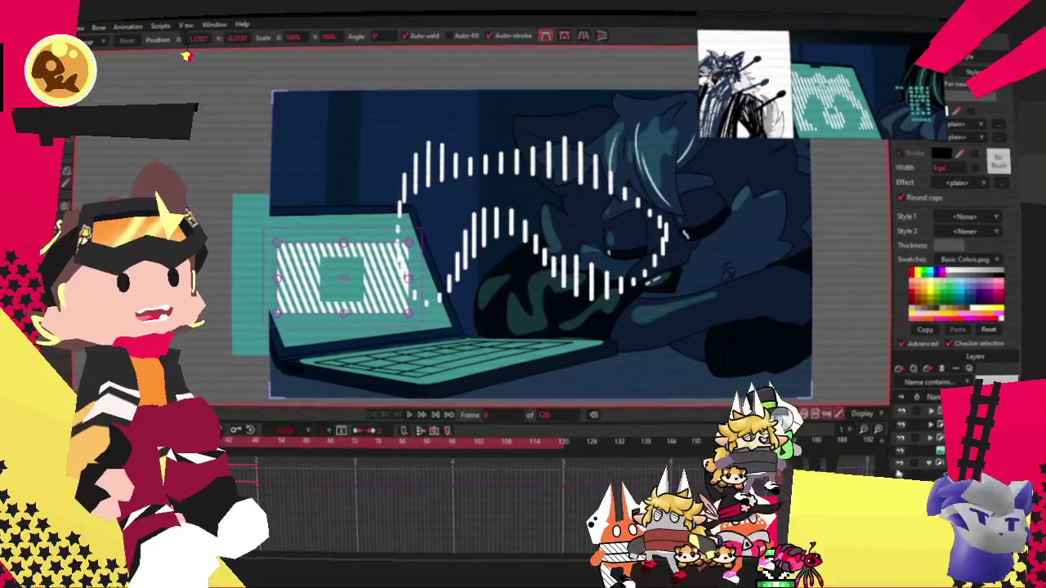
click(907, 465)
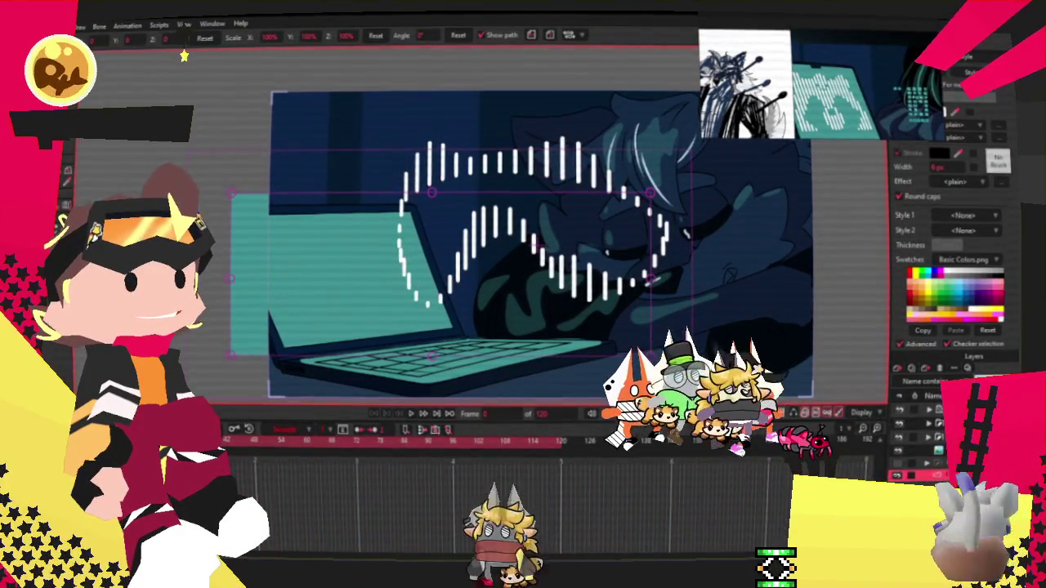
click(935, 410)
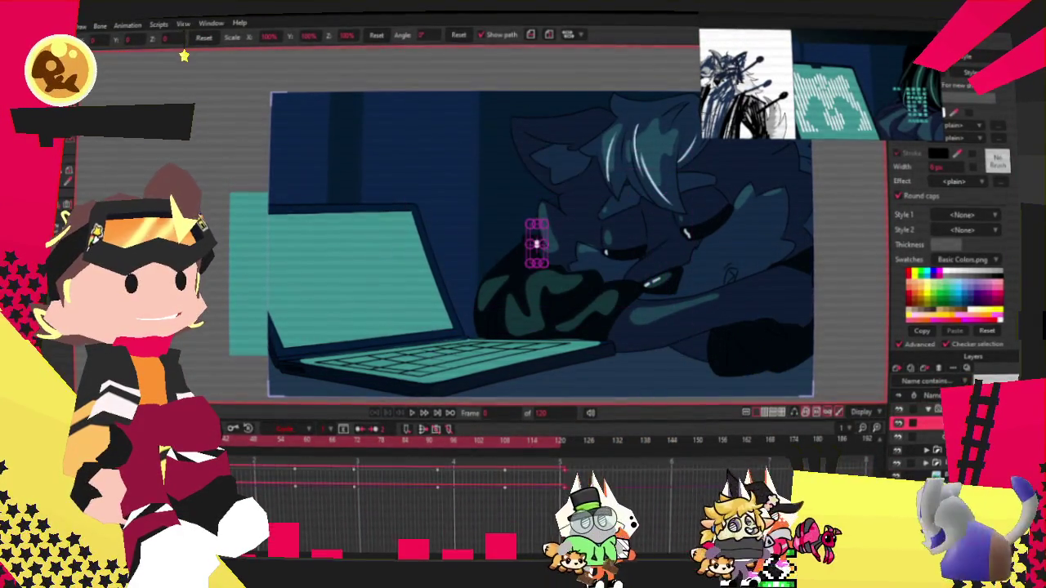
click(923, 436)
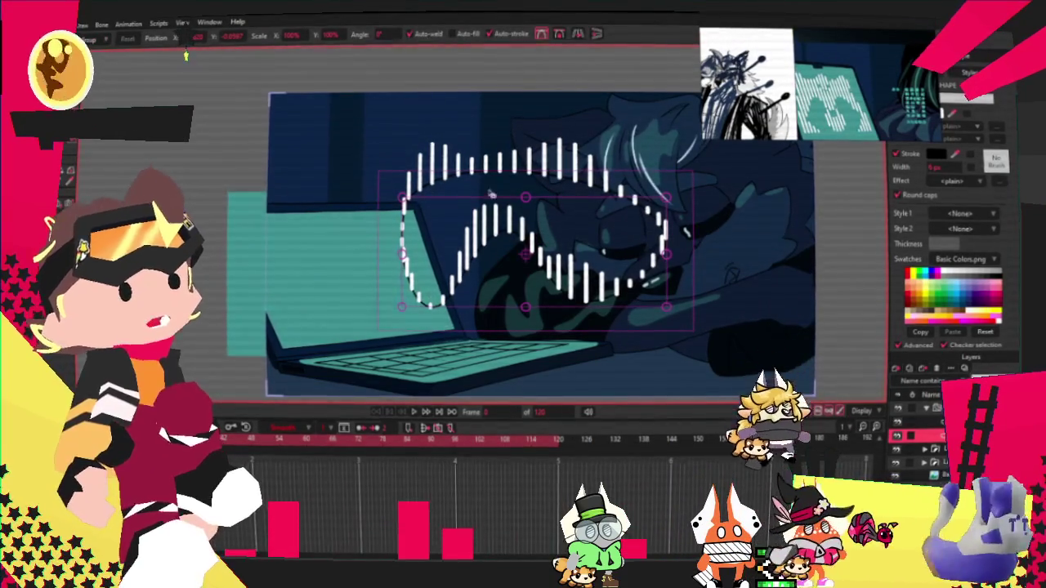
Step: Turn on onion skins to show neighbouring frames around the waveform lines
scroll(531, 245, down, 2)
scroll(531, 245, up, 3)
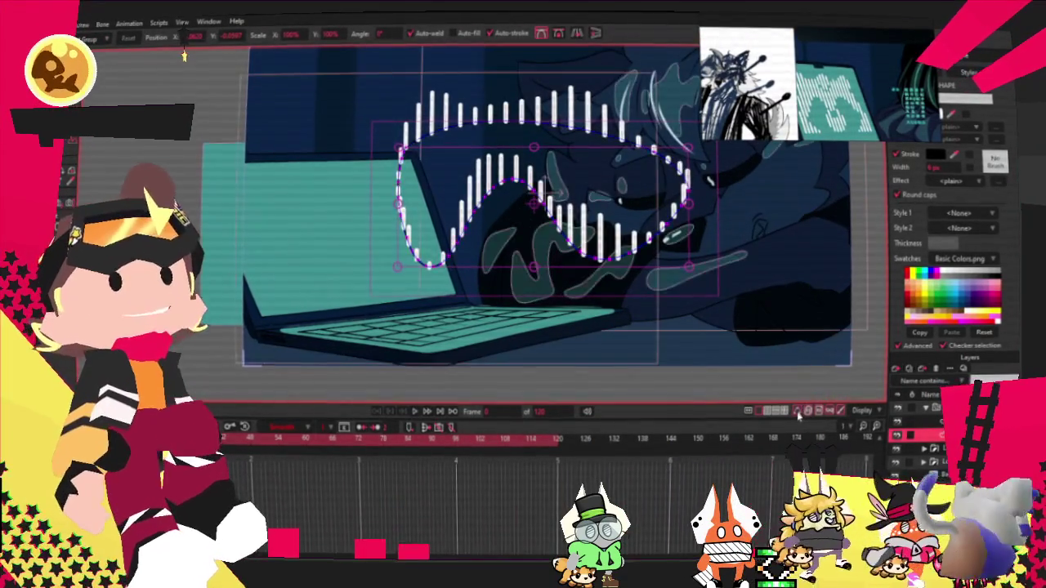
click(798, 413)
key(g)
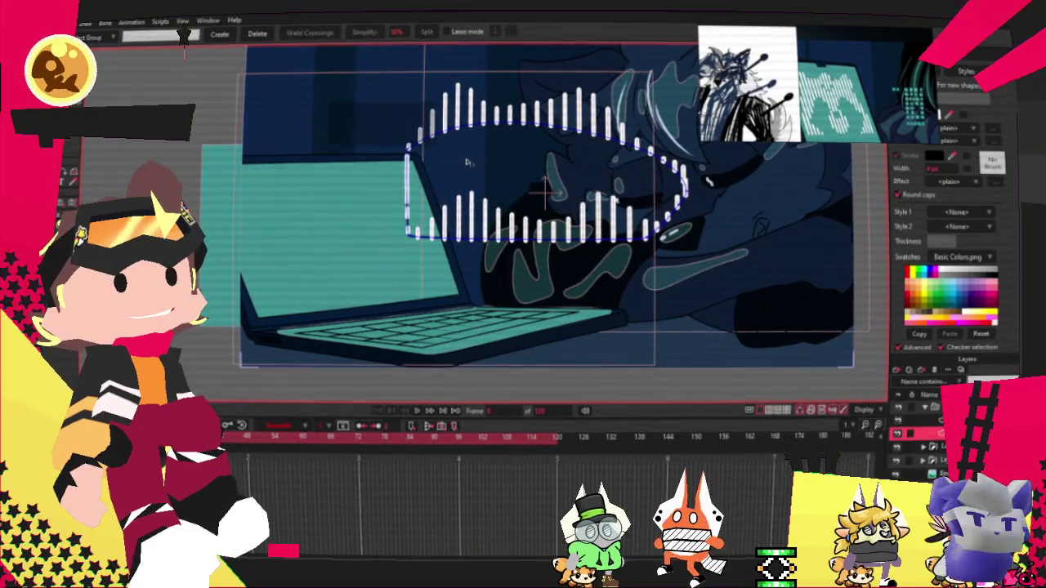
Step: Select all waveform path points and stretch them far left into a zigzag across the screen
key(ctrl+a)
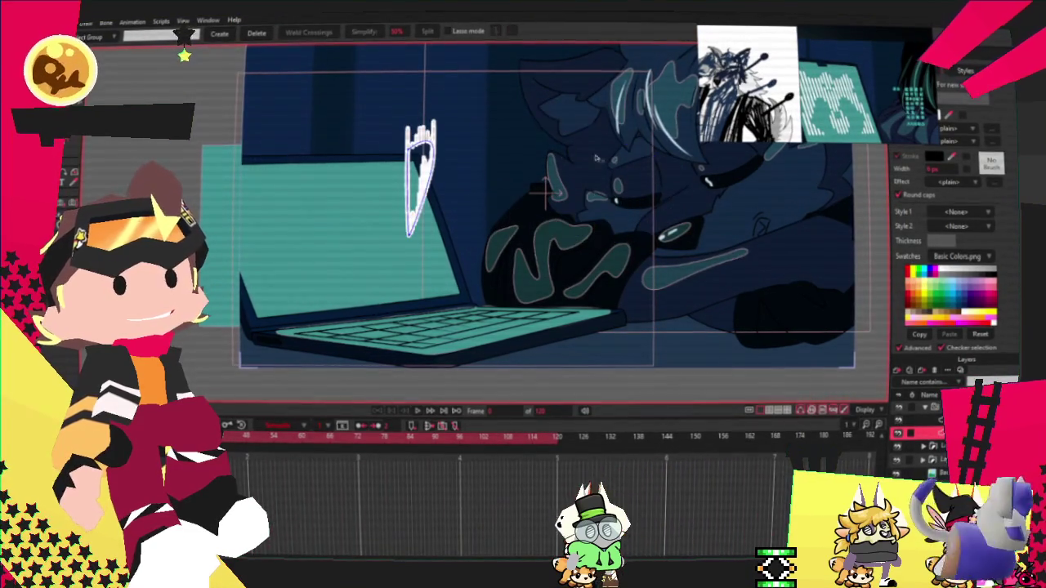
scroll(353, 169, up, 3)
key(t)
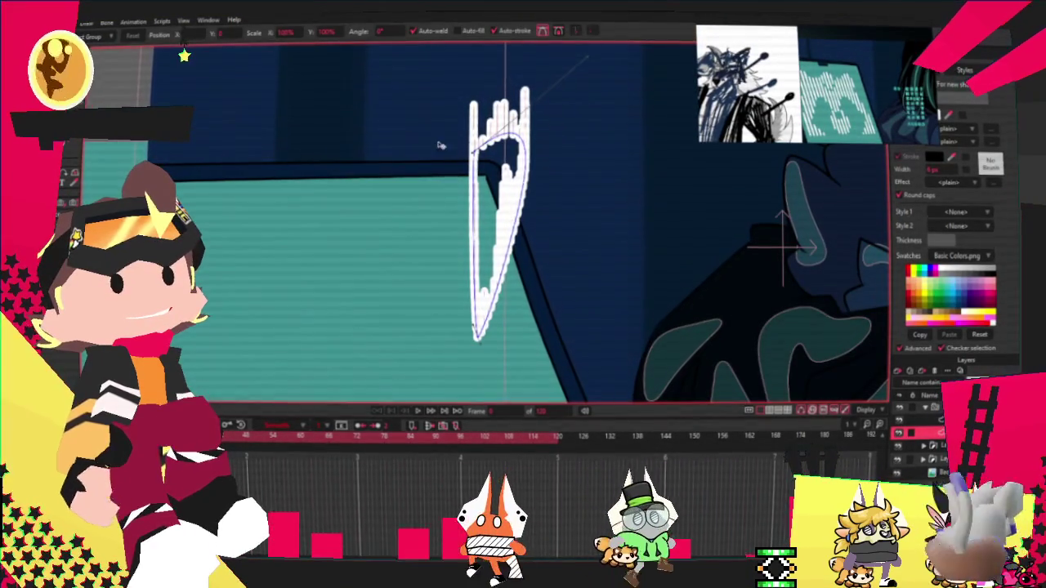
drag(473, 155, 221, 298)
scroll(776, 236, down, 3)
scroll(701, 158, up, 2)
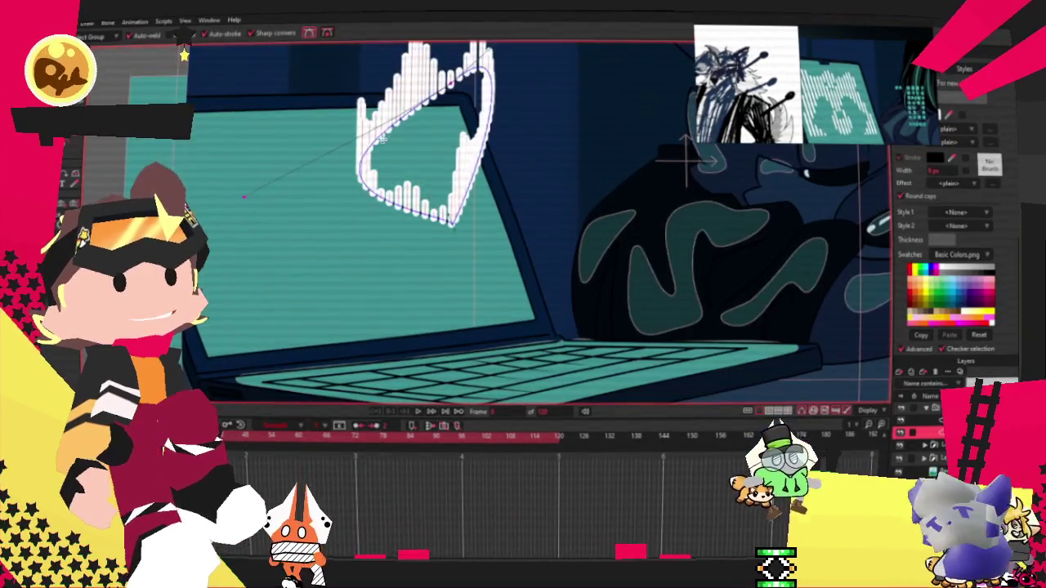
mouse_move(362, 164)
mouse_down()
mouse_move(233, 160)
mouse_move(303, 196)
mouse_up()
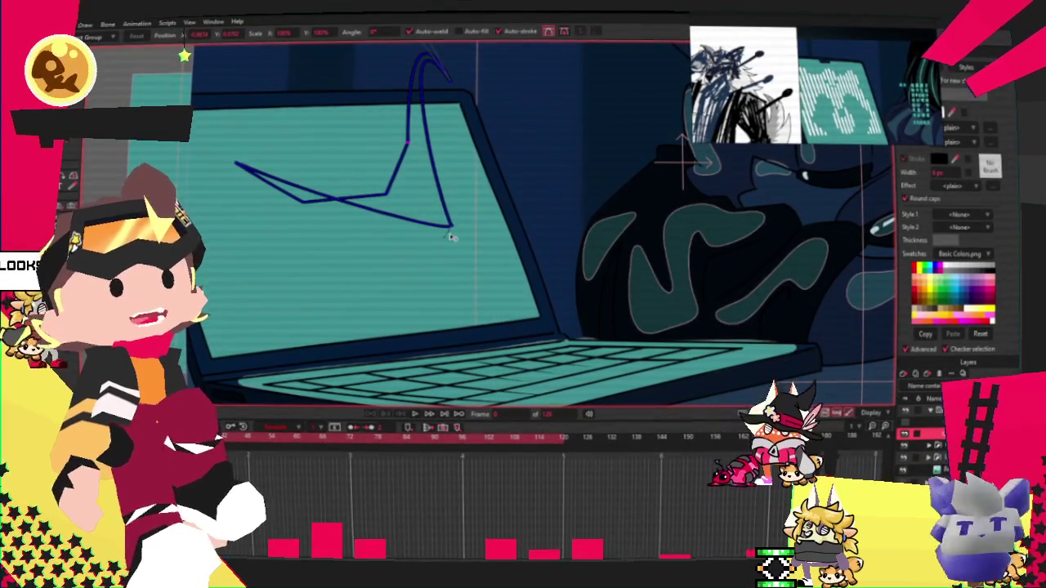
Step: Bend the zigzag path into a curve and close it into a trapezoid on the screen
drag(445, 225, 274, 290)
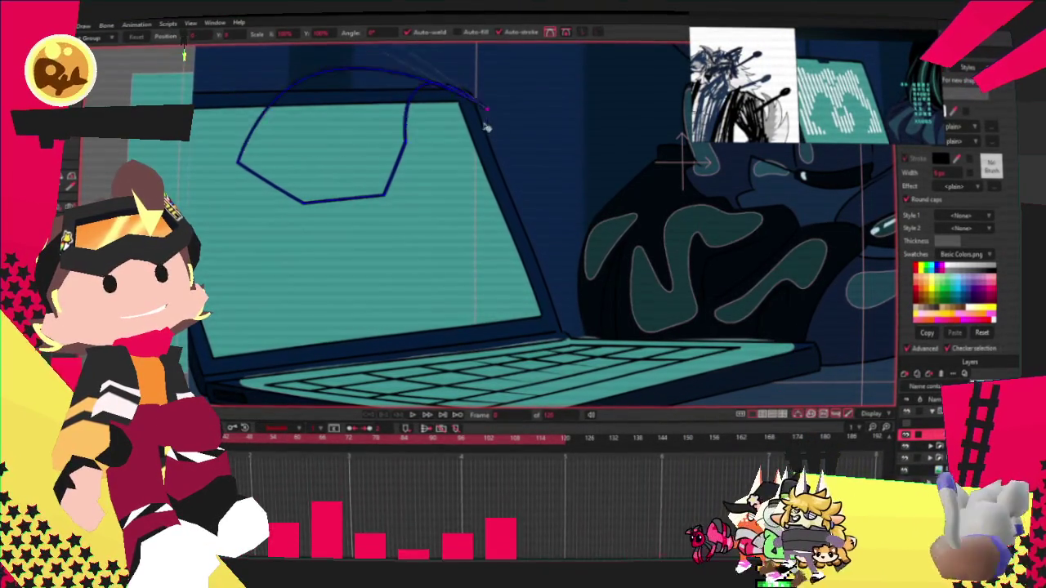
drag(414, 111, 404, 143)
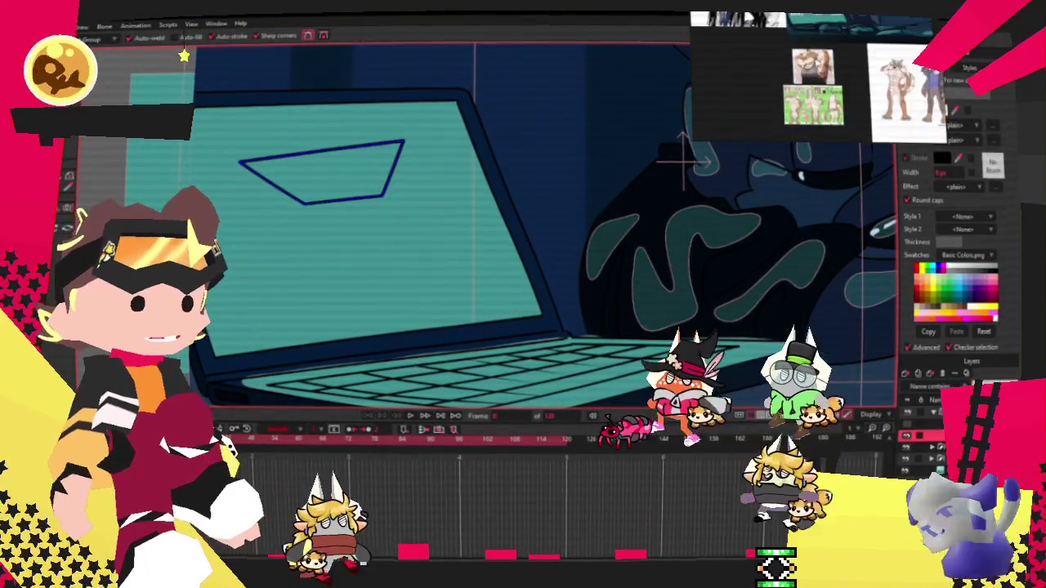
scroll(404, 163, up, 2)
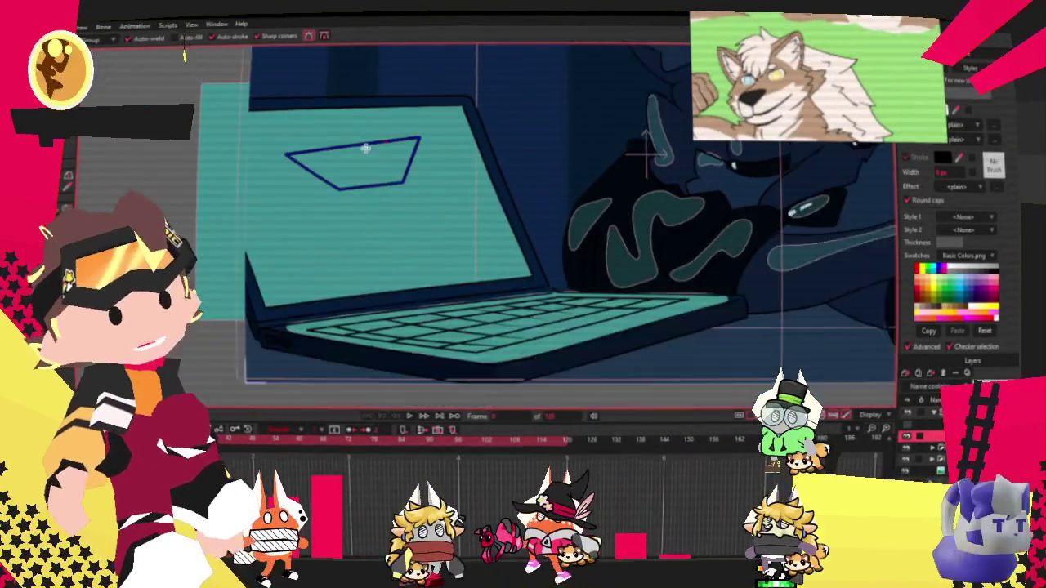
scroll(404, 163, up, 2)
Step: Pull the outline's points into ear and side spikes, flattening the sharp top peak
drag(427, 135, 498, 244)
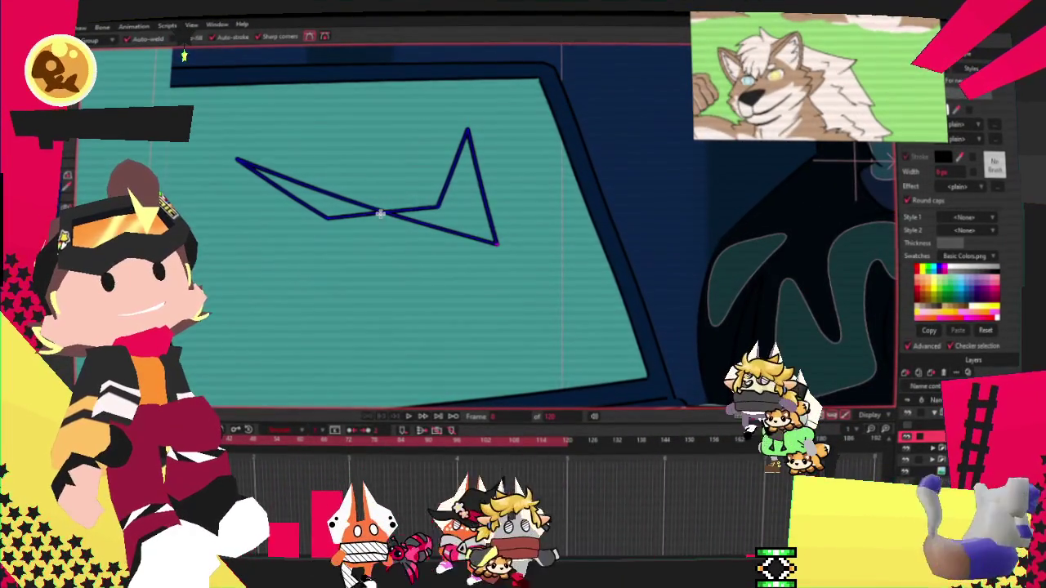
mouse_move(426, 232)
mouse_down()
mouse_move(335, 281)
mouse_move(316, 275)
mouse_up()
mouse_move(413, 255)
mouse_down()
mouse_move(587, 273)
mouse_move(572, 307)
mouse_move(618, 343)
mouse_up()
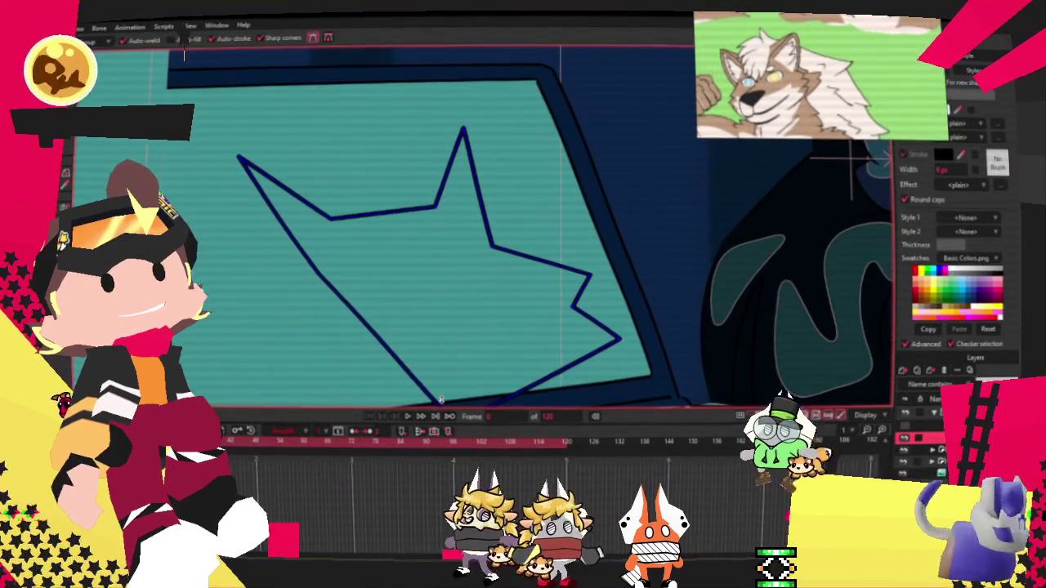
drag(372, 347, 214, 304)
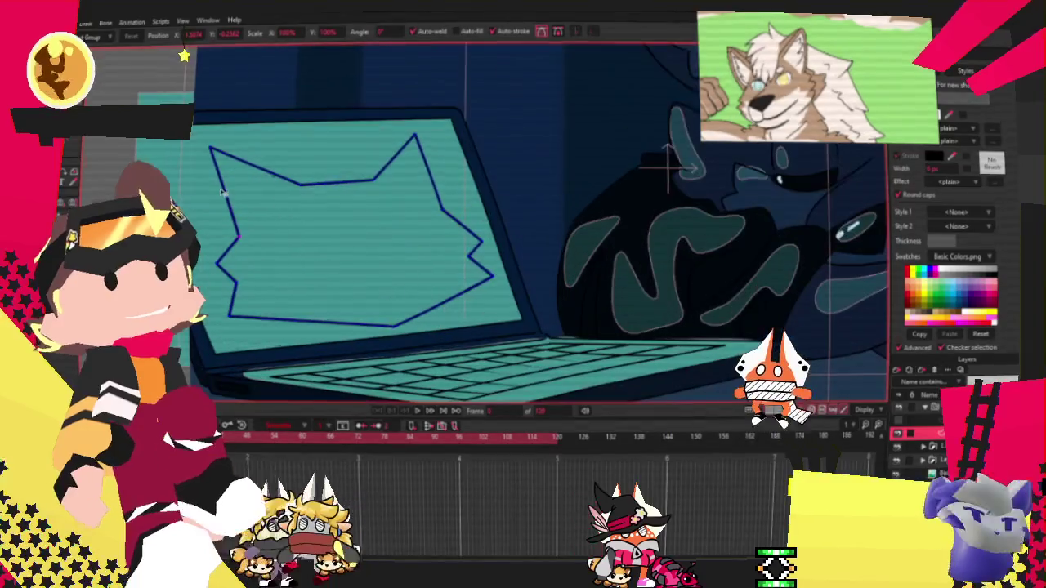
scroll(225, 213, down, 1)
scroll(229, 233, up, 3)
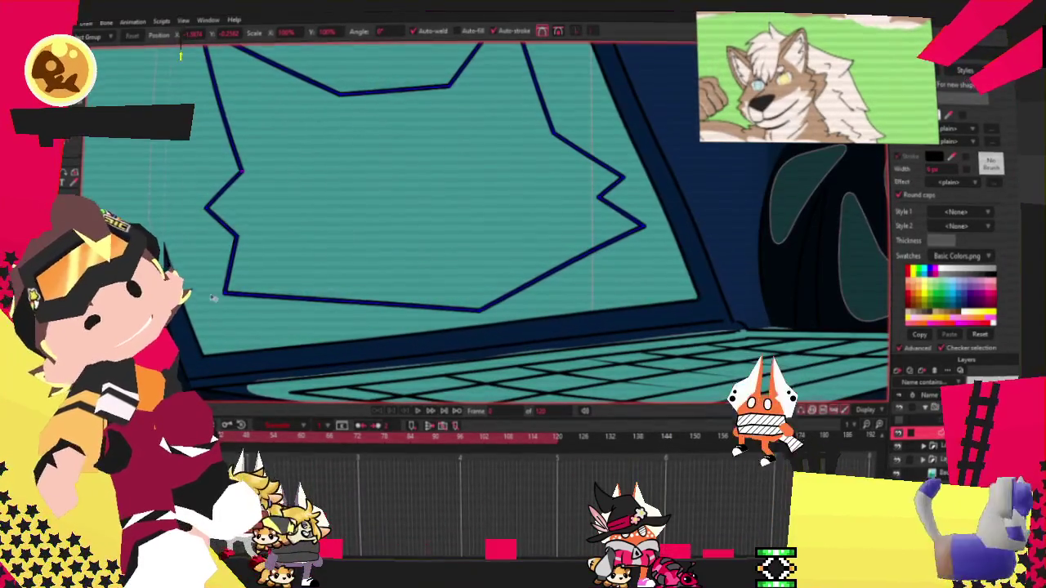
scroll(209, 294, down, 3)
scroll(208, 294, up, 3)
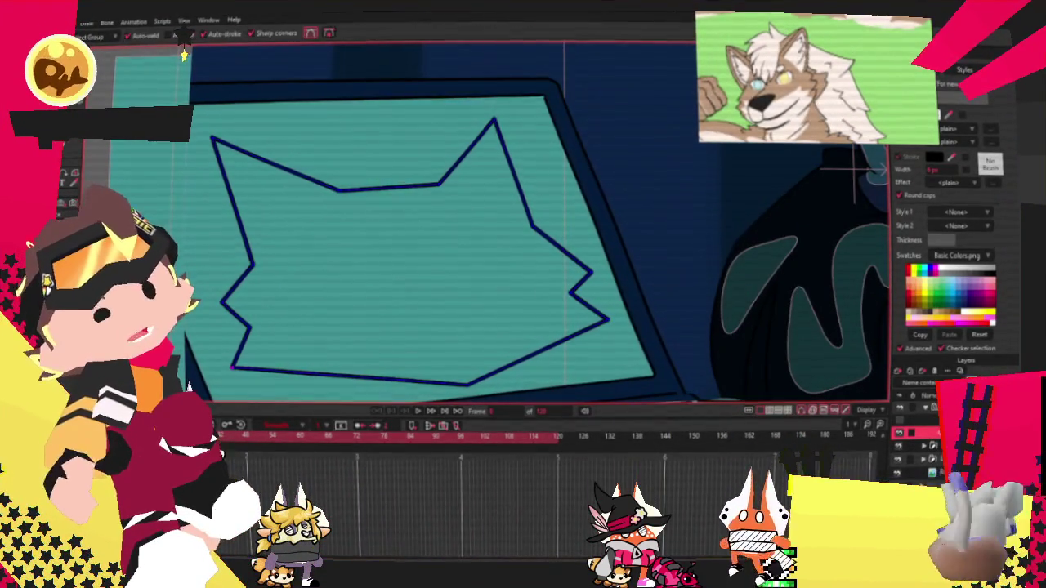
drag(374, 114, 372, 134)
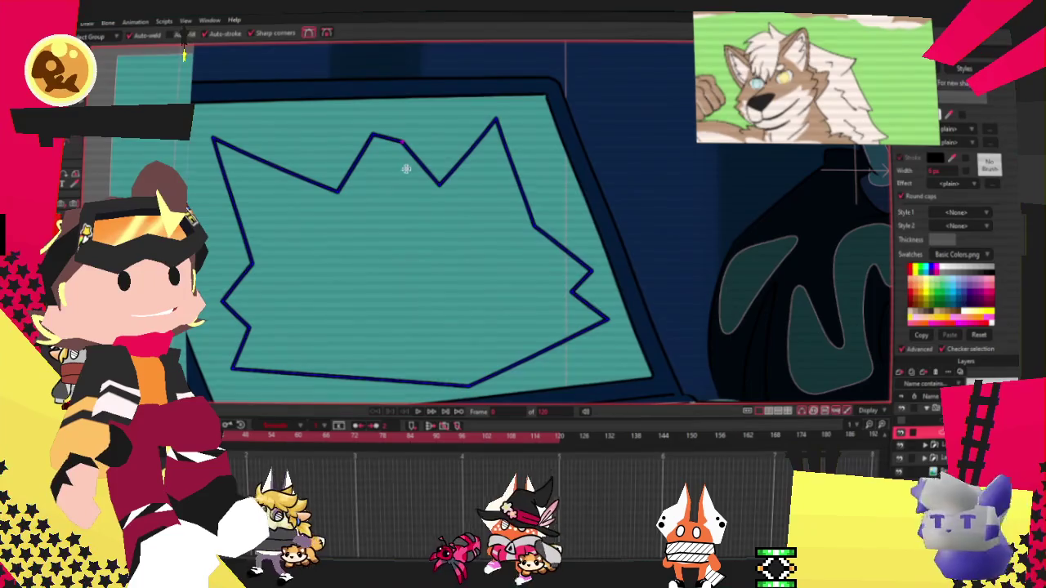
Step: Step the timeline forward and preview the white bars running along the new jagged outline
scroll(425, 172, down, 2)
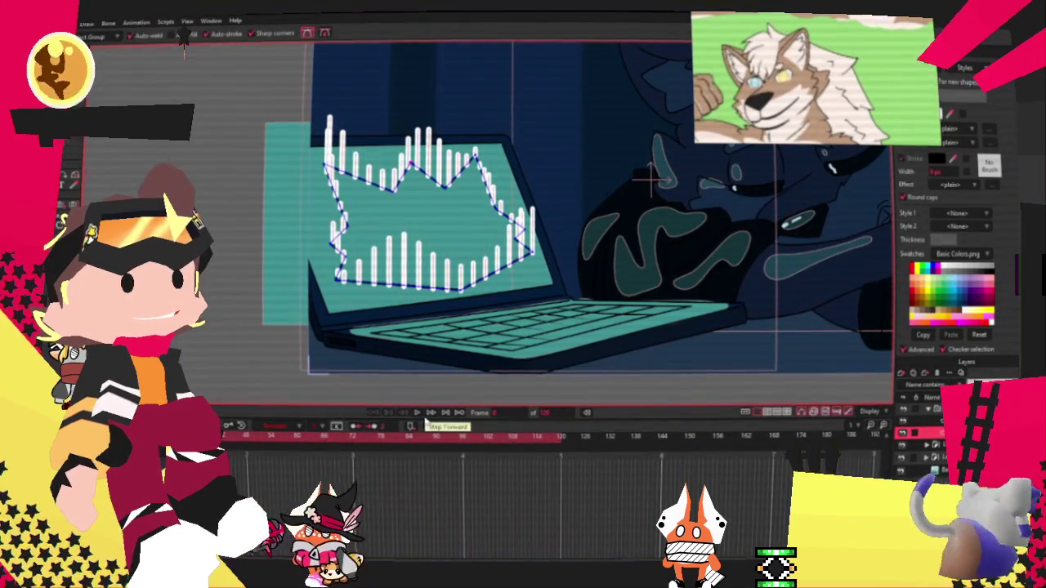
click(414, 418)
key(t)
scroll(388, 243, up, 1)
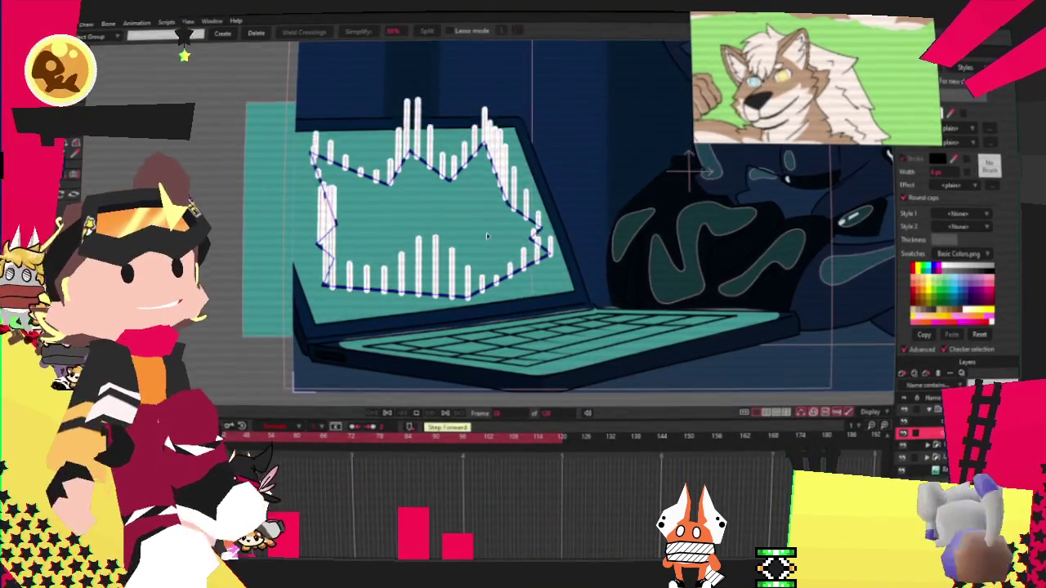
scroll(487, 236, down, 1)
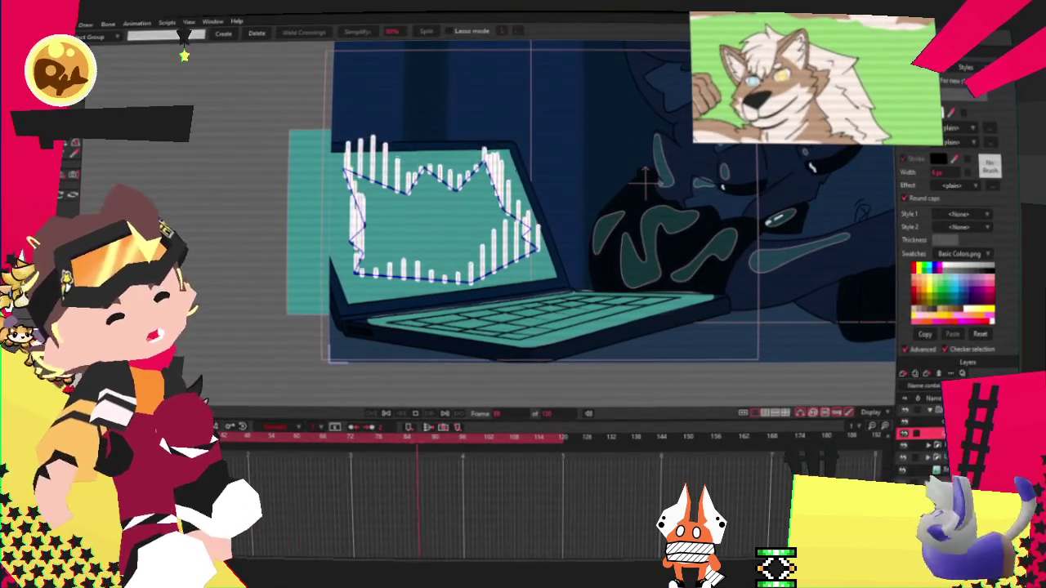
scroll(702, 352, down, 3)
scroll(702, 353, up, 2)
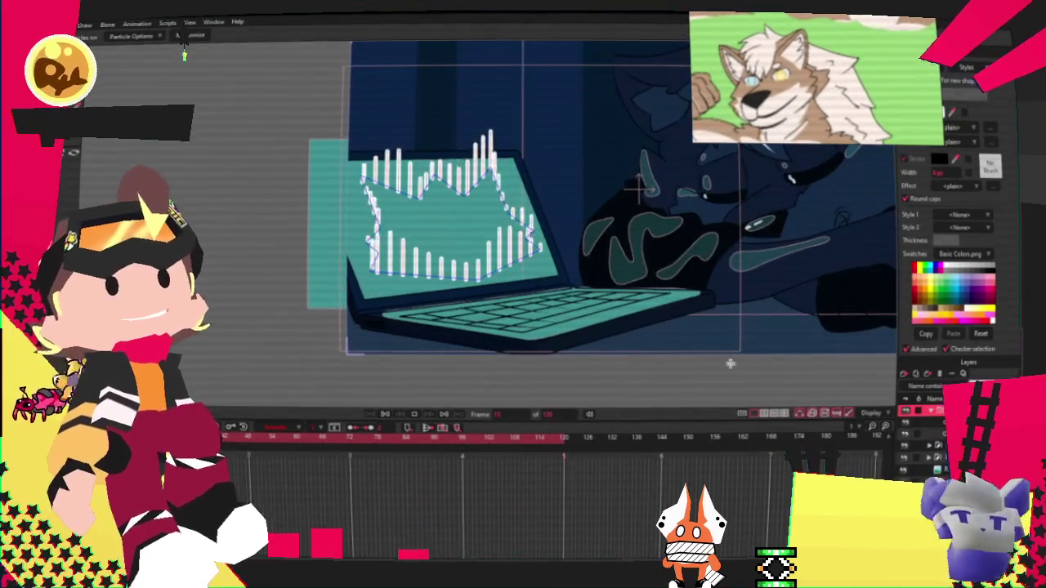
scroll(760, 286, up, 2)
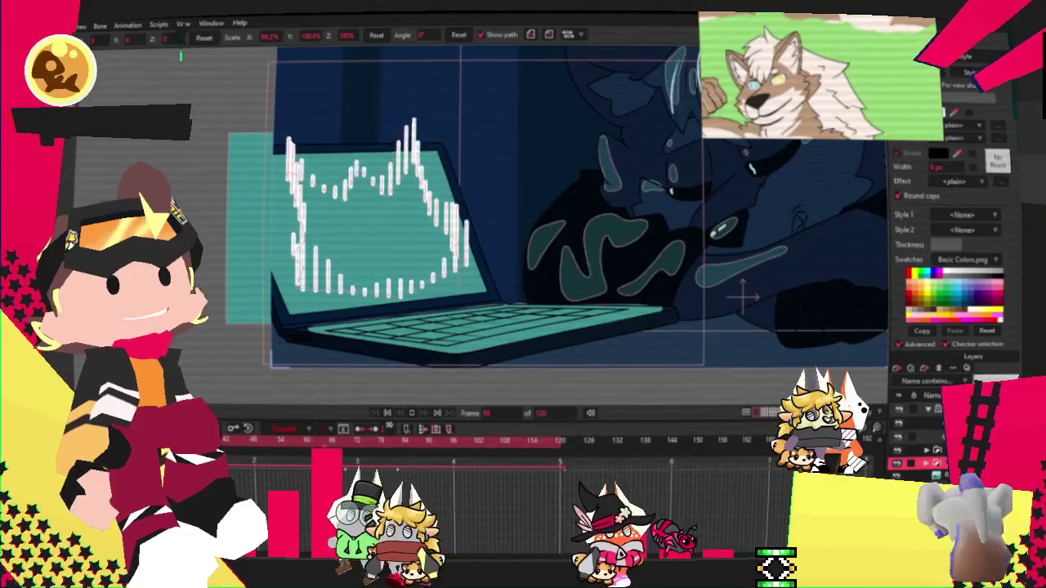
Step: Stop playback and preview the bar animation once more
key(space)
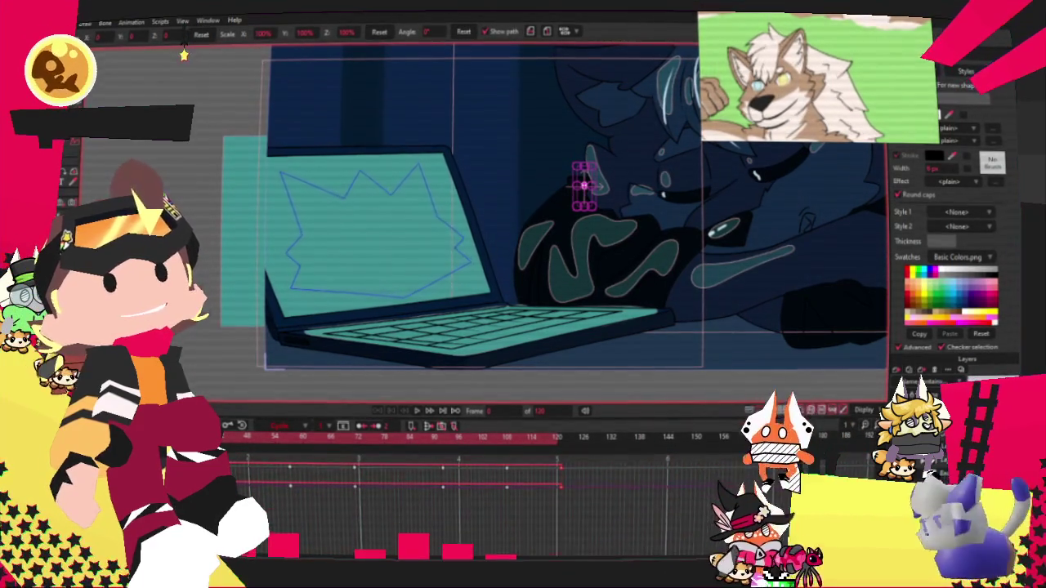
scroll(693, 152, up, 2)
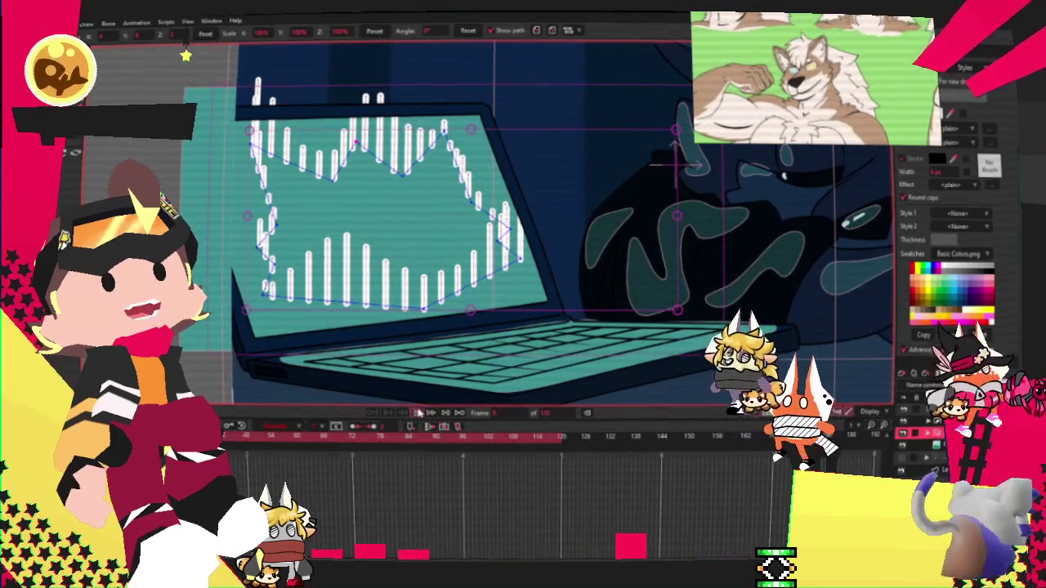
click(418, 413)
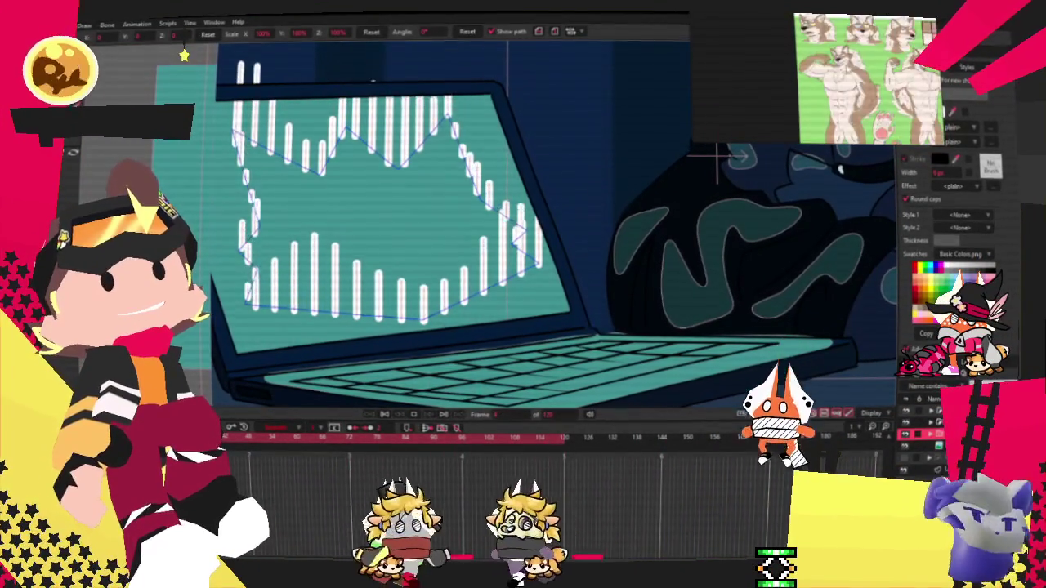
click(385, 417)
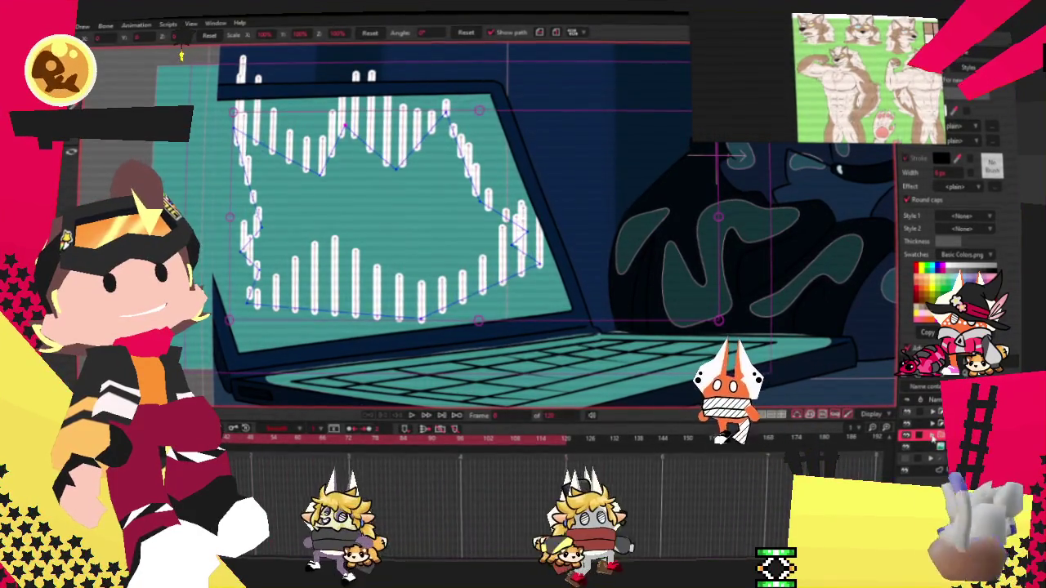
Step: Hide one white bar layer on the screen and replay the animation
click(923, 460)
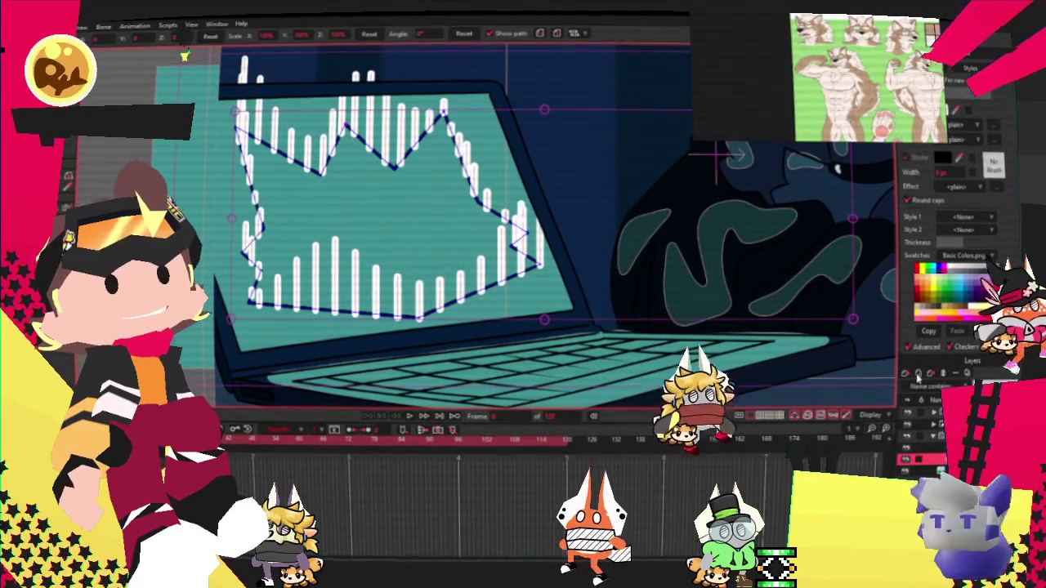
click(915, 427)
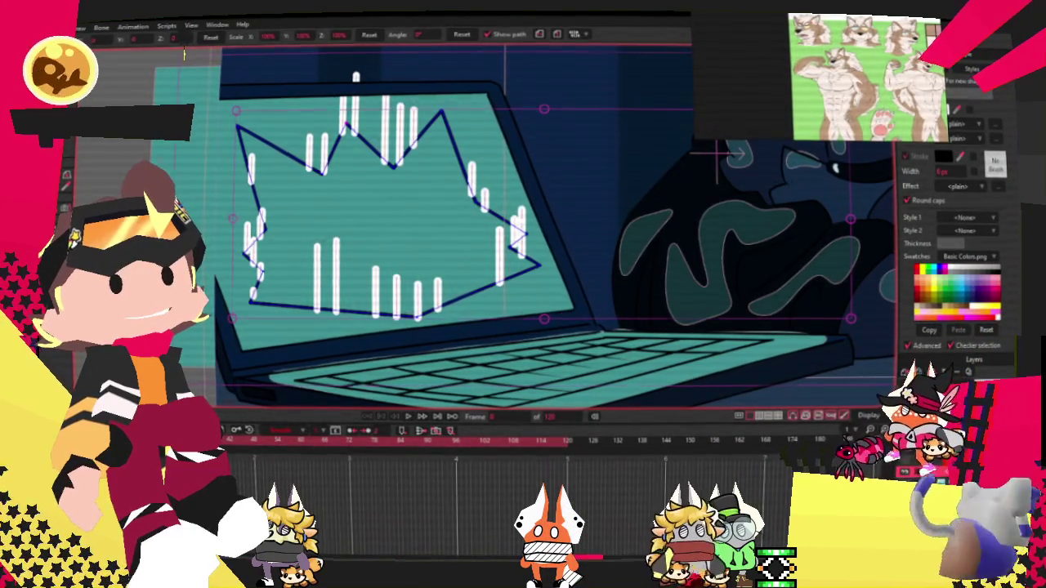
key(g)
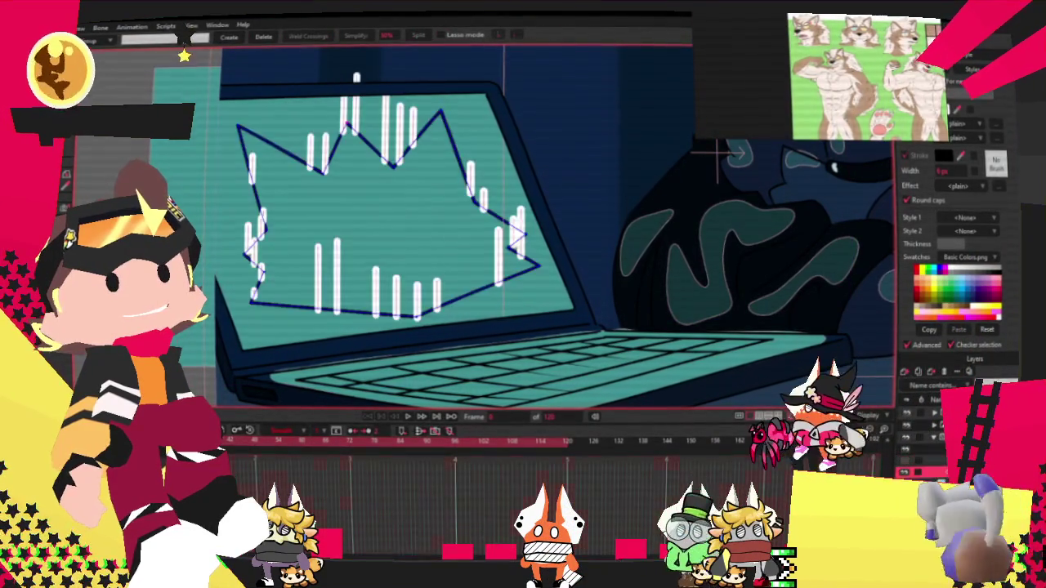
scroll(324, 147, down, 2)
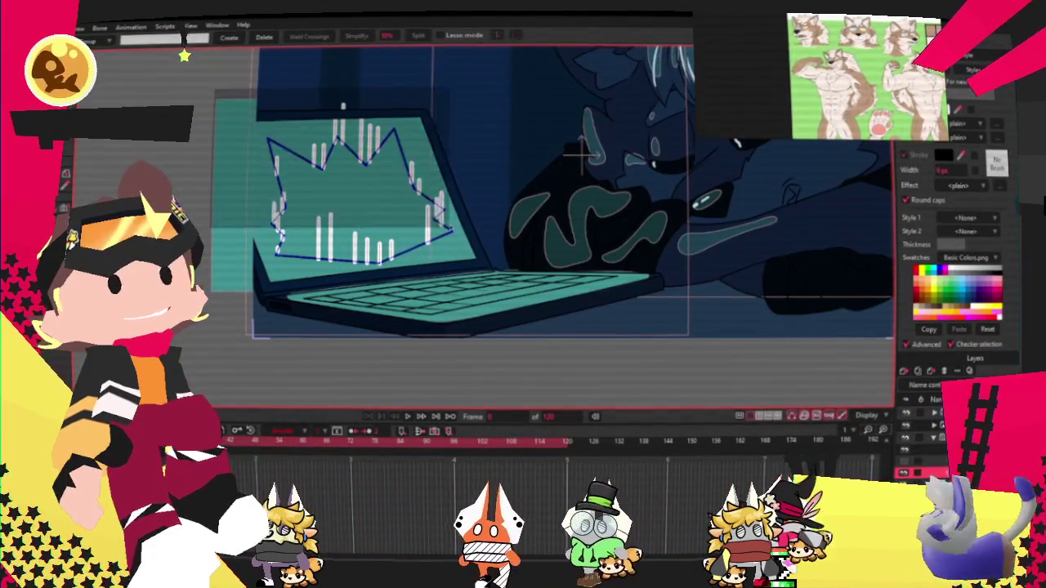
click(406, 419)
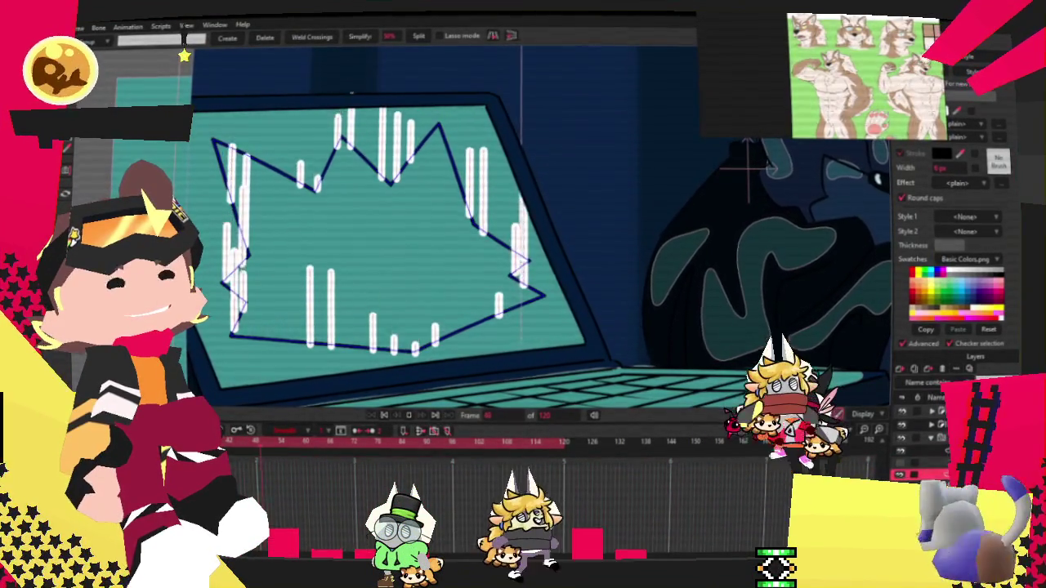
double_click(923, 438)
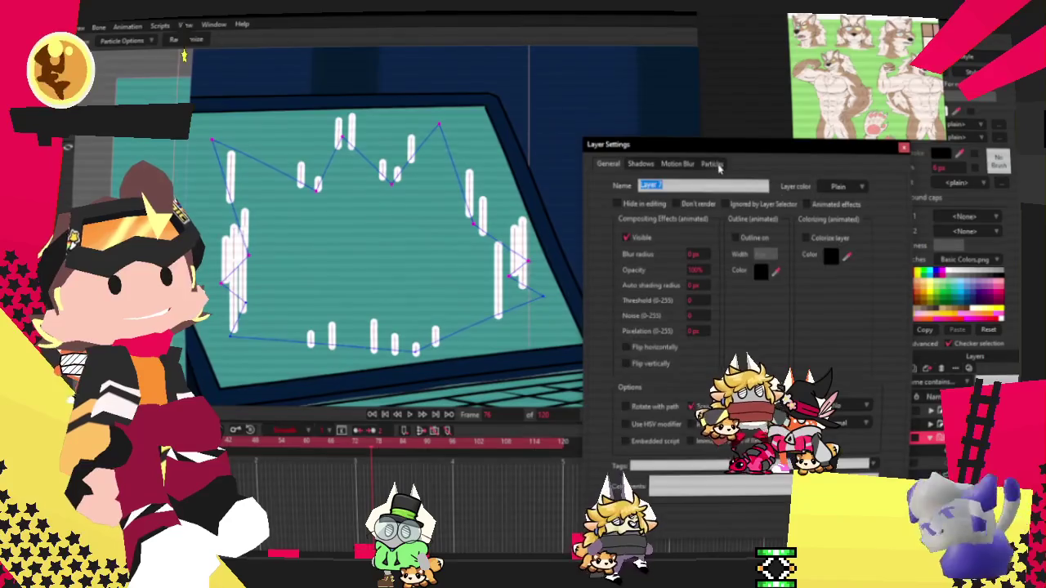
click(712, 163)
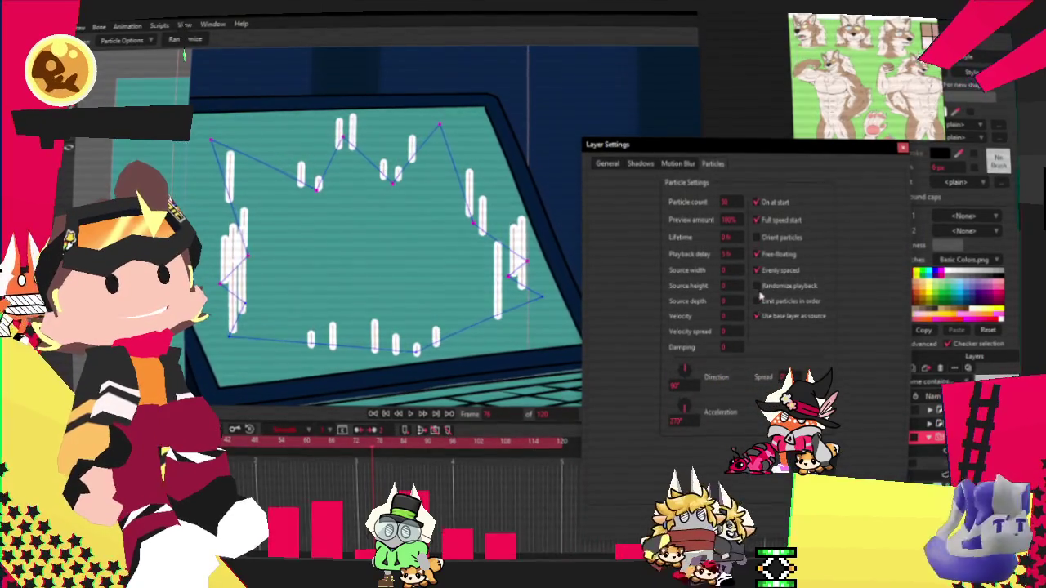
click(760, 236)
click(759, 237)
click(759, 270)
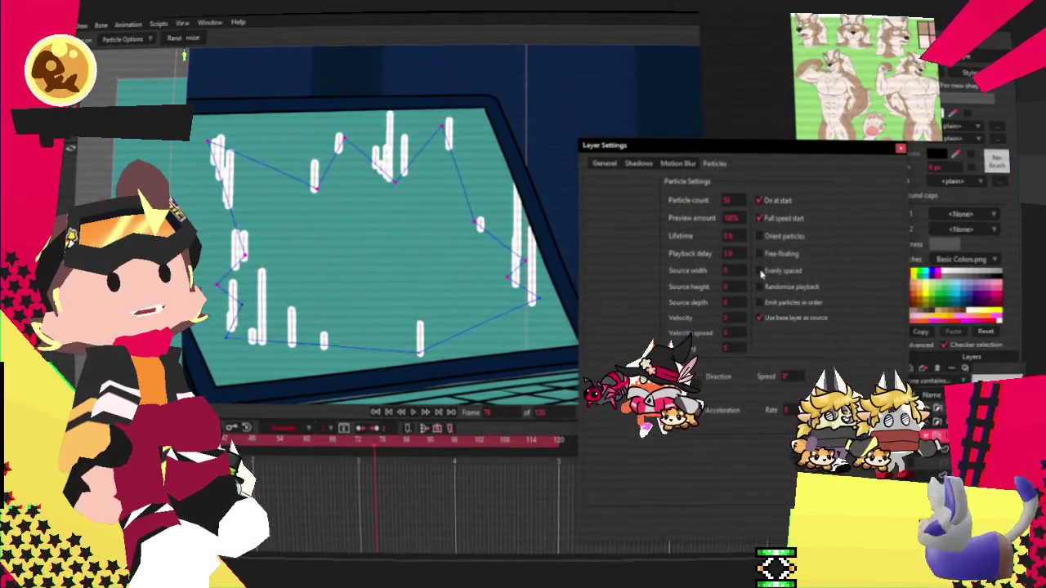
click(759, 270)
key(Return)
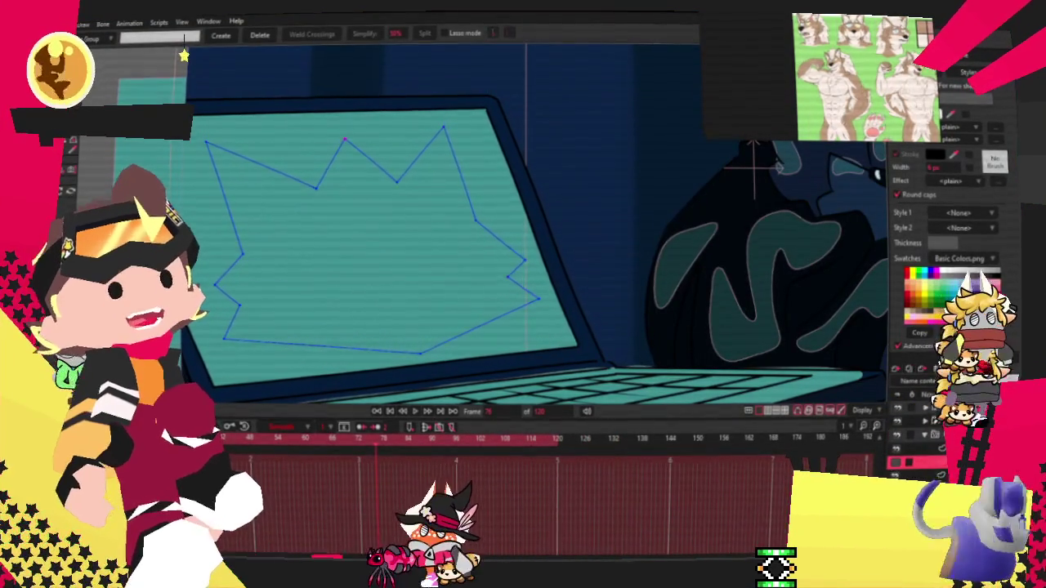
Step: Stroke the jagged outline with a thick dark-blue line using Create Shape
key(space)
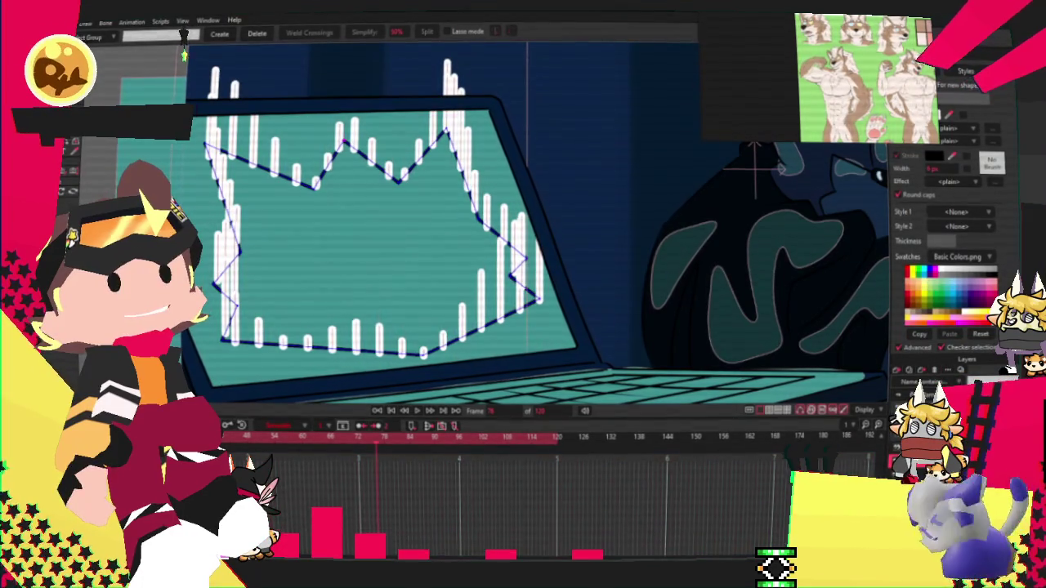
key(ctrl+z)
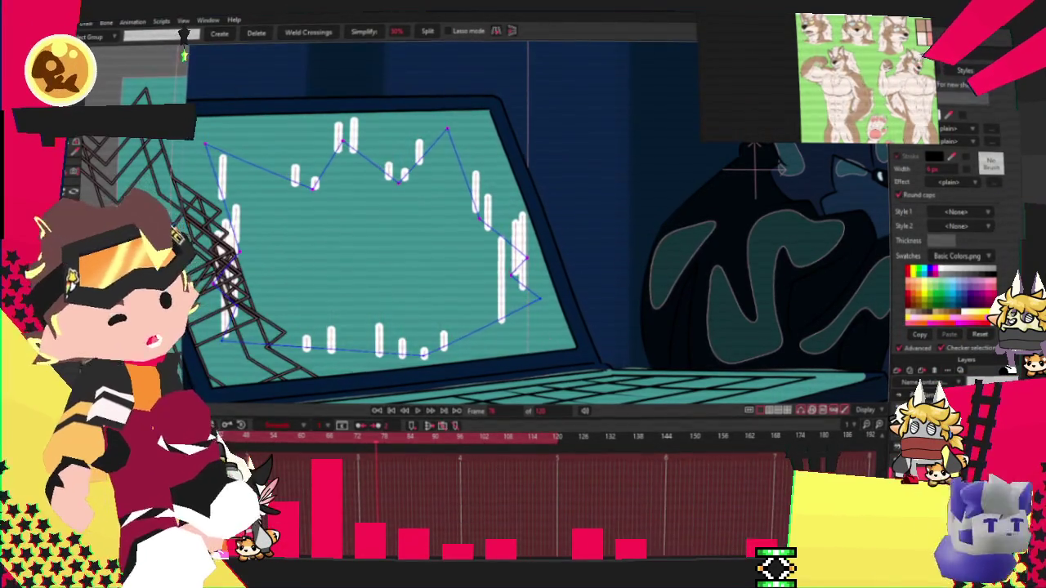
key(space)
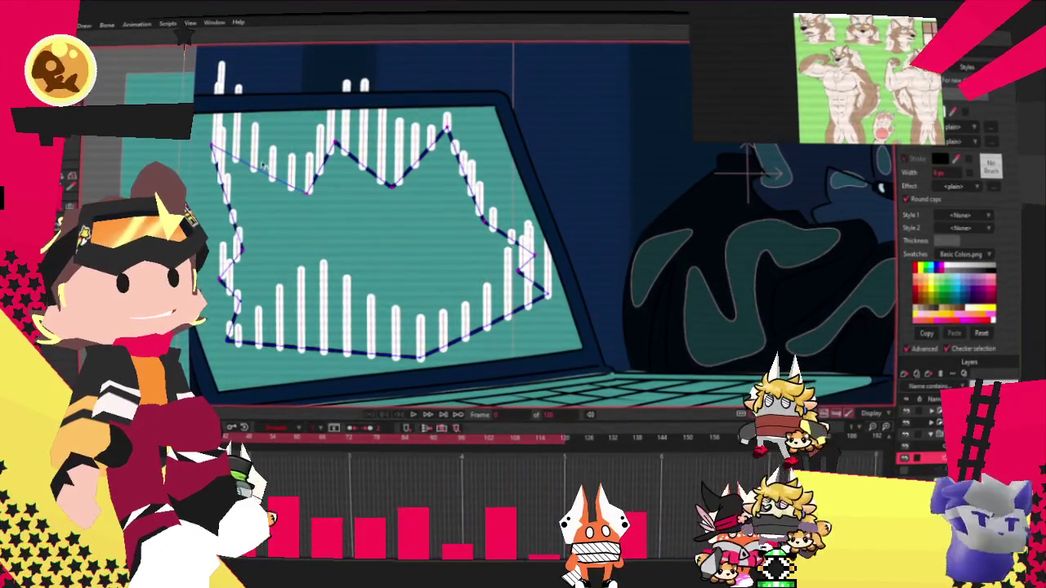
Step: Delete the selected stretch of the outline's top zig-zag
scroll(581, 164, down, 3)
scroll(245, 172, up, 3)
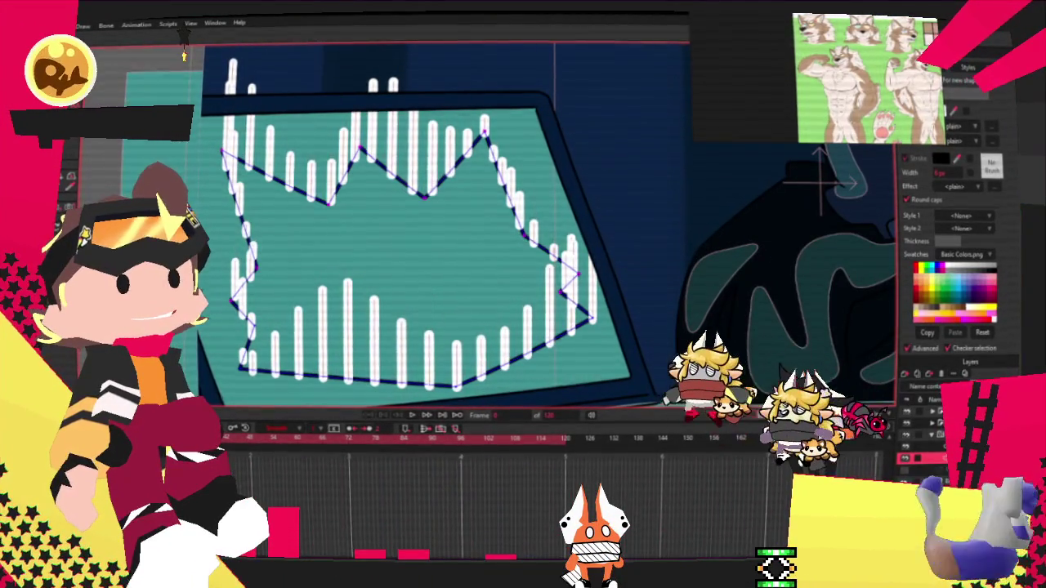
scroll(300, 179, down, 1)
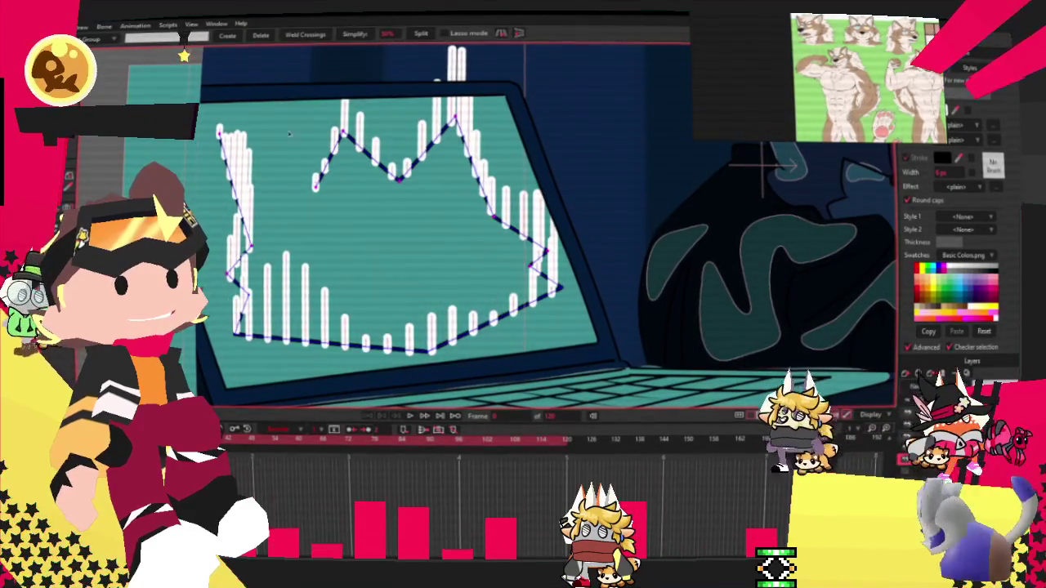
key(Delete)
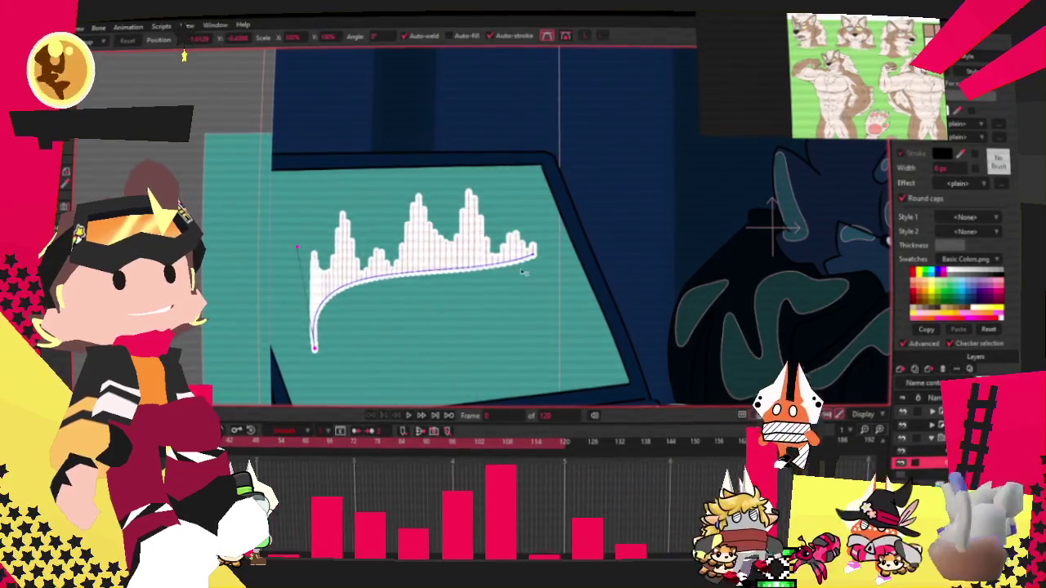
scroll(600, 228, down, 2)
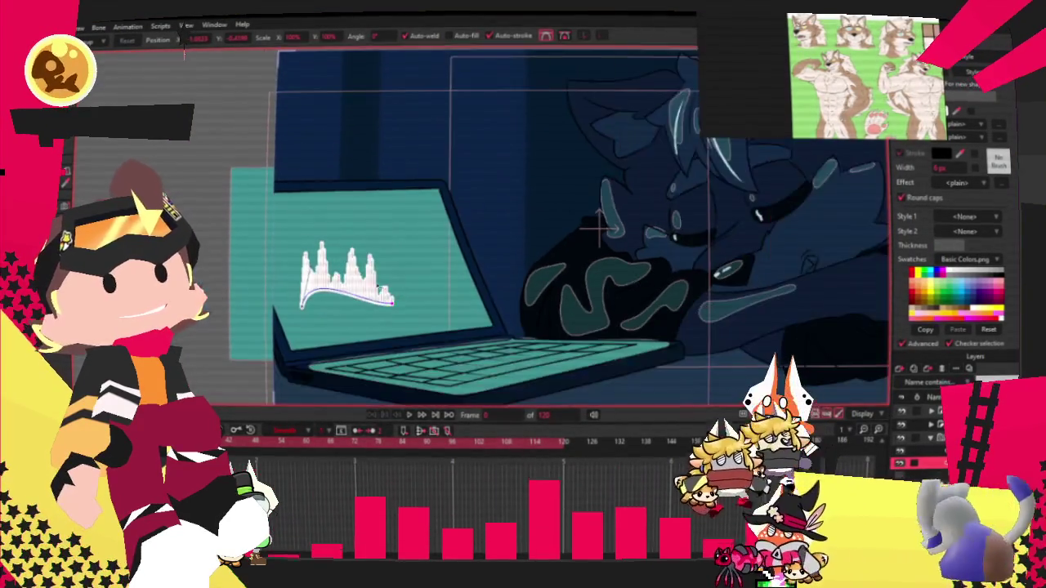
scroll(408, 344, up, 3)
scroll(331, 274, up, 2)
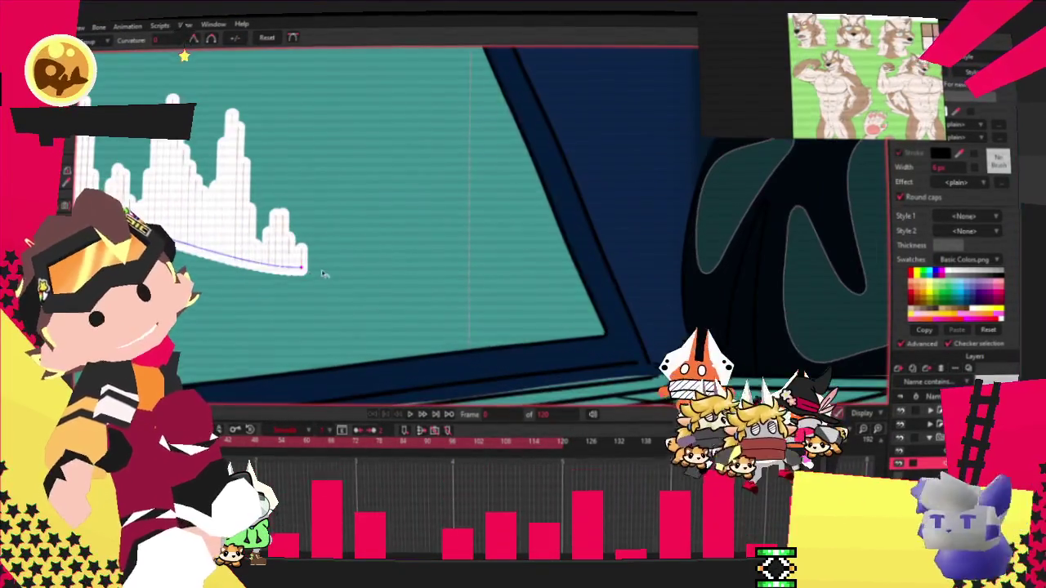
scroll(392, 270, down, 2)
scroll(367, 245, up, 1)
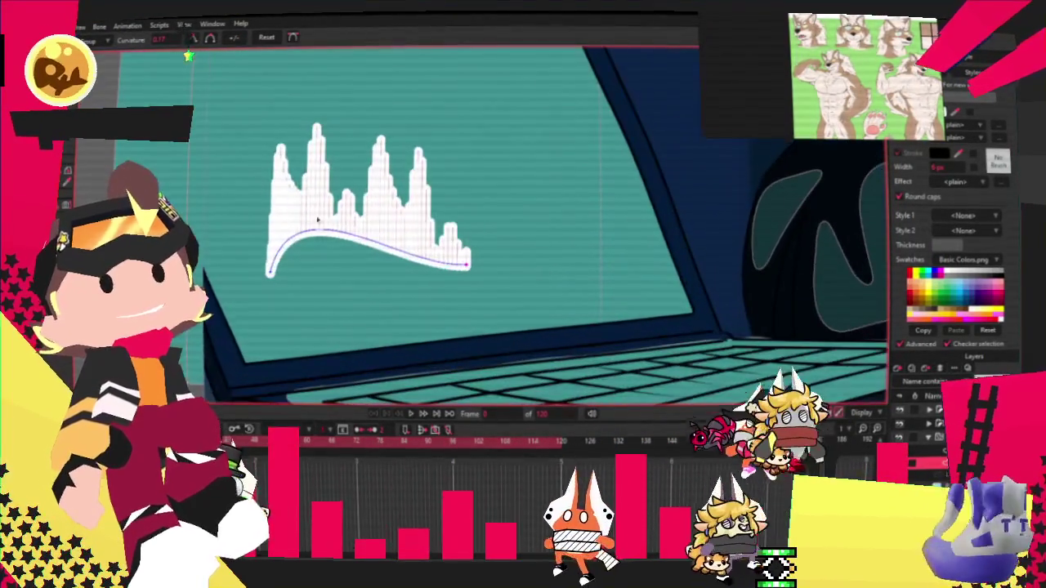
scroll(398, 231, up, 2)
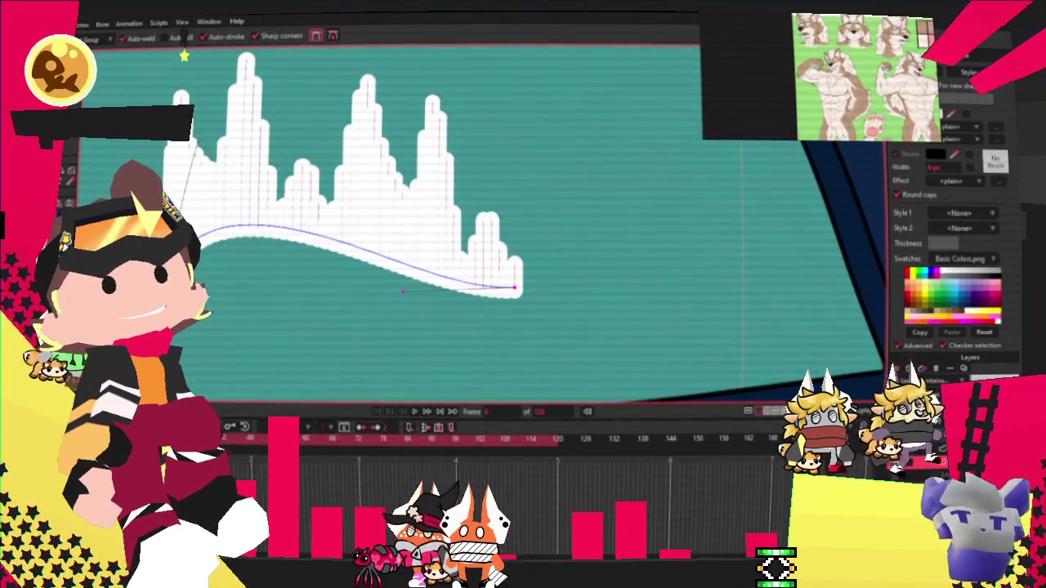
Step: Try extending the guide curve with a new down-right point, then undo it
key(c)
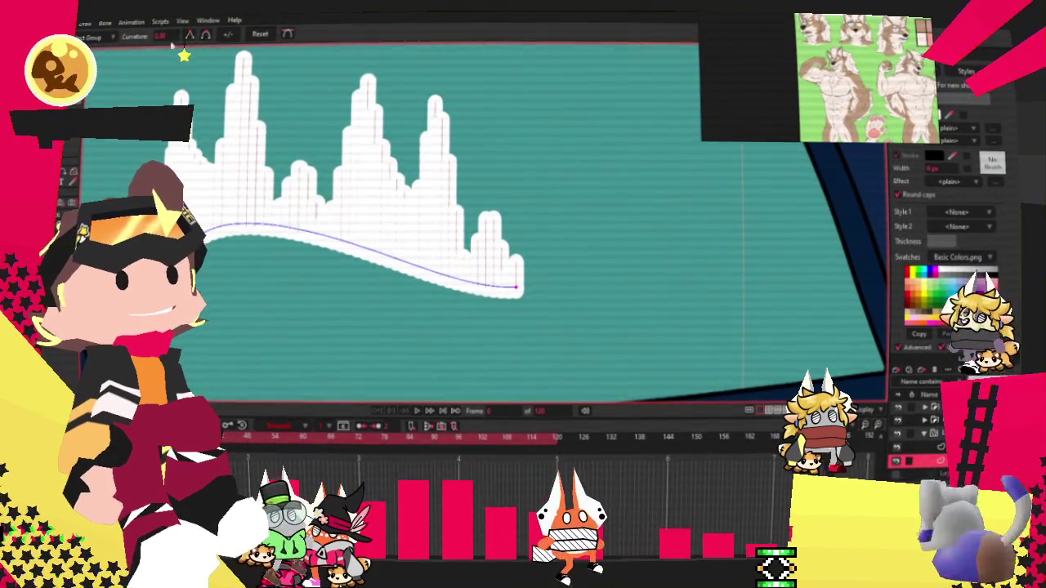
key(a)
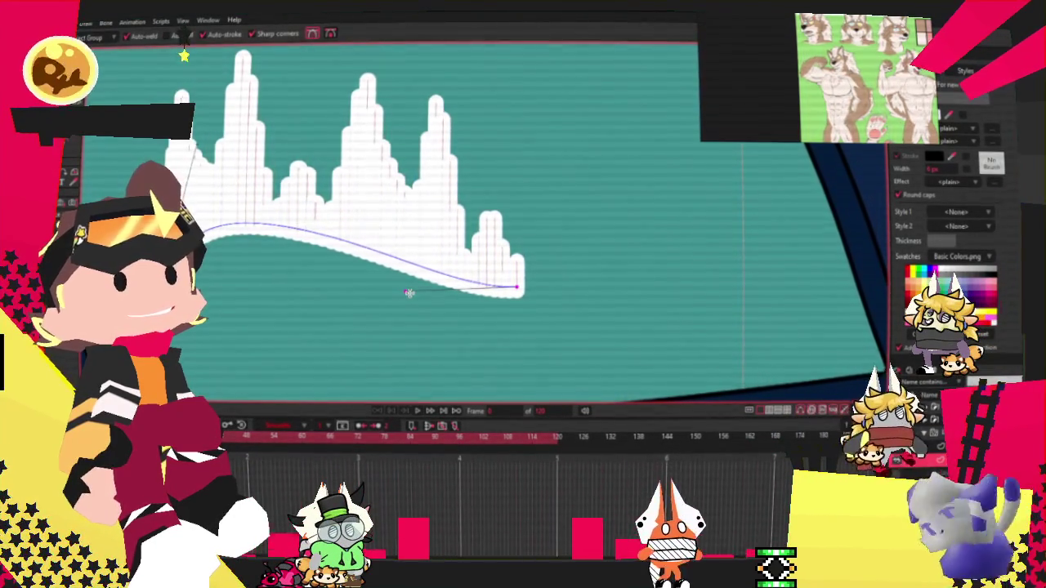
drag(408, 292, 533, 357)
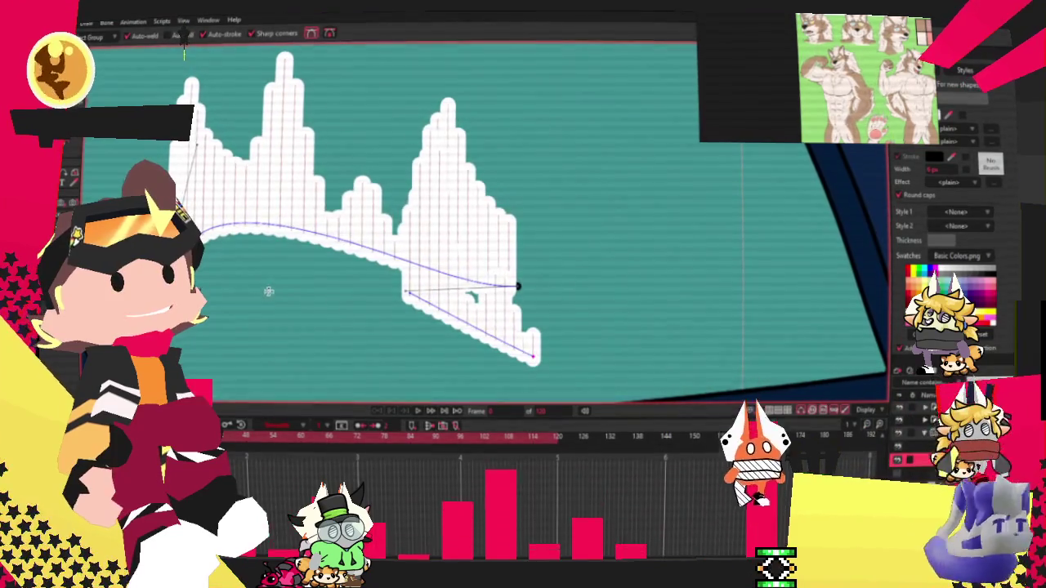
key(ctrl+z)
Step: Drag the curve's handle and points into a gentle S-curve, then lasso-select its points
key(t)
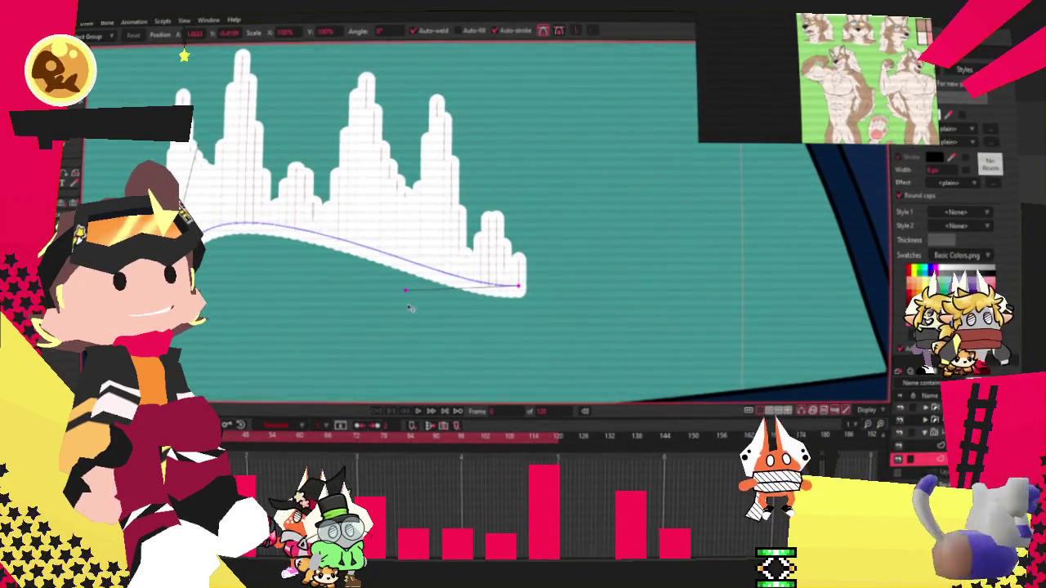
mouse_move(406, 291)
mouse_down()
mouse_move(217, 388)
mouse_move(441, 379)
mouse_up()
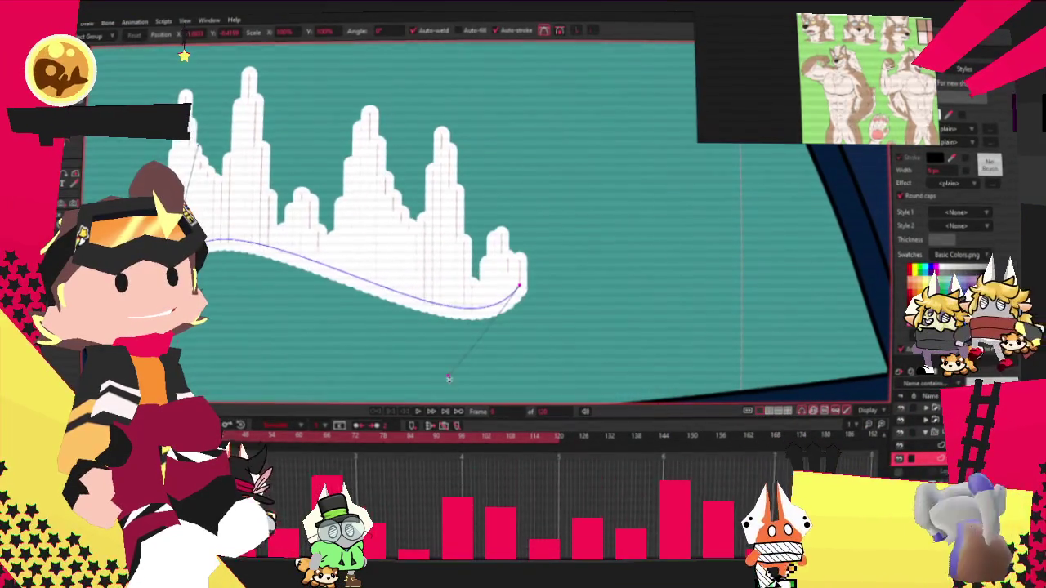
mouse_move(518, 286)
mouse_down()
mouse_move(601, 233)
mouse_move(572, 227)
mouse_up()
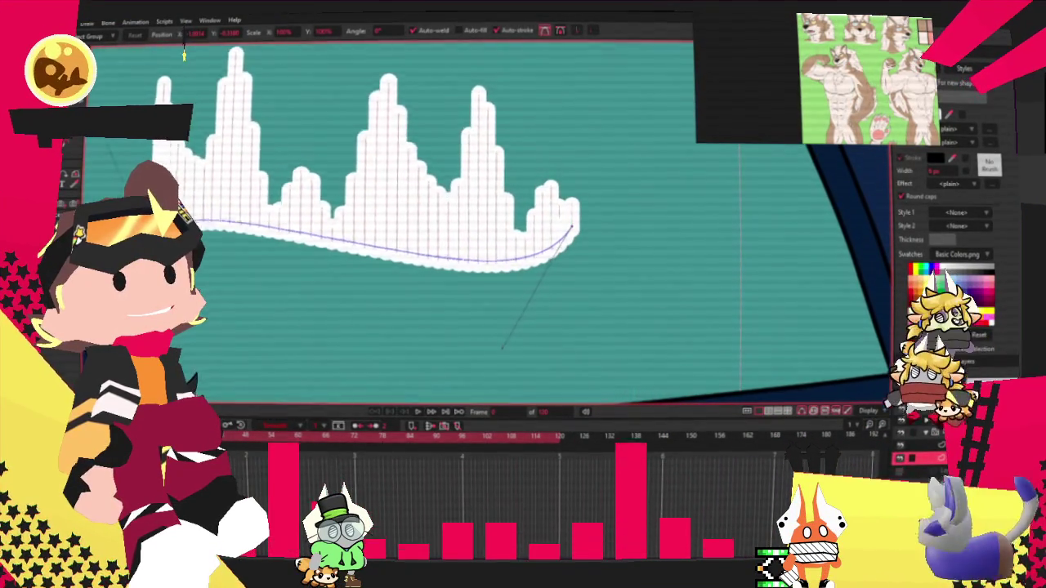
scroll(416, 258, down, 3)
scroll(417, 258, up, 1)
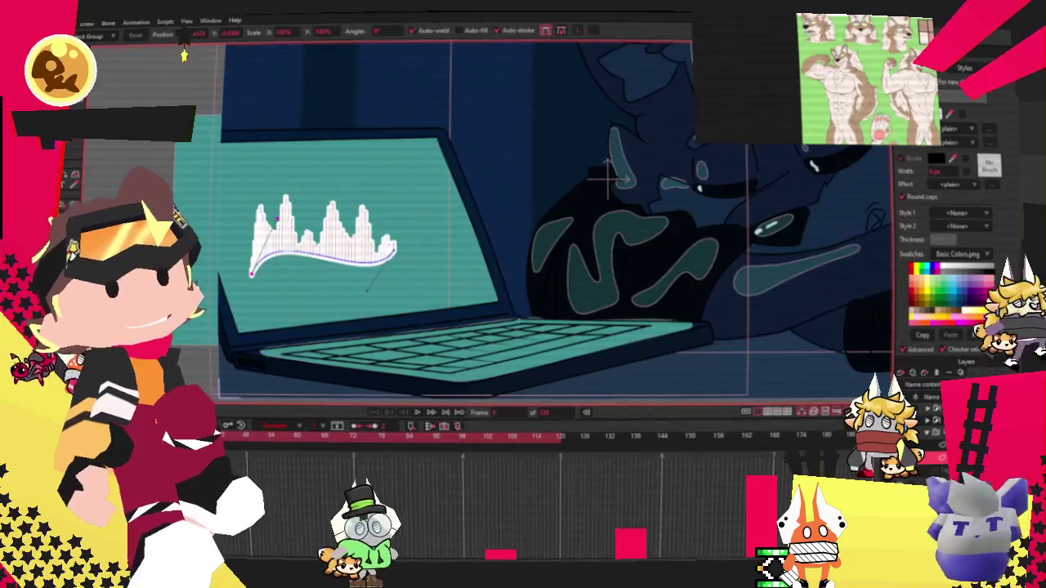
scroll(417, 258, up, 2)
scroll(417, 258, up, 1)
scroll(457, 241, up, 1)
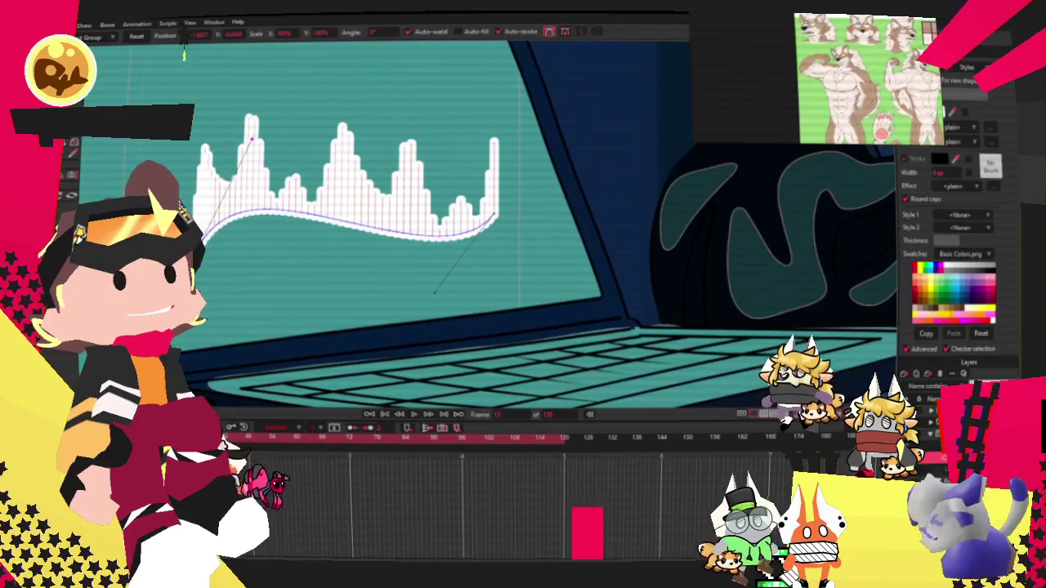
drag(184, 55, 185, 56)
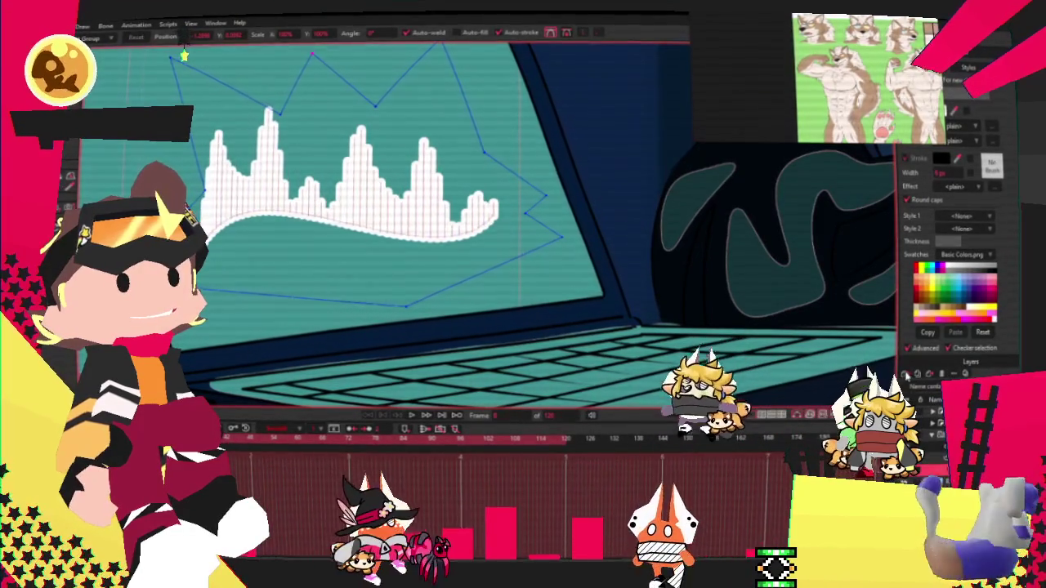
Step: Draw an ellipse over the waveform's left side and untick its Fill so only the outline remains
key(g)
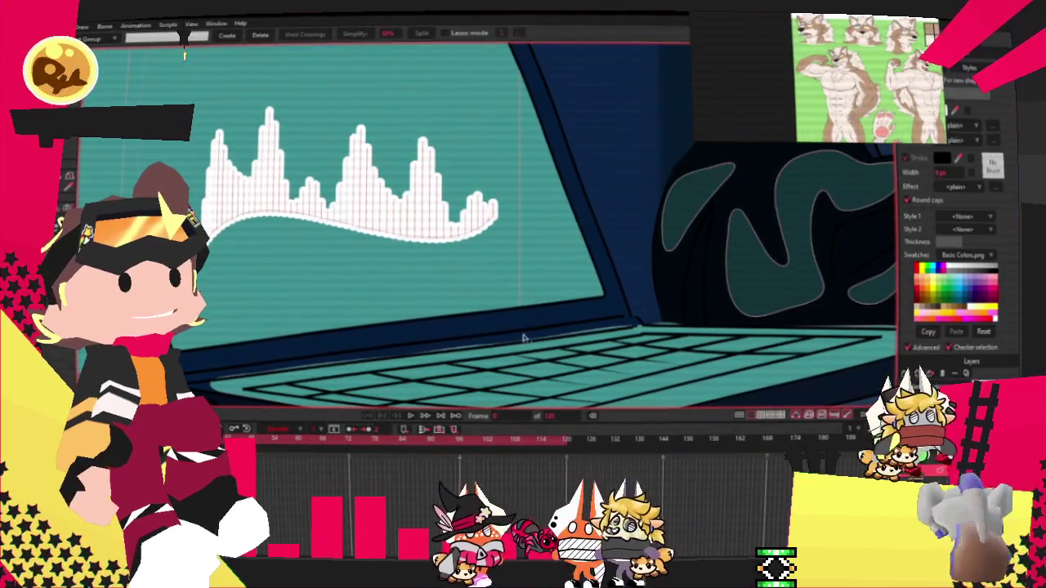
key(s)
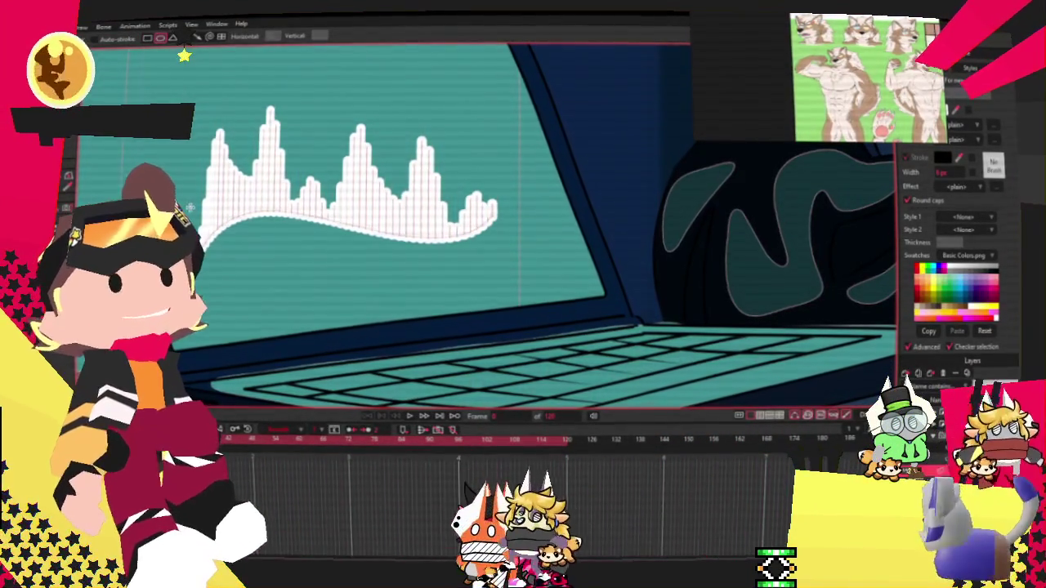
drag(178, 180, 333, 276)
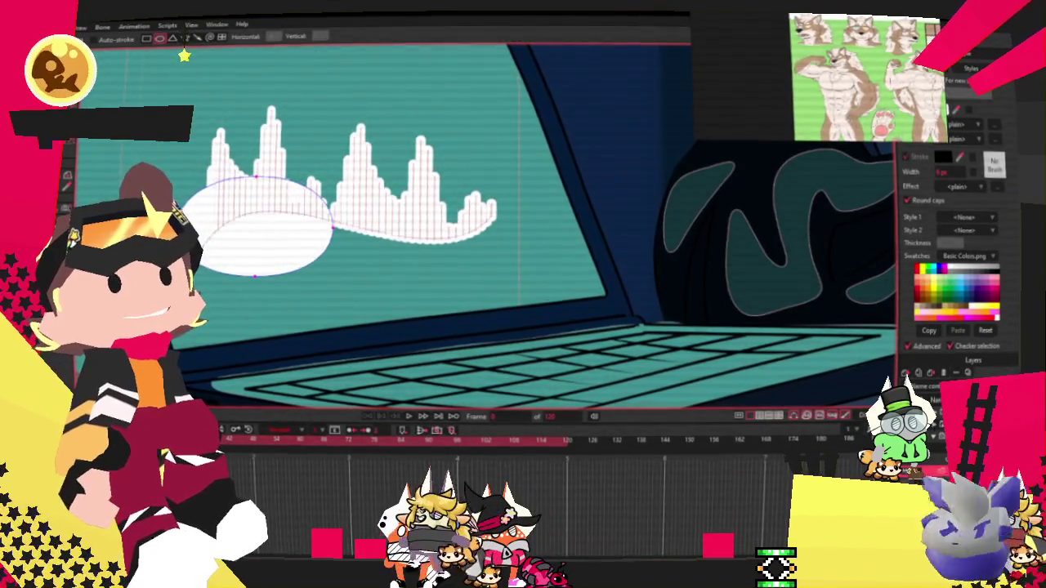
key(g)
key(ctrl+a)
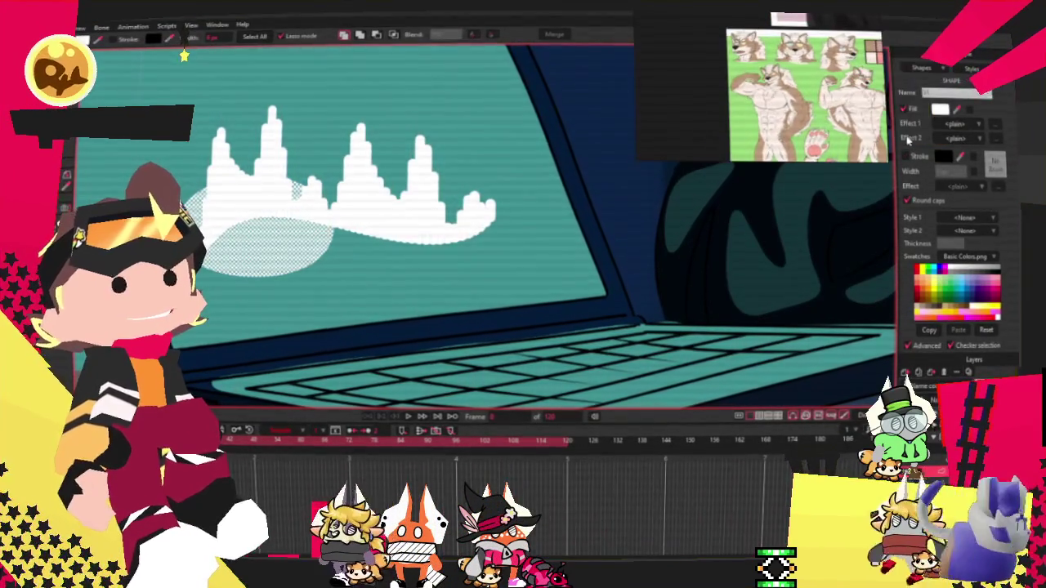
click(903, 109)
Step: Drag the ellipse's right point across the waveform so the outline crosses itself into a figure-eight
key(t)
key(g)
drag(325, 225, 396, 258)
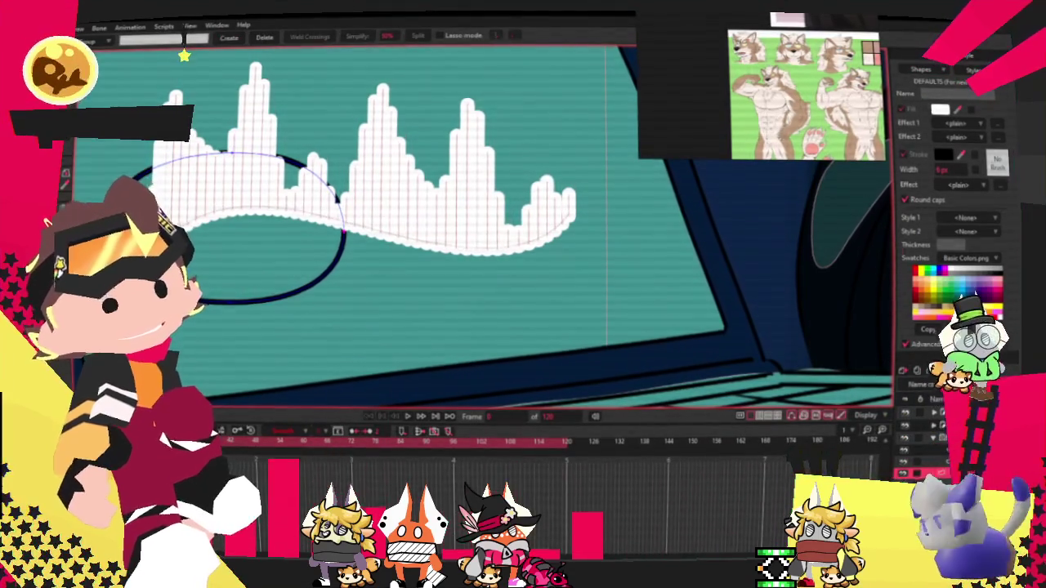
key(c)
key(t)
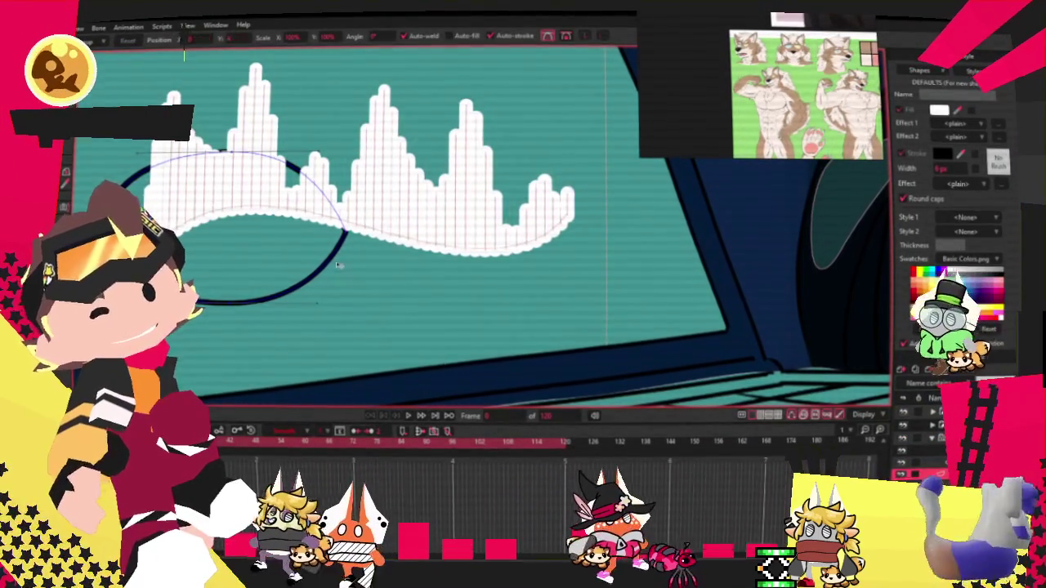
double_click(348, 235)
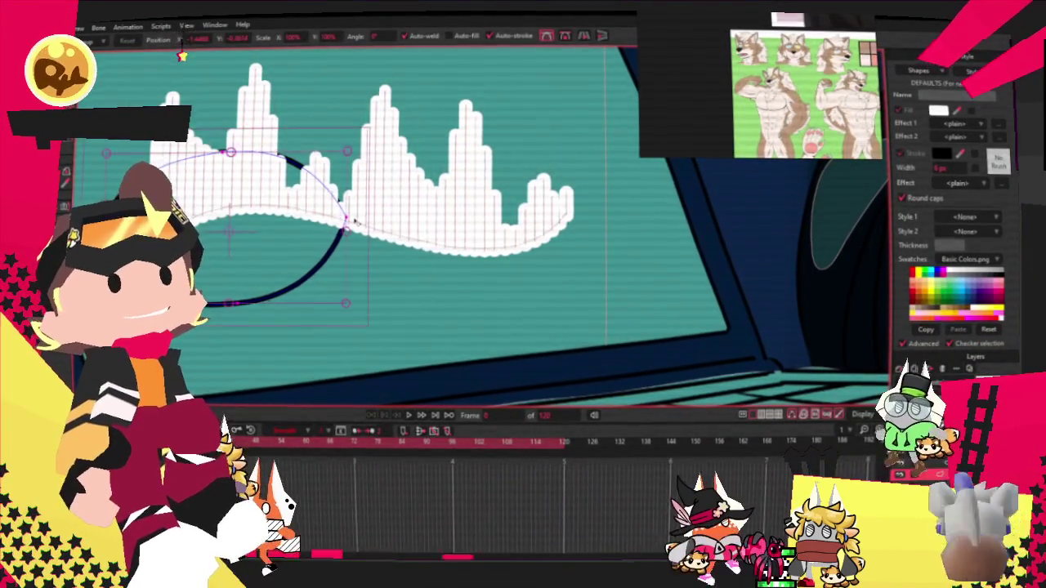
drag(347, 233, 397, 221)
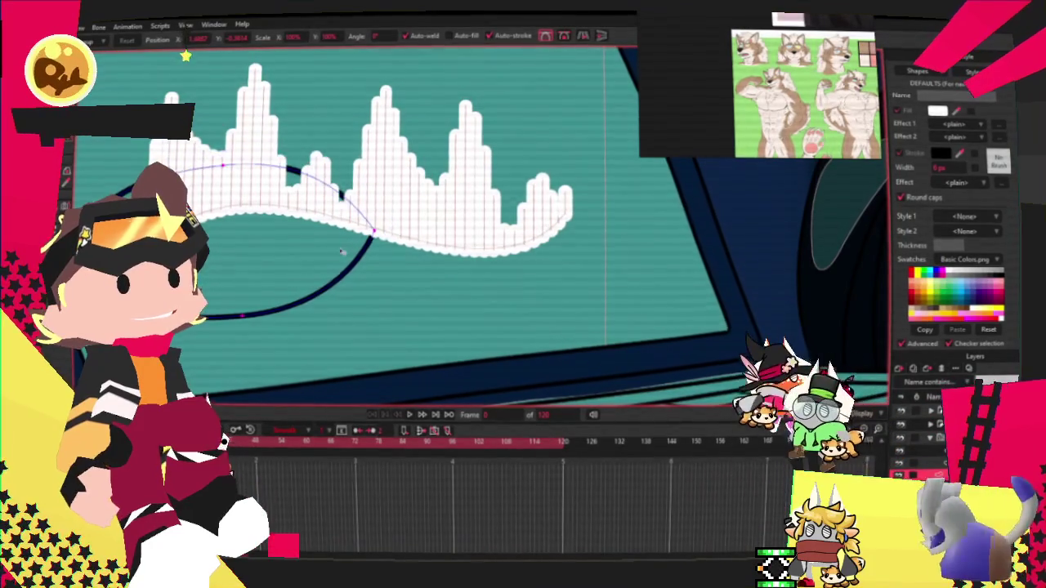
scroll(357, 251, down, 1)
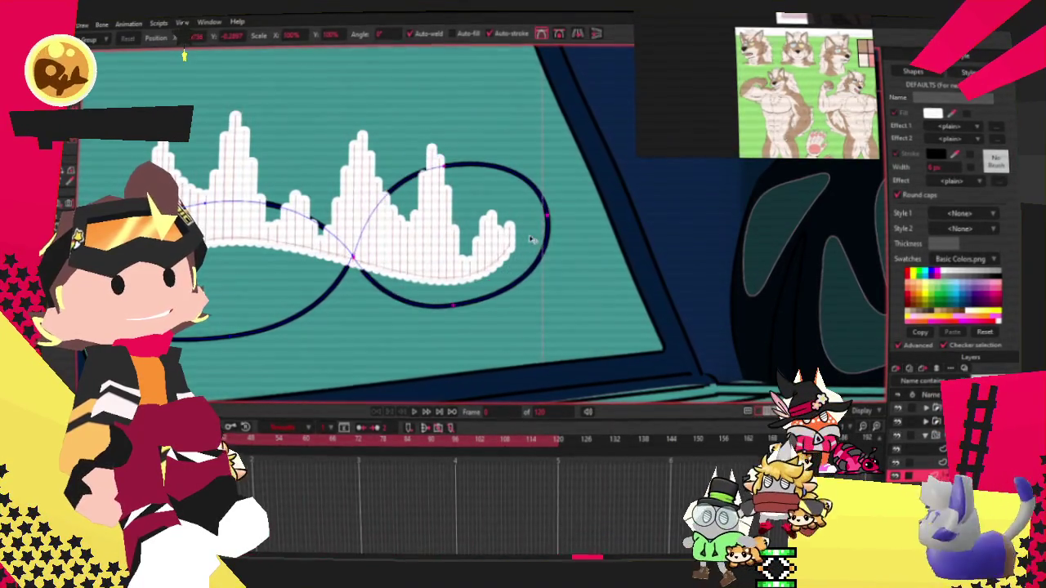
Step: Stretch the loop, then drag its points and handles to even out both lobes and the centre crossing
mouse_move(552, 231)
mouse_down()
mouse_move(594, 255)
mouse_move(542, 249)
mouse_up()
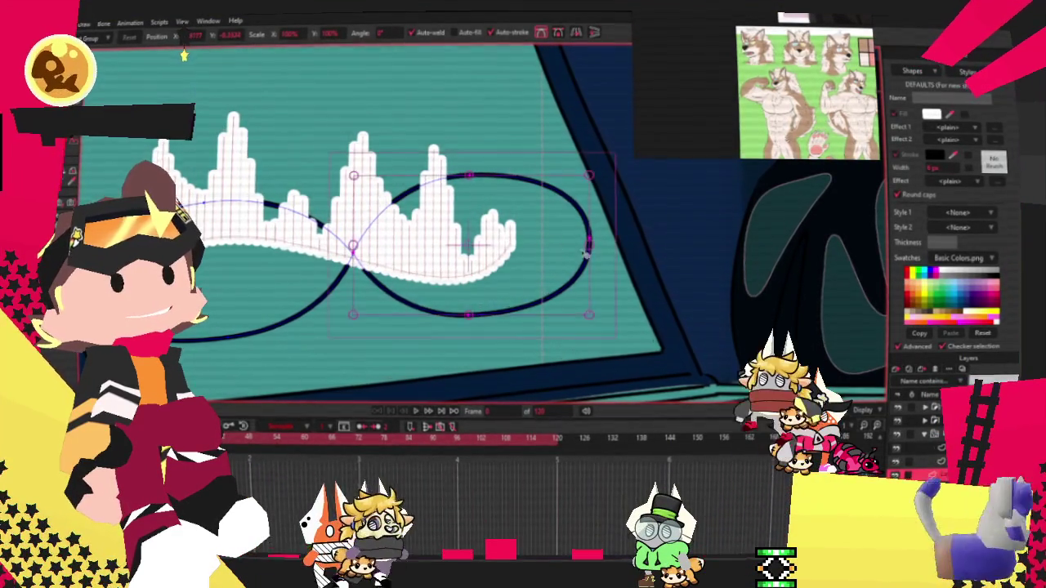
click(477, 319)
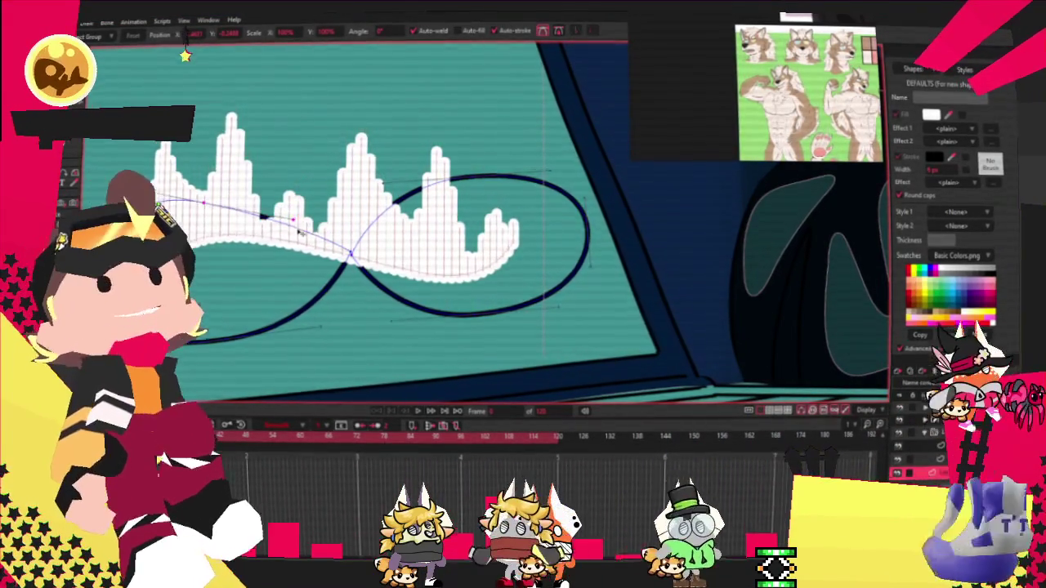
drag(409, 286, 425, 301)
drag(553, 344, 577, 304)
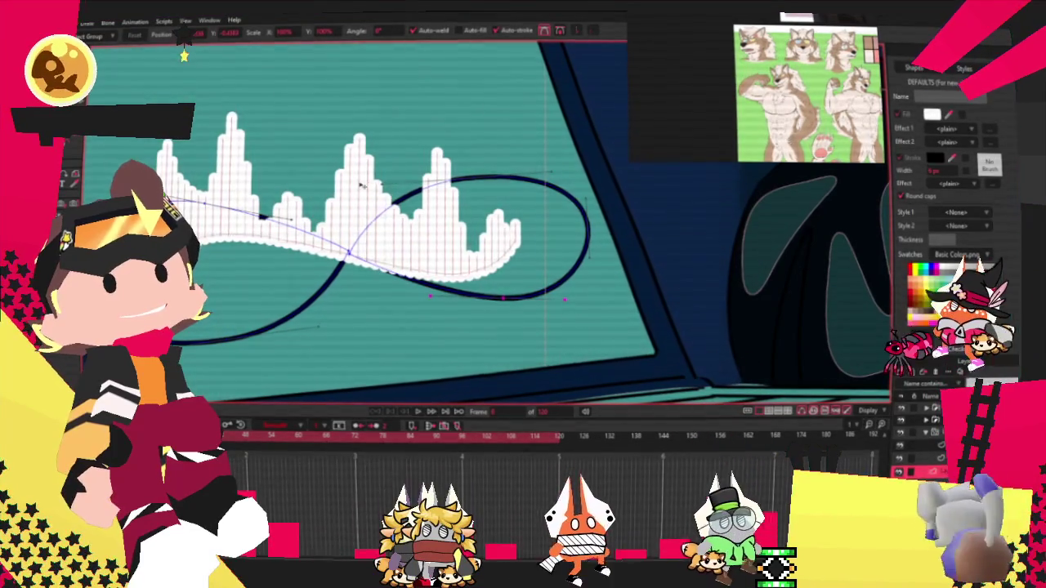
drag(415, 214, 454, 189)
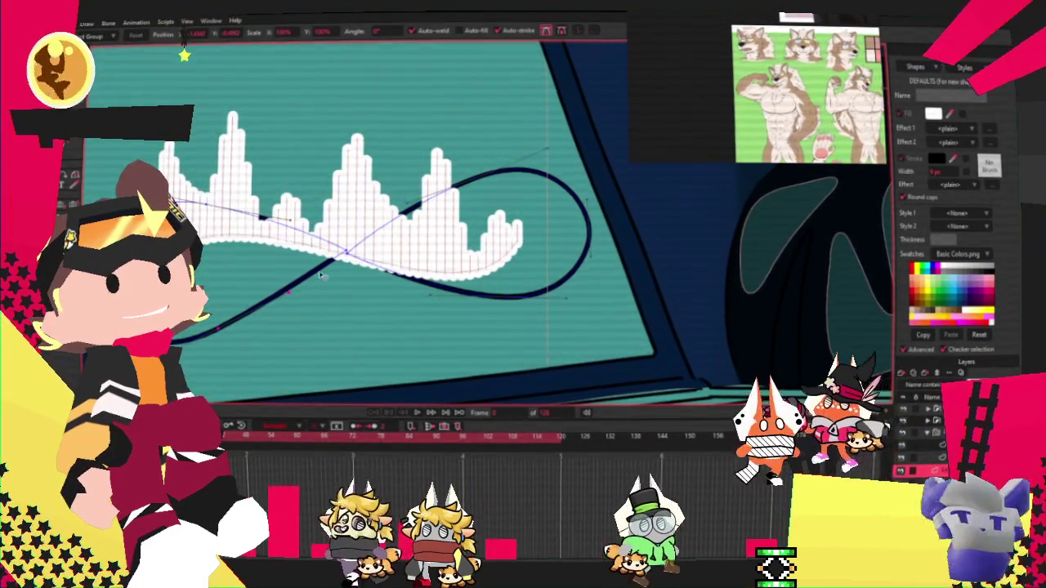
scroll(297, 306, up, 1)
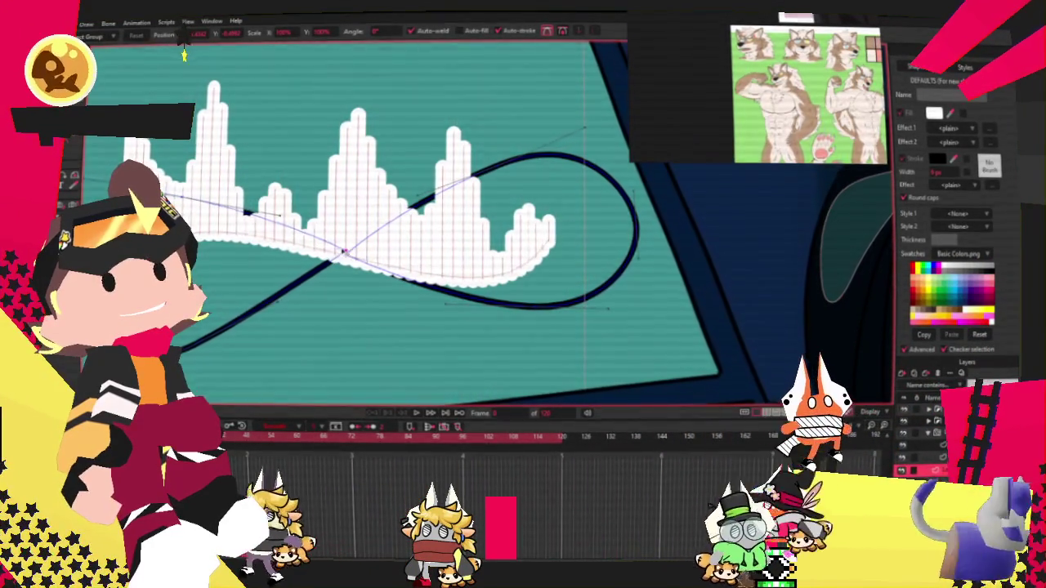
scroll(184, 55, down, 3)
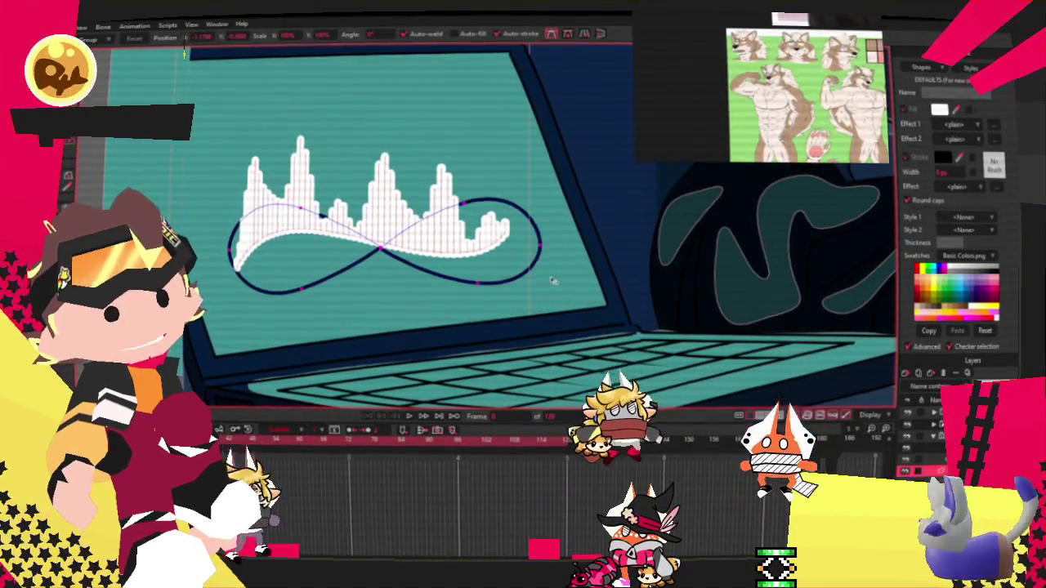
click(526, 269)
Step: Switch to the guide curve's layer and select all of its points
click(433, 273)
scroll(452, 227, down, 1)
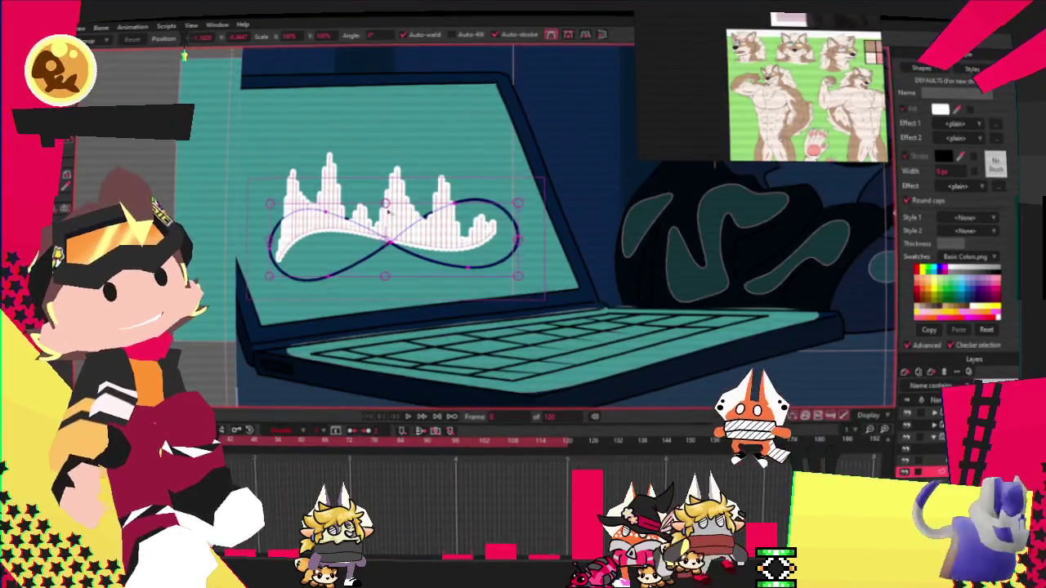
click(926, 449)
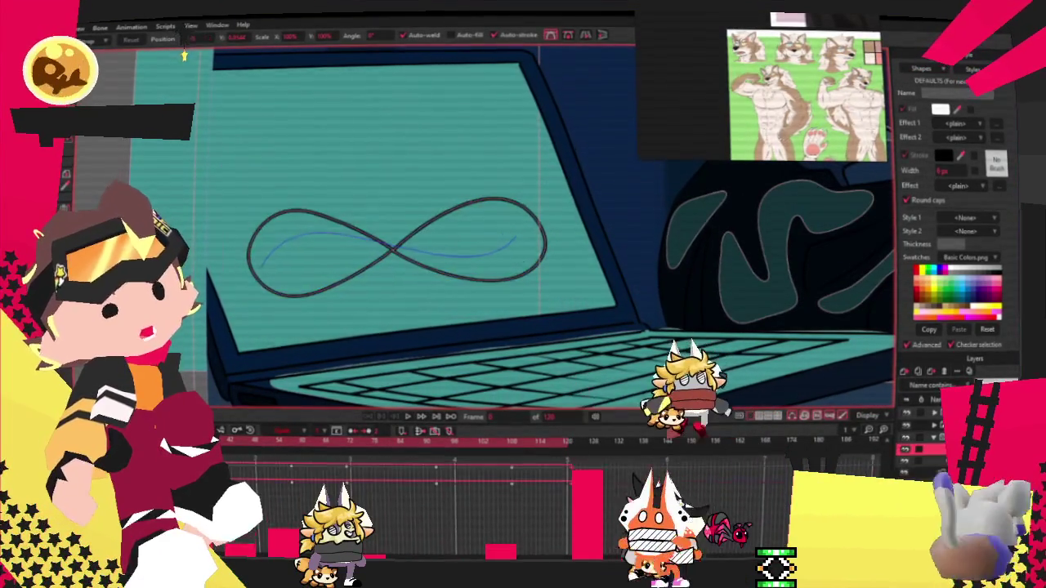
key(ctrl+a)
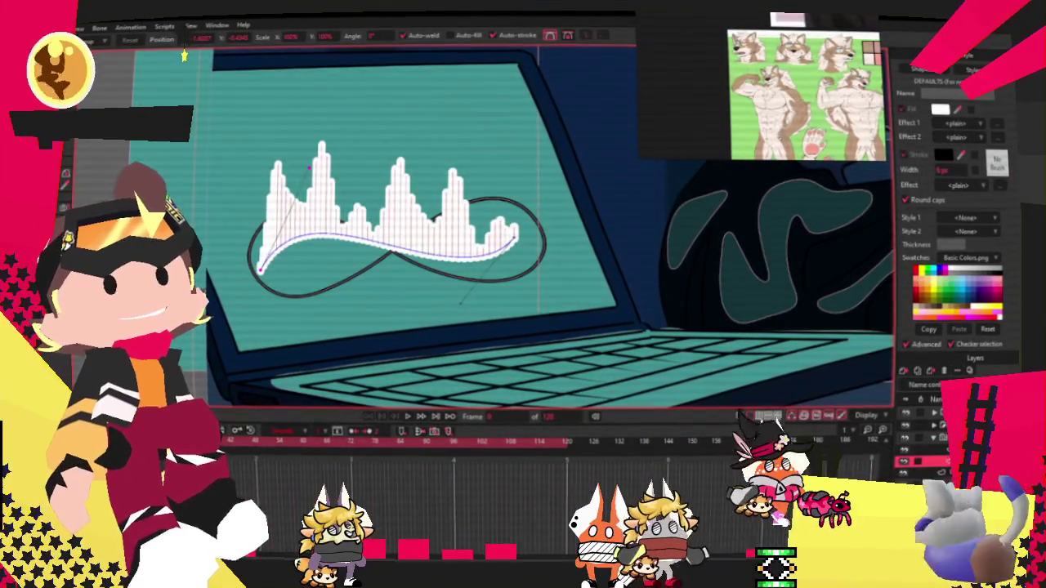
Step: Drag the curve's end point and Bezier handle into a short arc at the right lobe, bunching the bars
scroll(549, 232, up, 2)
drag(527, 221, 518, 284)
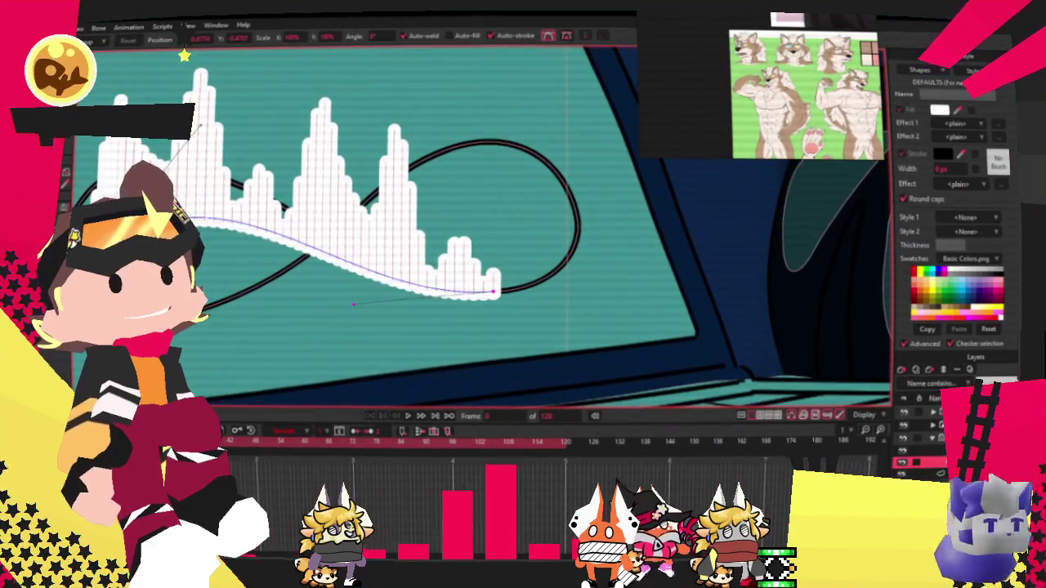
drag(204, 164, 271, 72)
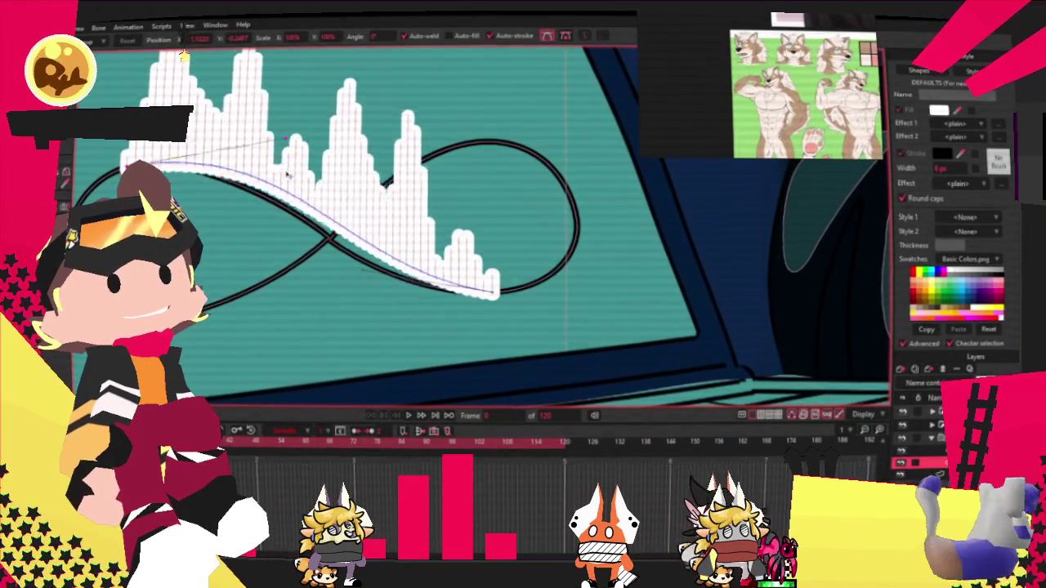
drag(492, 293, 316, 305)
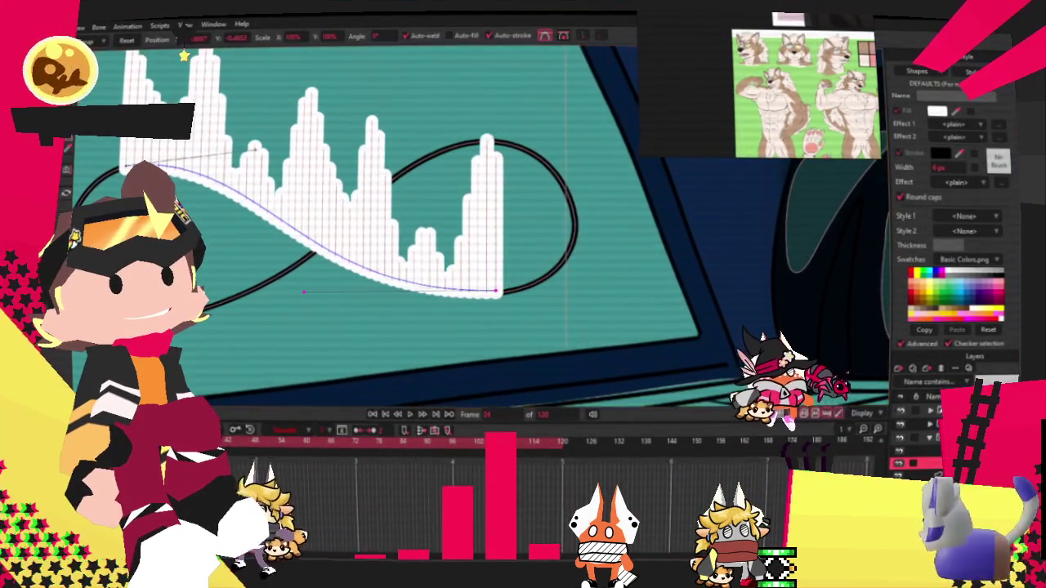
drag(505, 290, 556, 183)
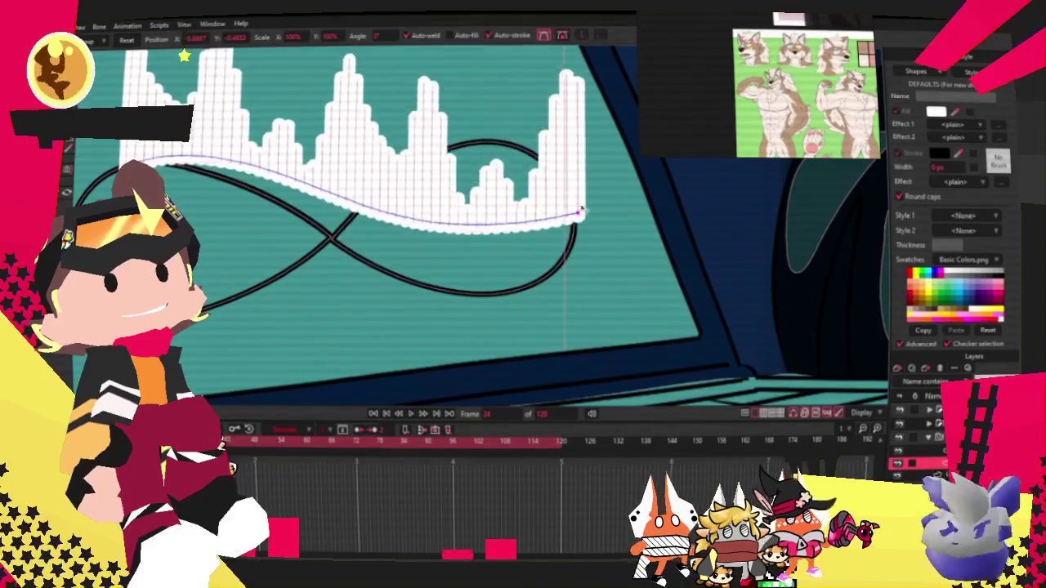
mouse_move(131, 157)
mouse_down()
mouse_move(477, 300)
mouse_move(599, 323)
mouse_up()
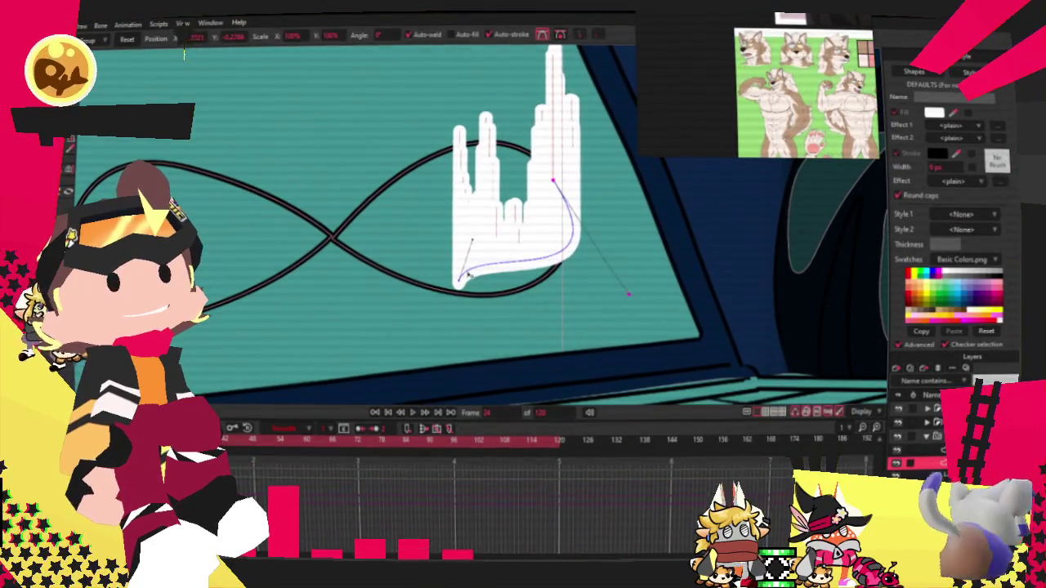
Step: Reshape the waveform path into a rising curve, then at around frame 72 reshape its left lobe
drag(459, 282, 474, 292)
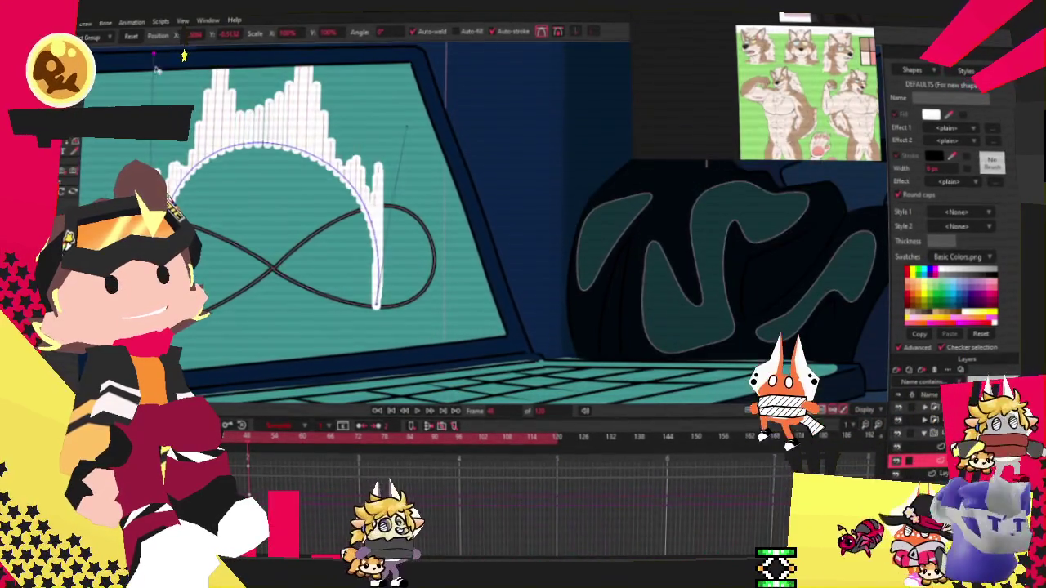
mouse_move(204, 303)
mouse_down()
mouse_move(381, 266)
mouse_move(383, 207)
mouse_up()
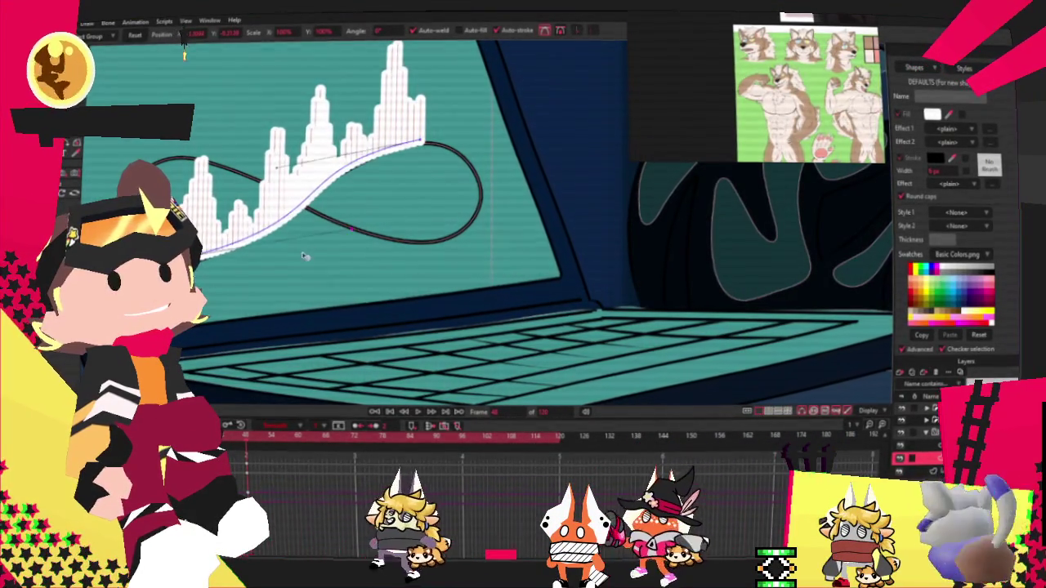
click(354, 439)
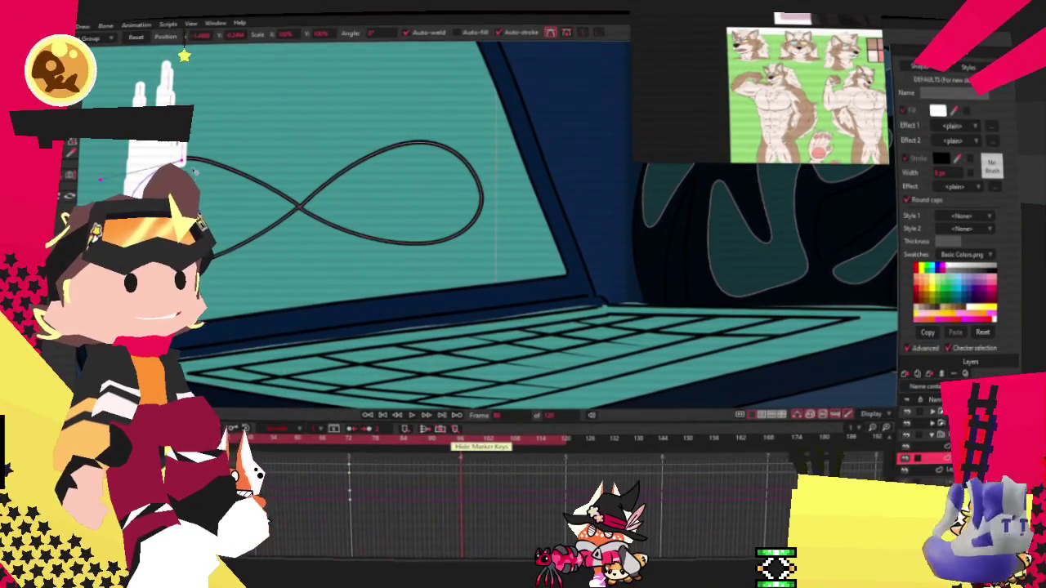
drag(100, 178, 280, 243)
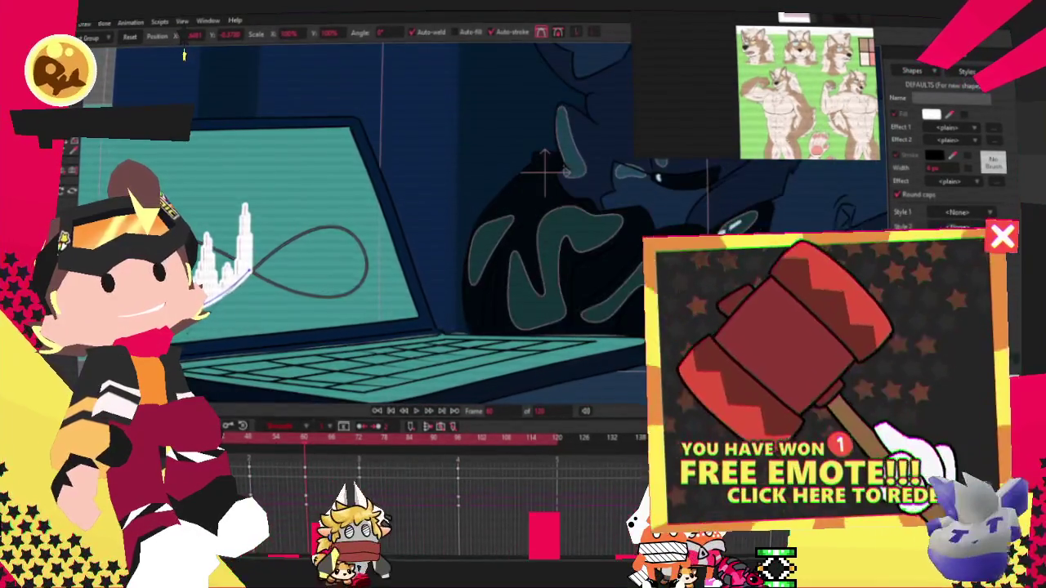
click(416, 439)
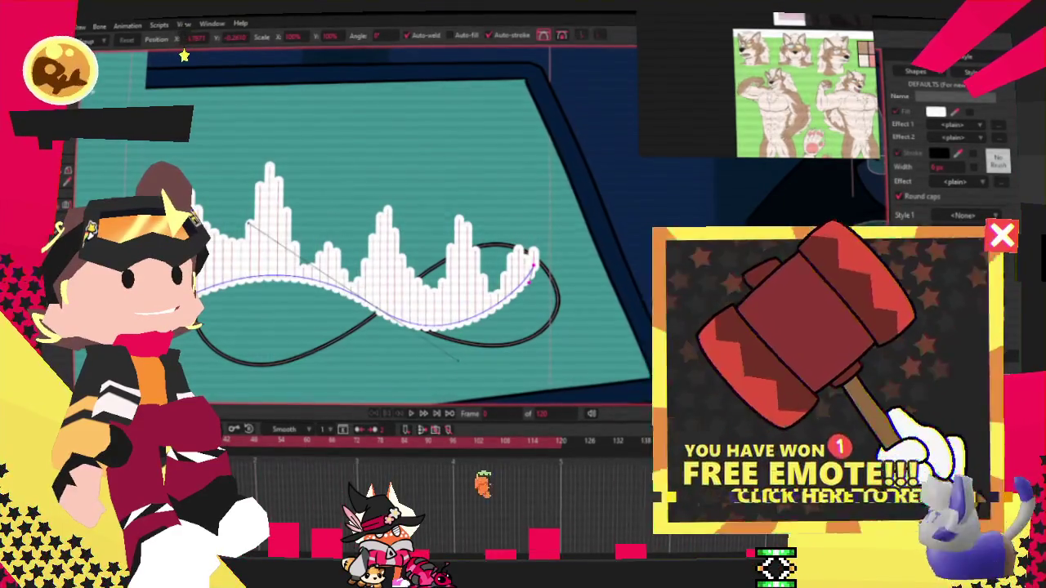
Step: Shift the waveform curve's lower bend to the right with the Curvature tool
key(c)
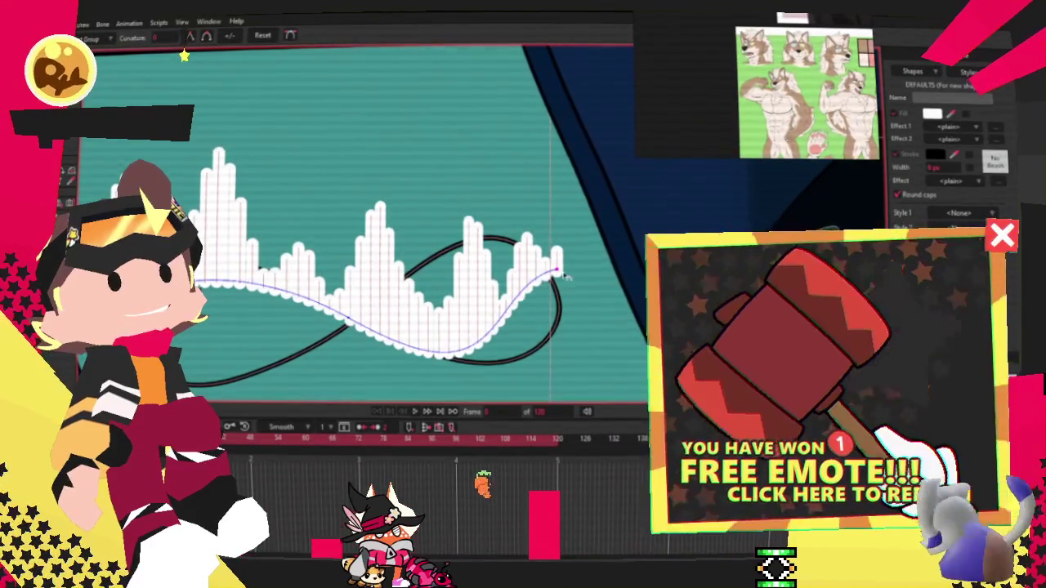
scroll(574, 276, down, 3)
scroll(490, 262, down, 3)
scroll(251, 241, down, 3)
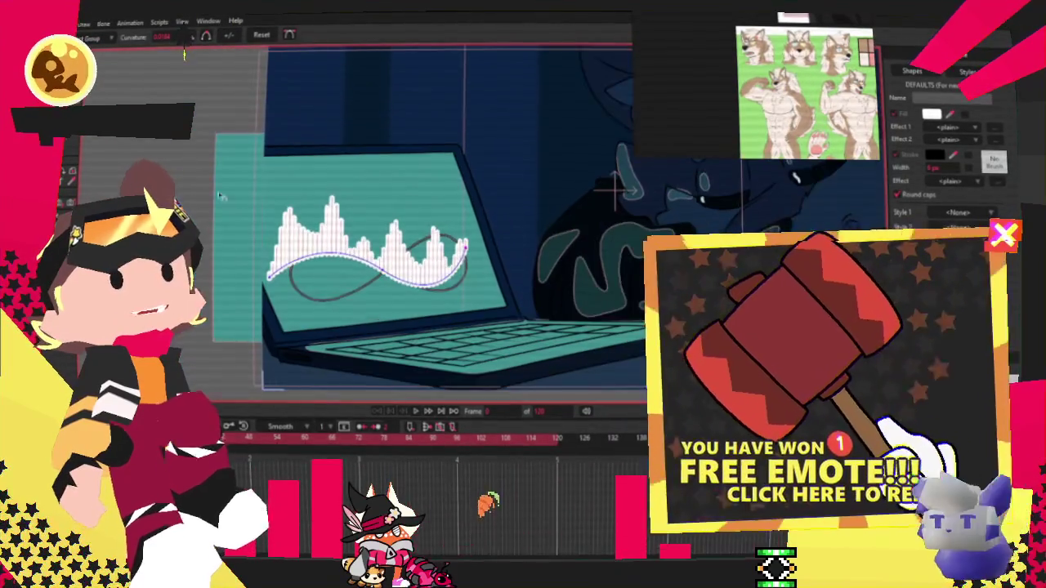
key(t)
scroll(768, 172, up, 3)
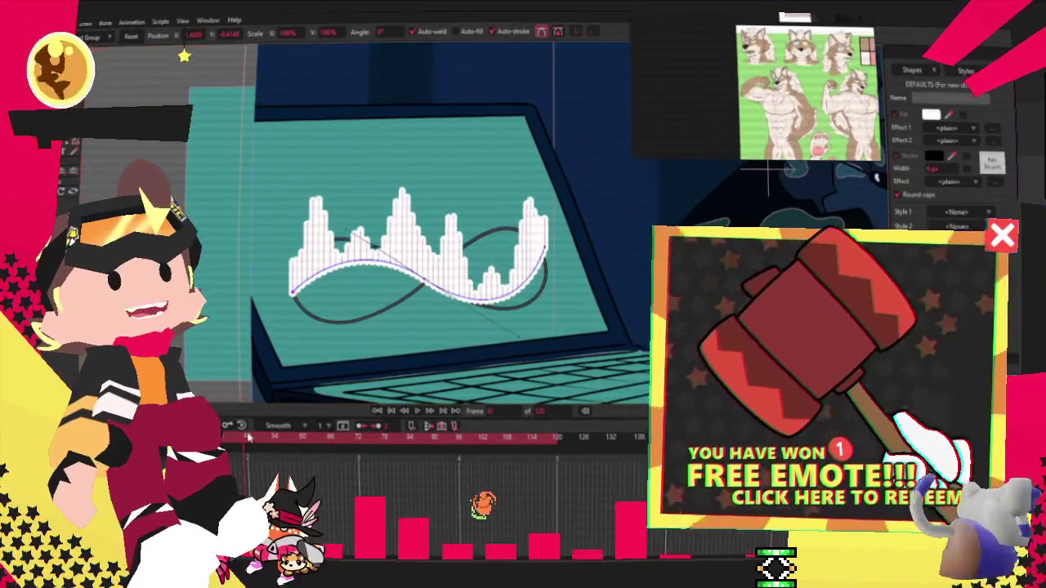
key(c)
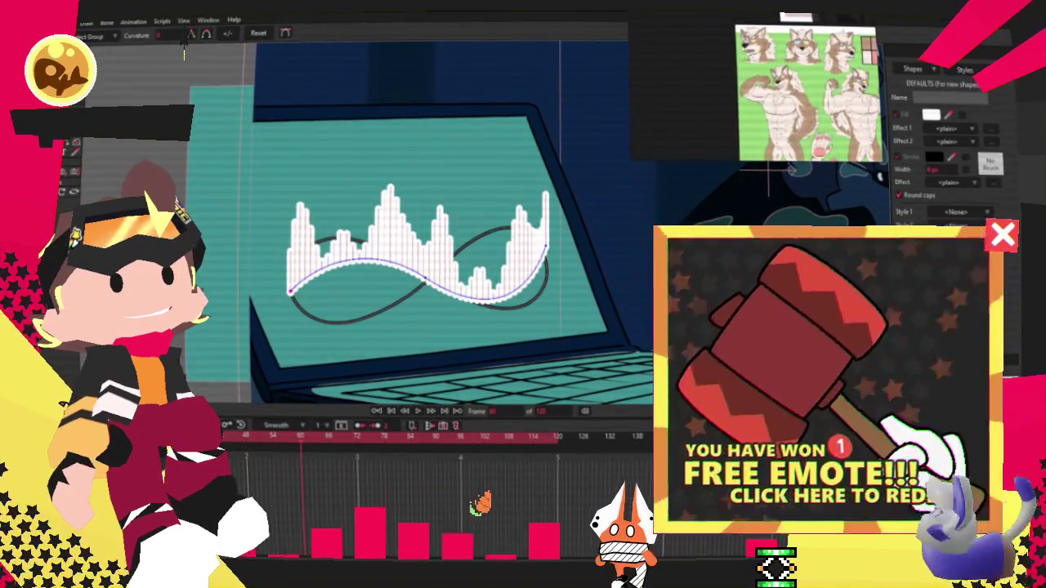
key(g)
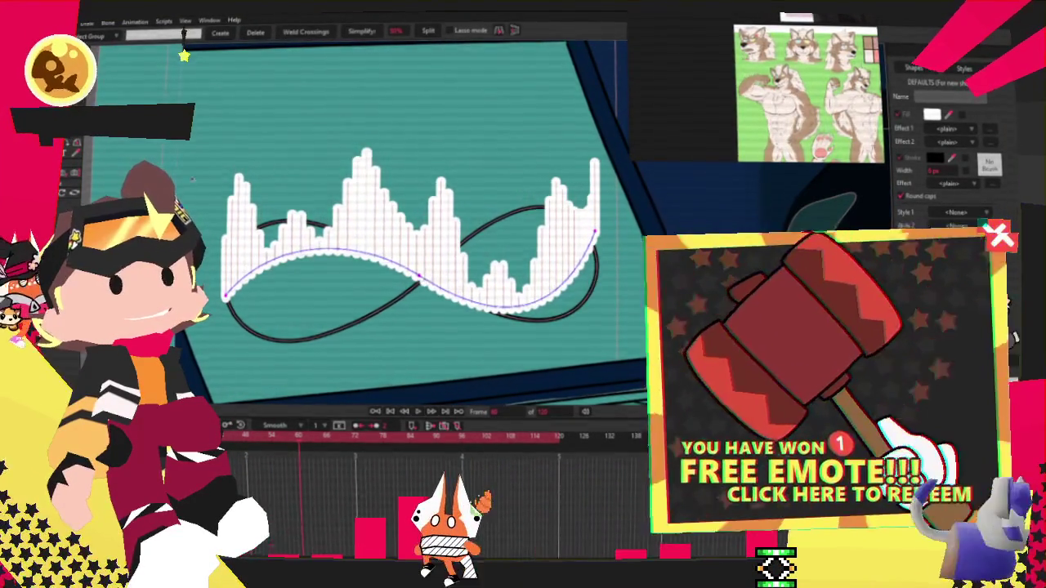
key(c)
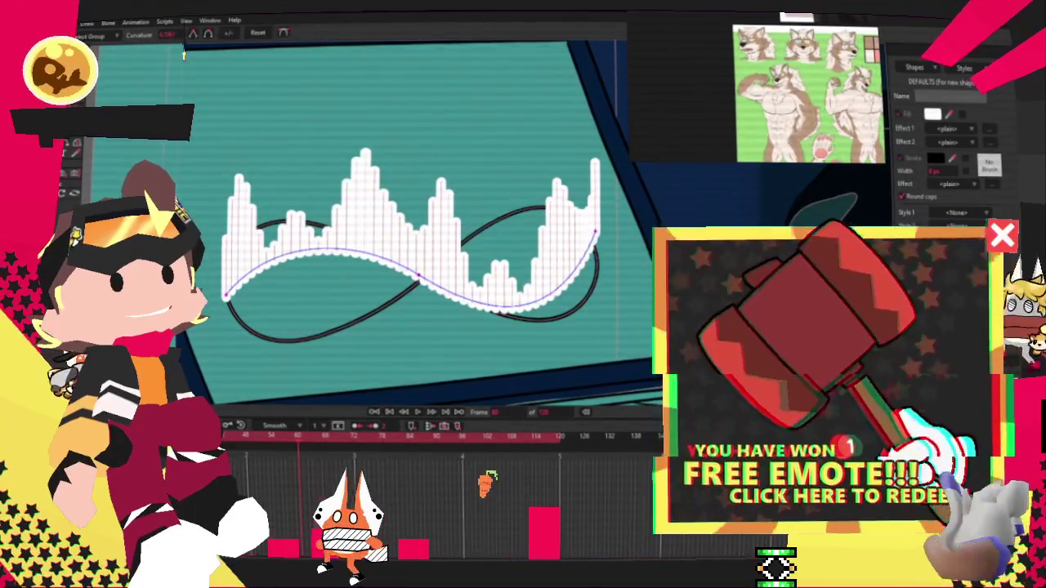
key(g)
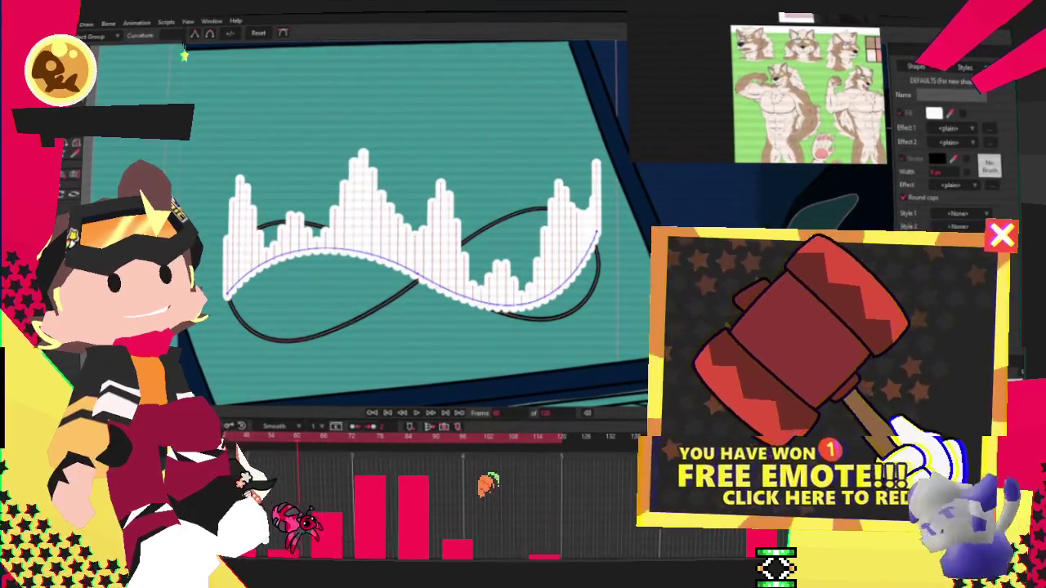
key(c)
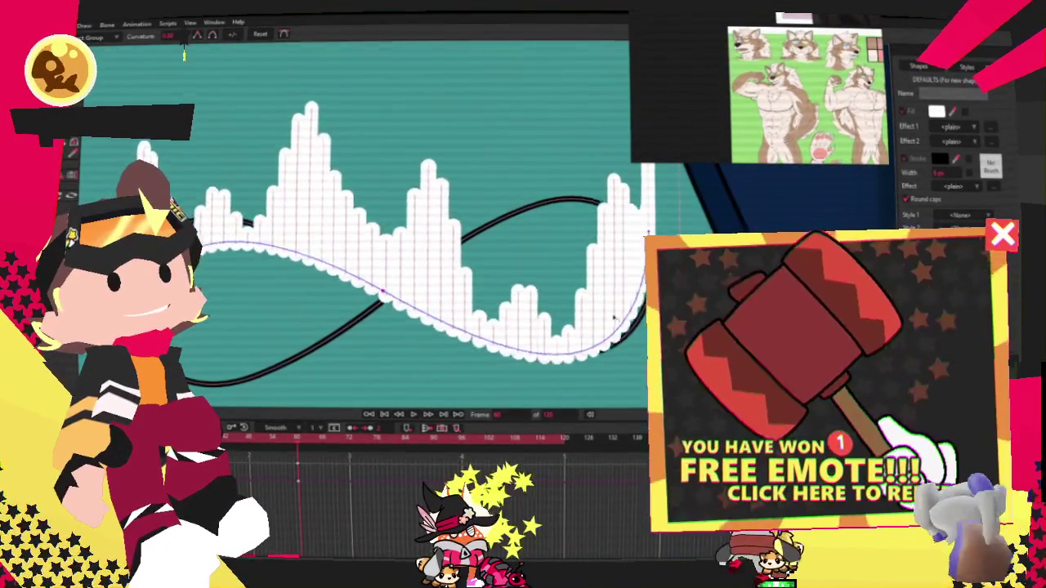
drag(515, 368, 542, 368)
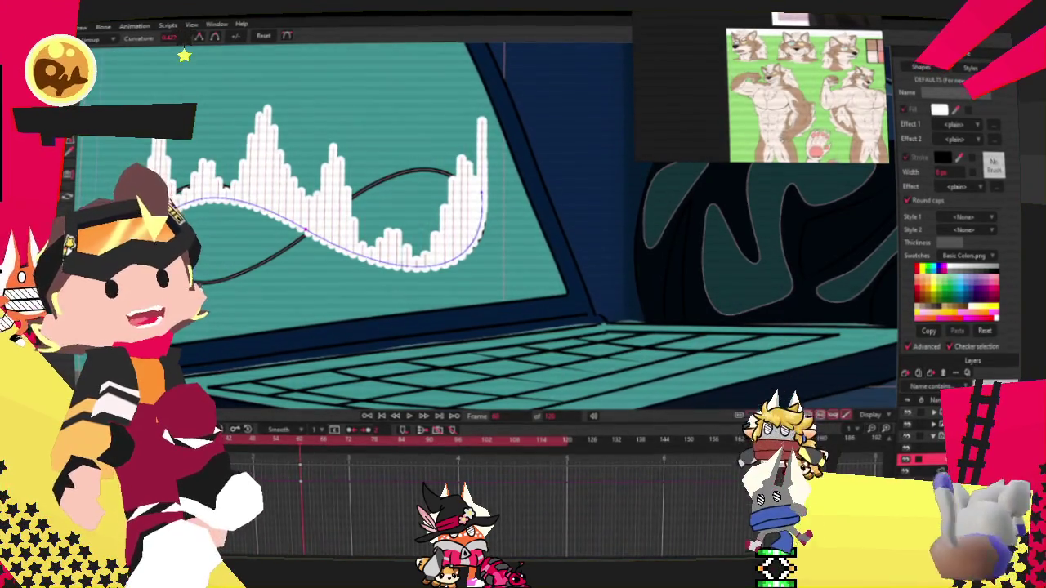
Step: Select the curve's middle point and swing its Bezier handles to reshape the curve
key(t)
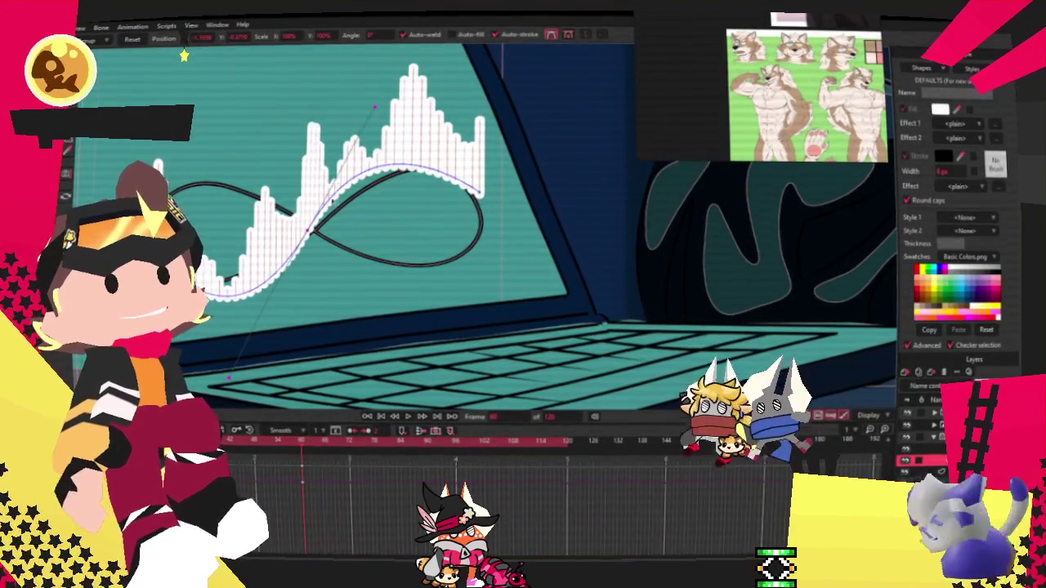
scroll(315, 225, down, 2)
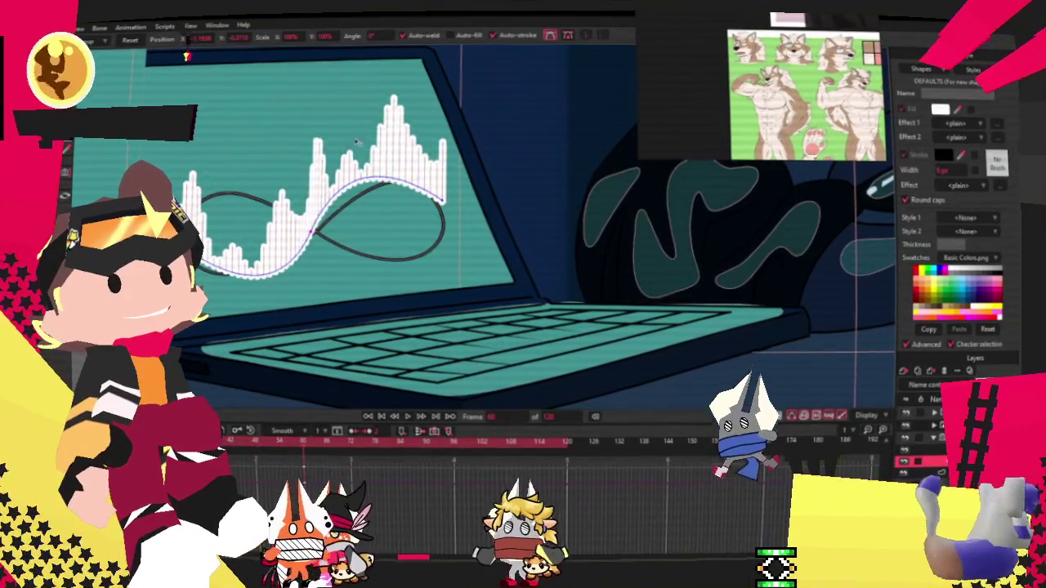
click(312, 232)
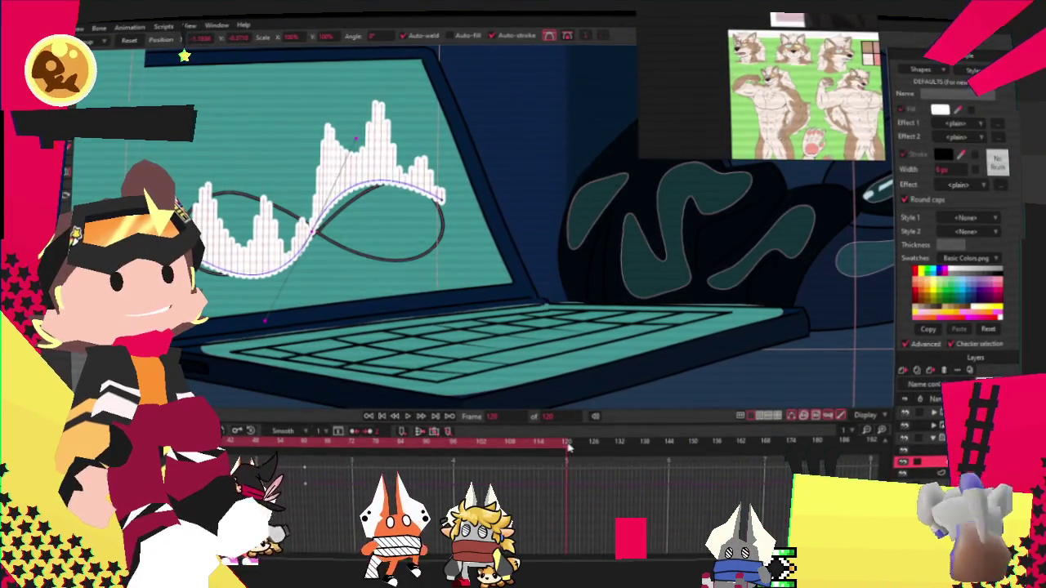
drag(266, 321, 412, 289)
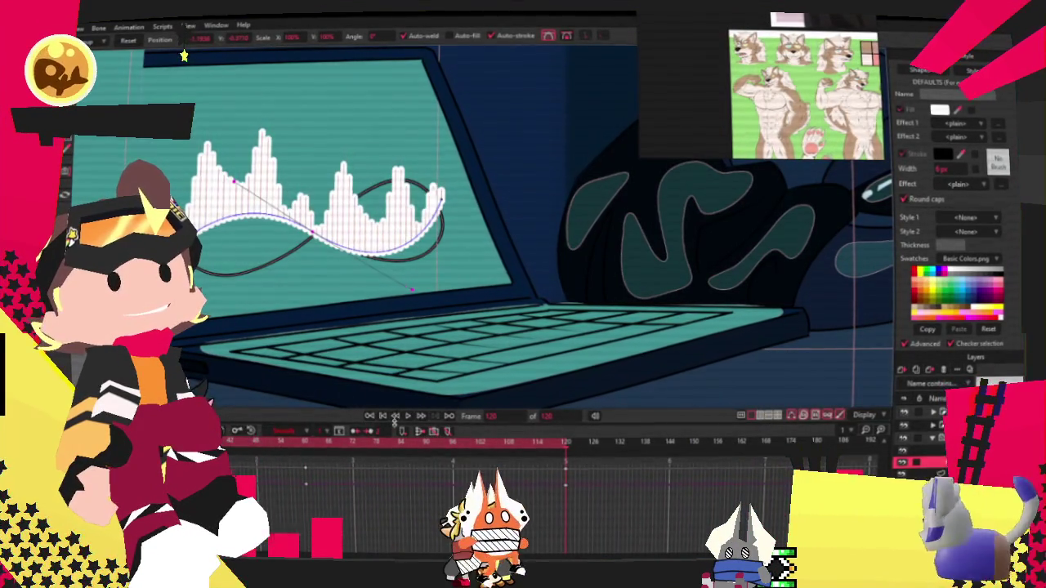
Step: Play the animation to preview the morphing bars, then check a later and an early frame
click(404, 418)
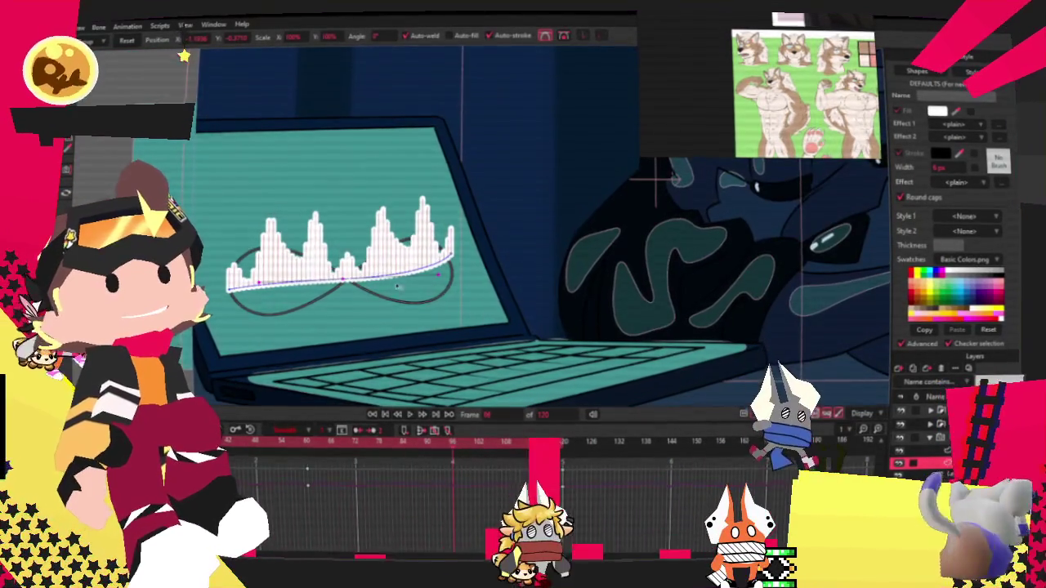
click(408, 414)
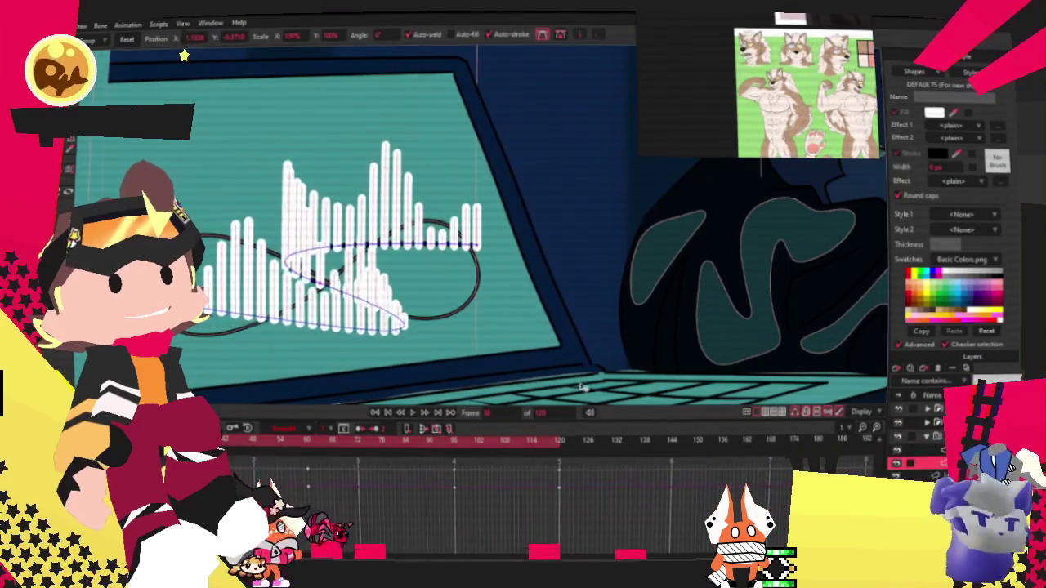
click(431, 448)
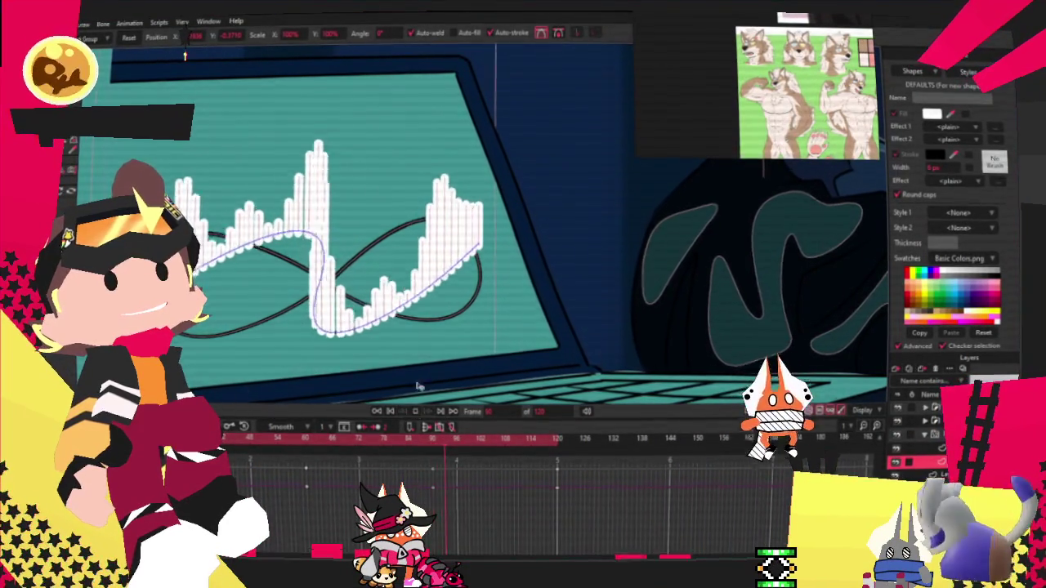
click(416, 409)
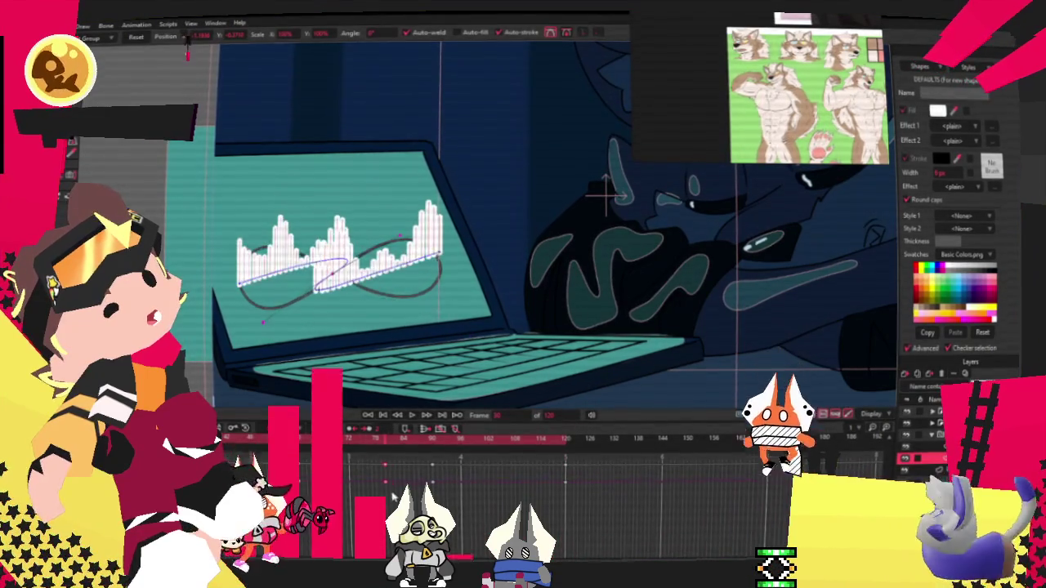
drag(381, 481, 353, 481)
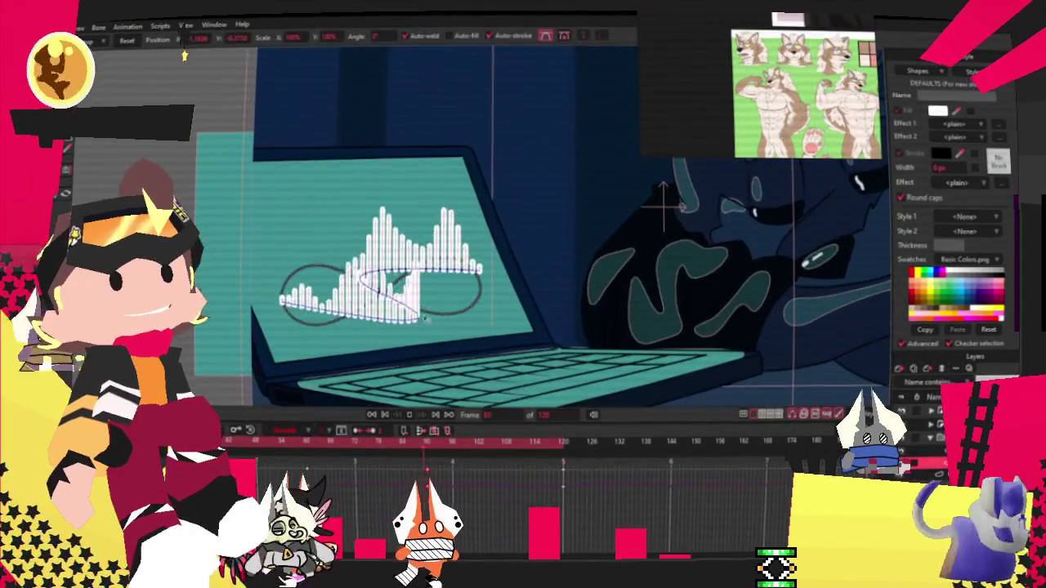
click(384, 415)
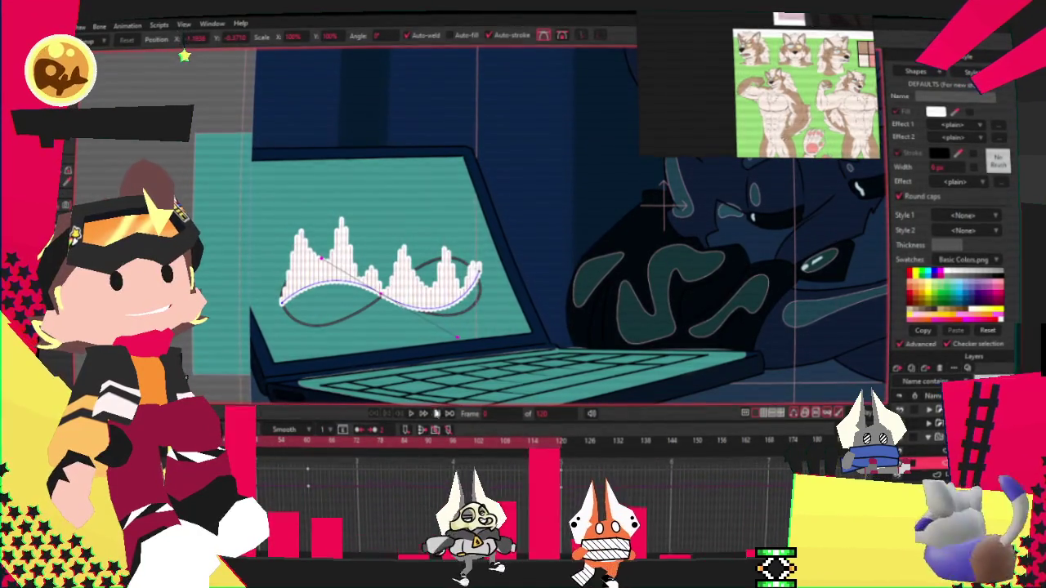
click(411, 415)
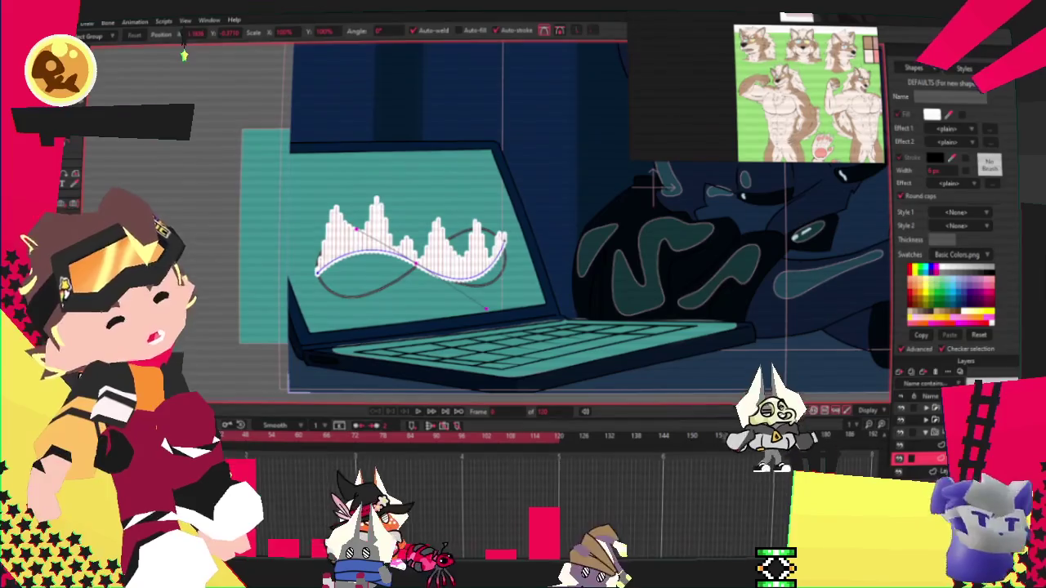
Step: Set the waveform layer's Particle count to 25 in Layer Settings > Particles
double_click(927, 432)
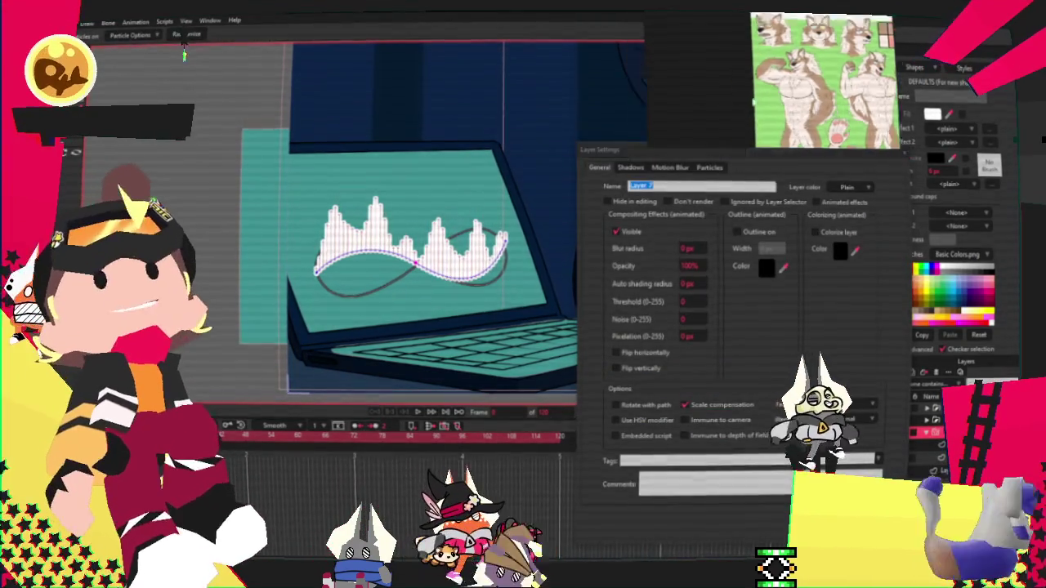
click(708, 168)
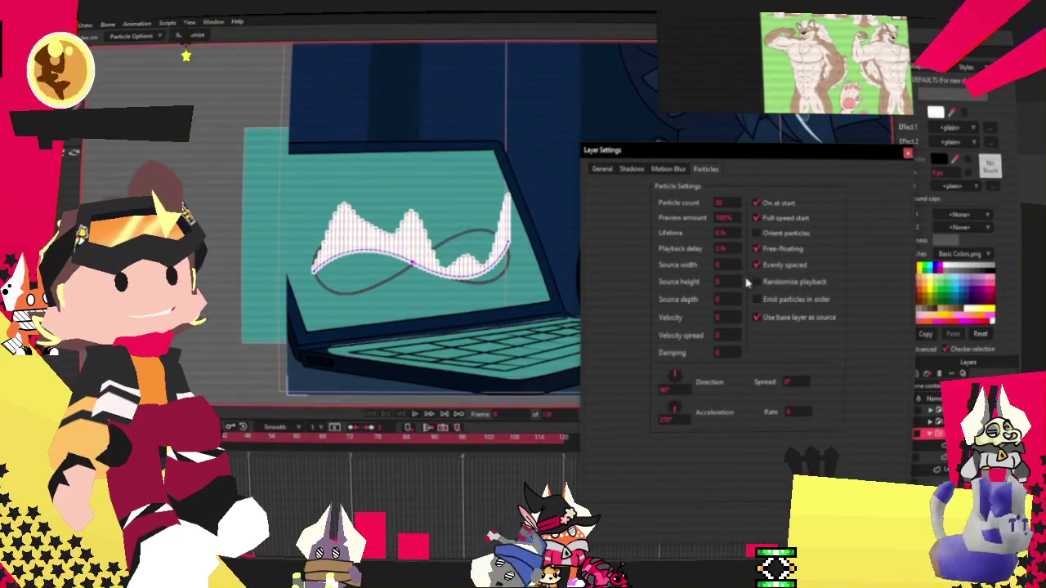
key(Return)
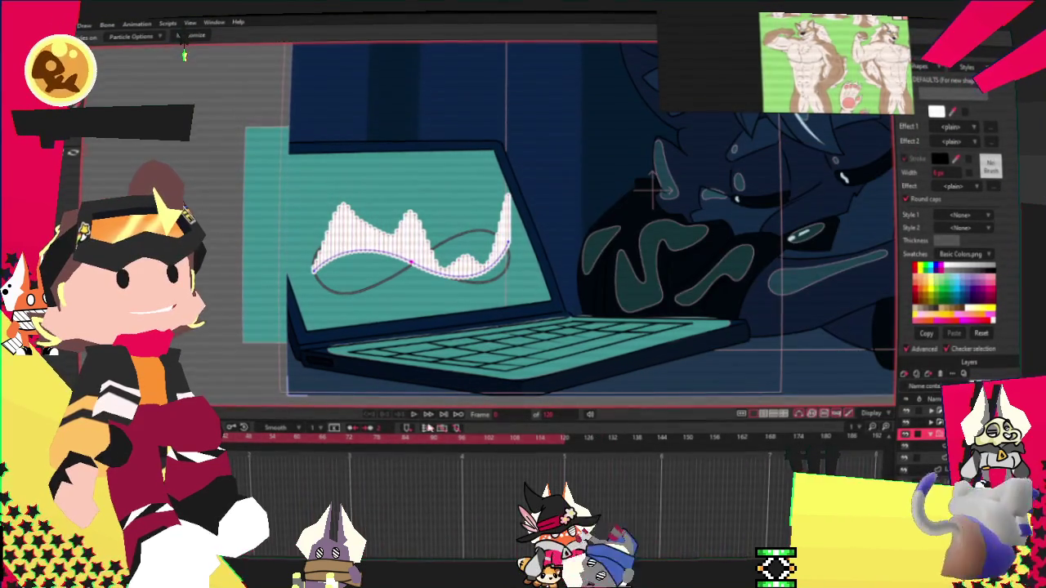
scroll(501, 186, up, 3)
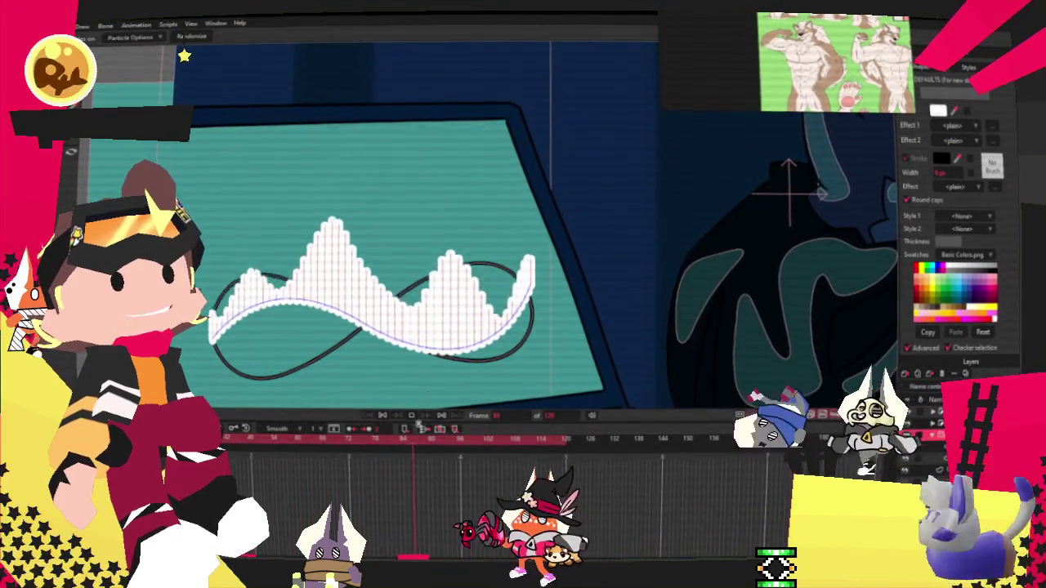
double_click(788, 193)
click(703, 169)
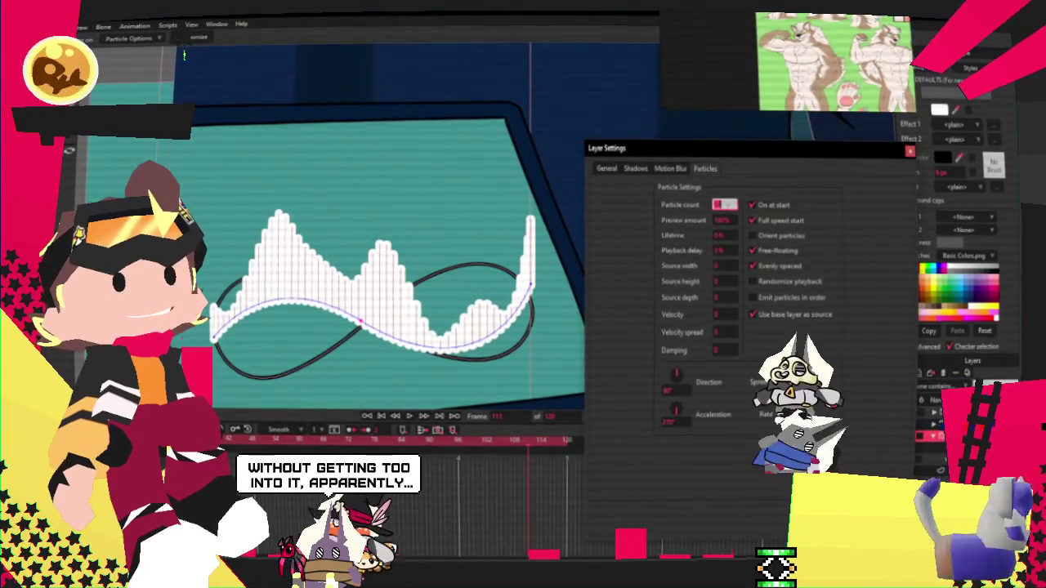
text(2)
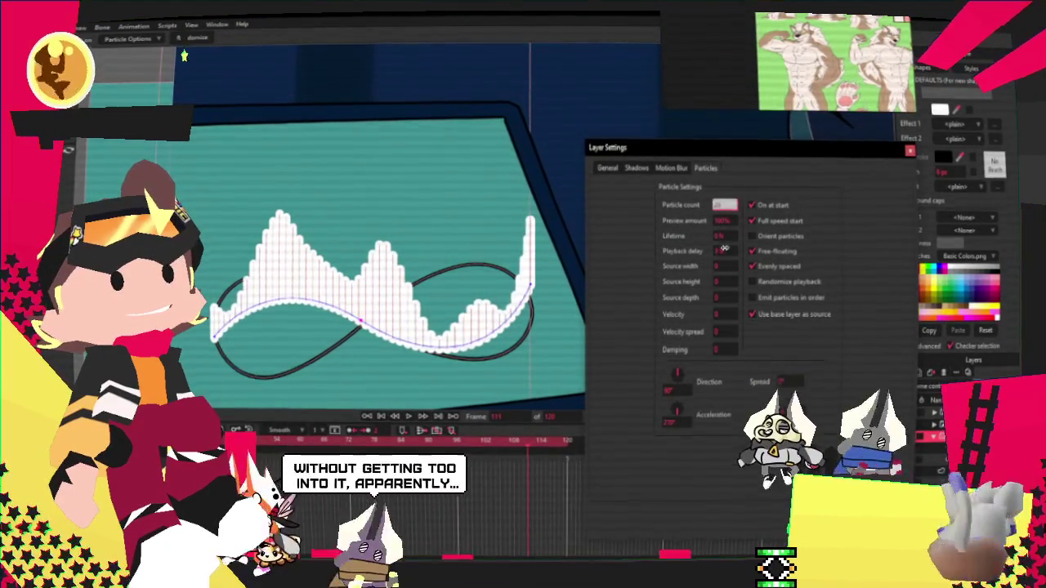
text(5)
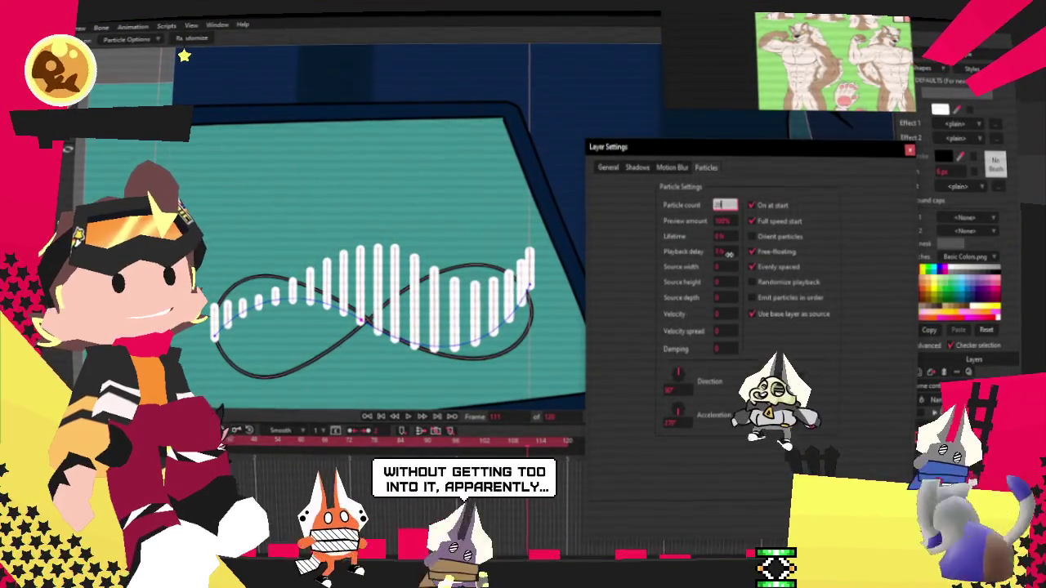
key(Return)
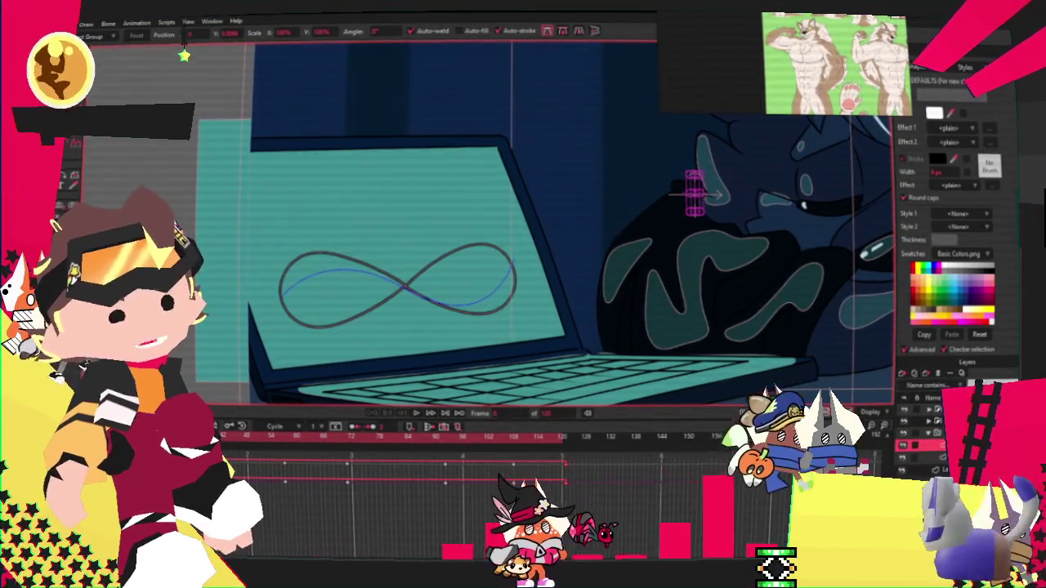
Step: Set the particle acceleration direction to 90° and leave Orient particles off so bars stay upright
double_click(939, 433)
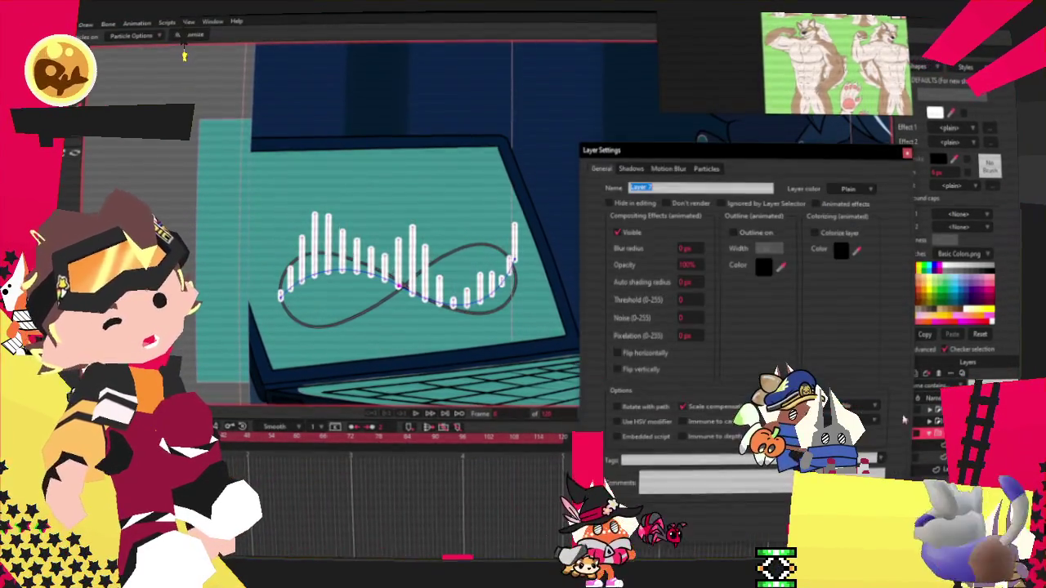
click(707, 169)
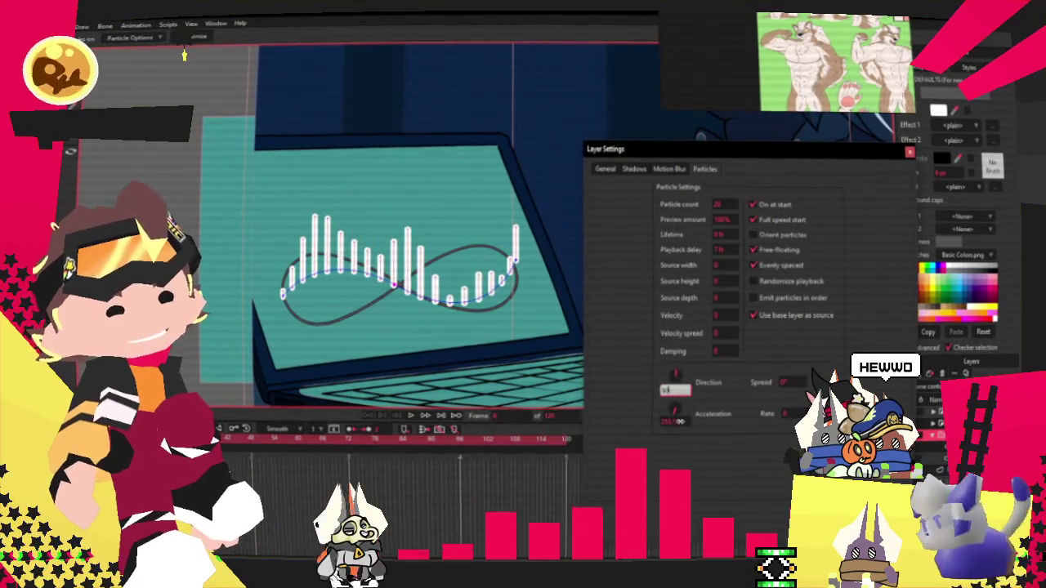
key(Return)
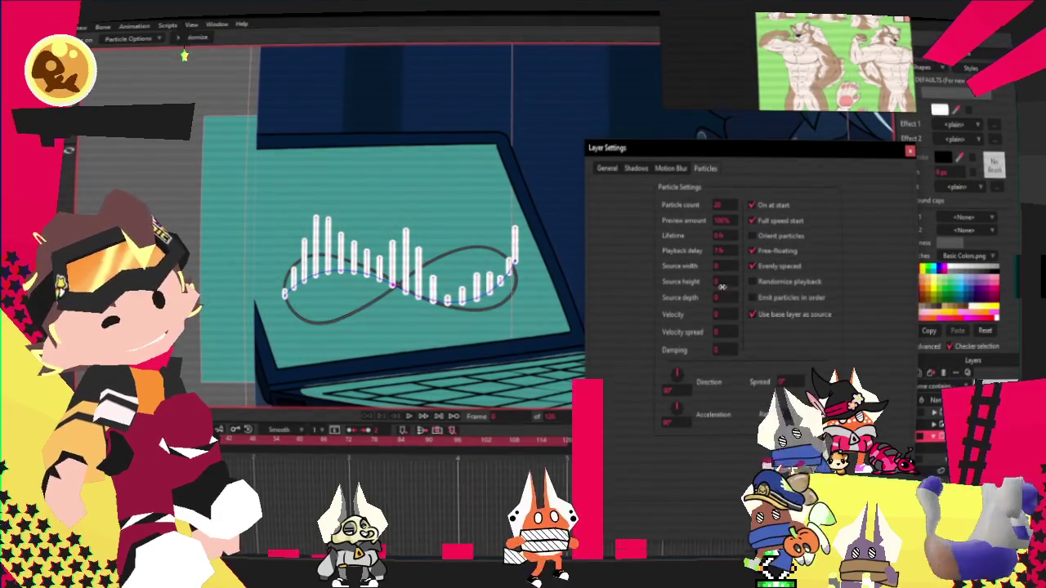
click(752, 236)
click(752, 236)
click(752, 236)
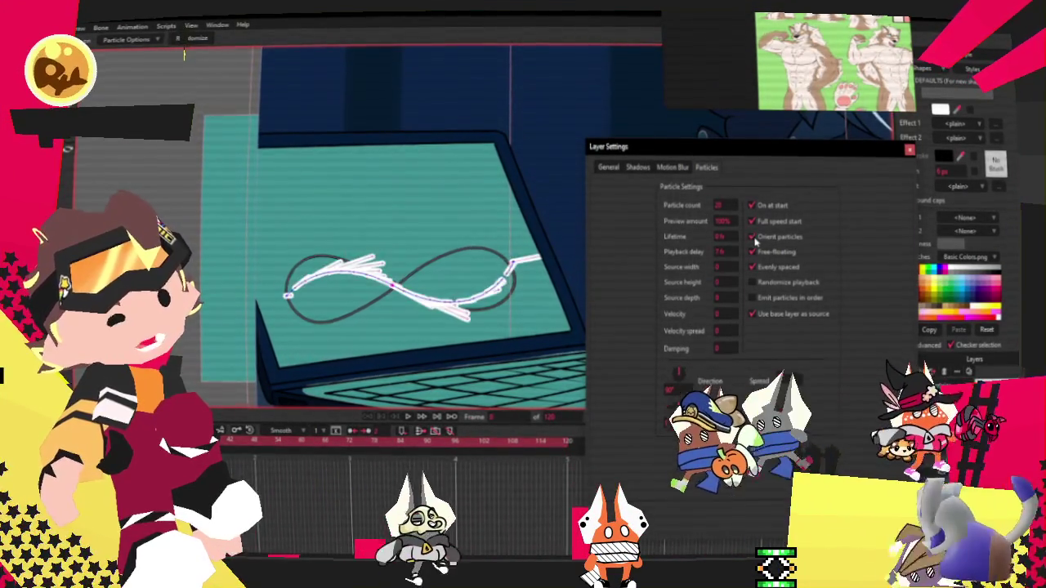
click(752, 236)
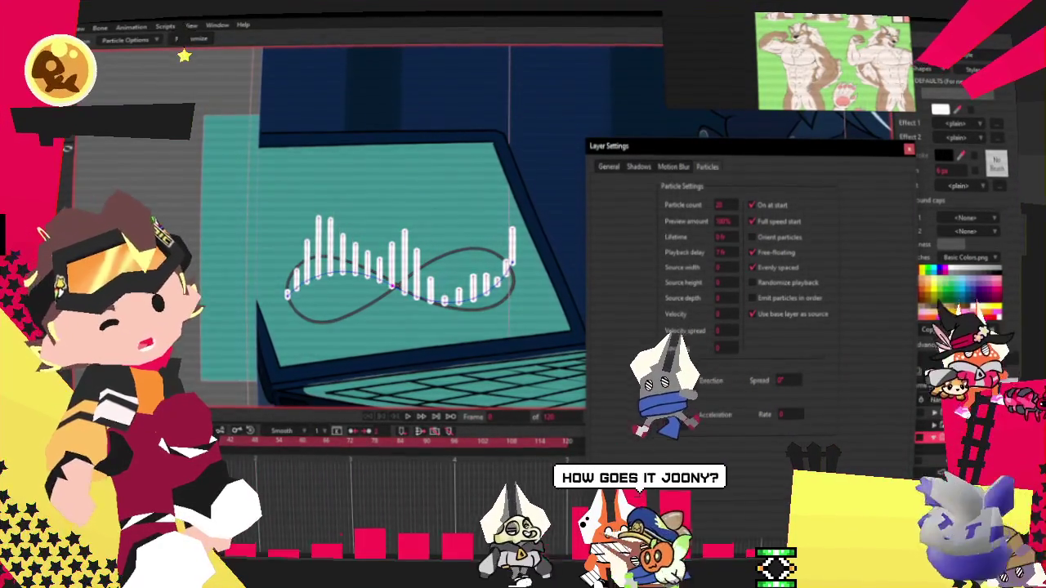
key(Return)
click(392, 276)
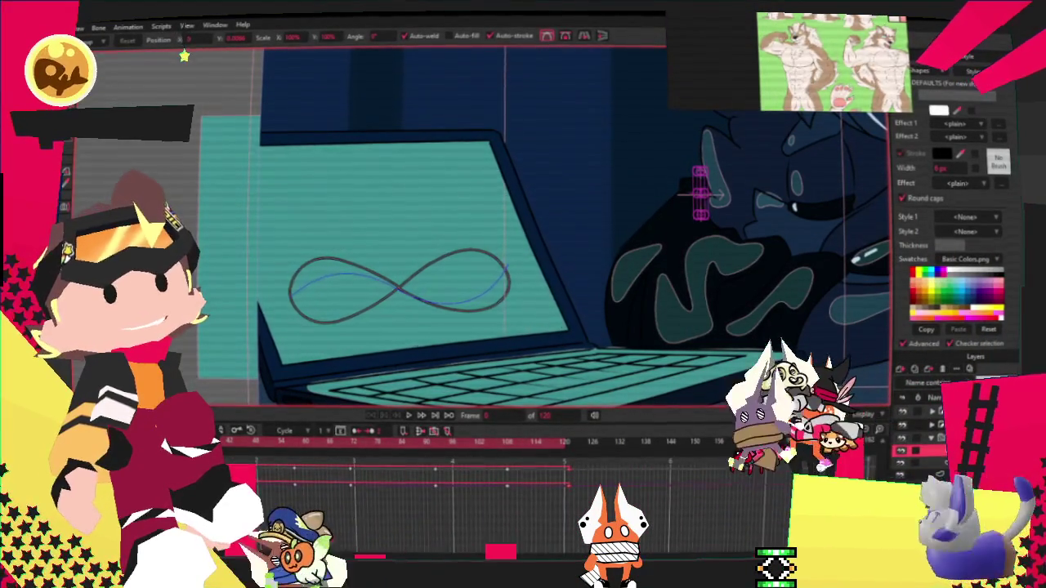
Step: Reselect the particle waveform layer, try the Transform and Rotate Layer tools, and zoom out
click(699, 192)
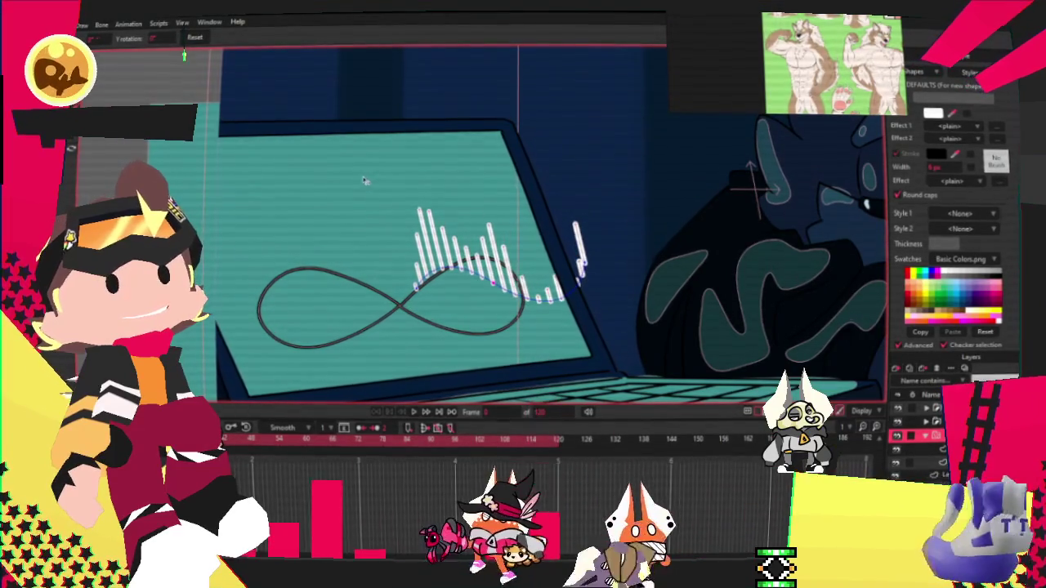
key(m)
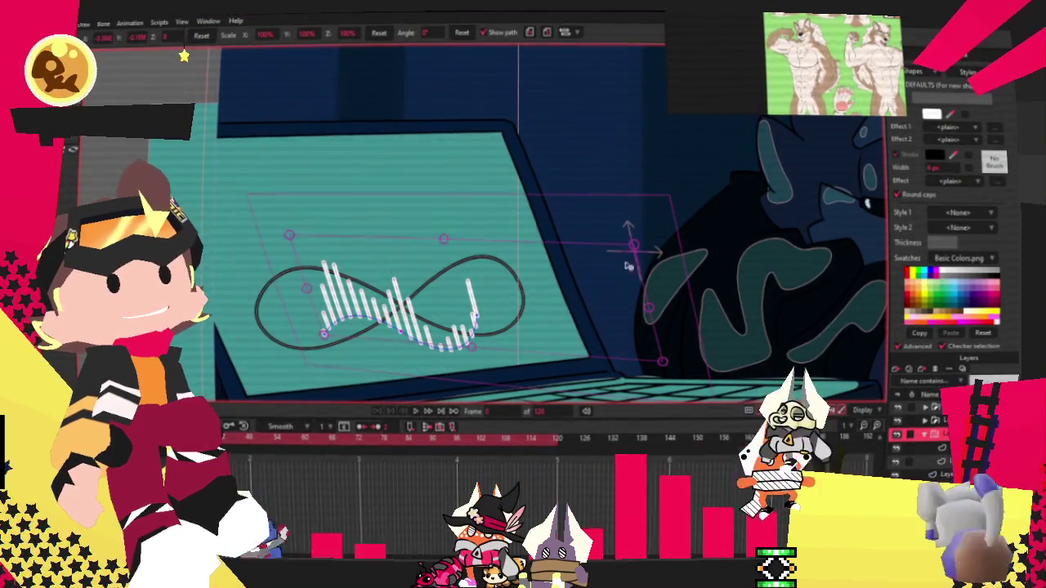
key(ctrl+space)
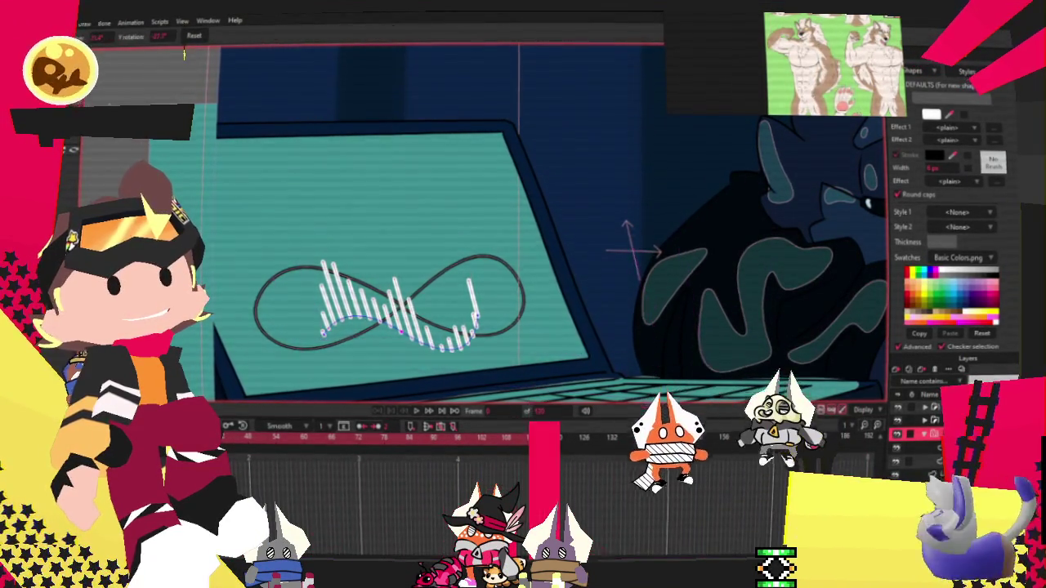
scroll(507, 237, down, 2)
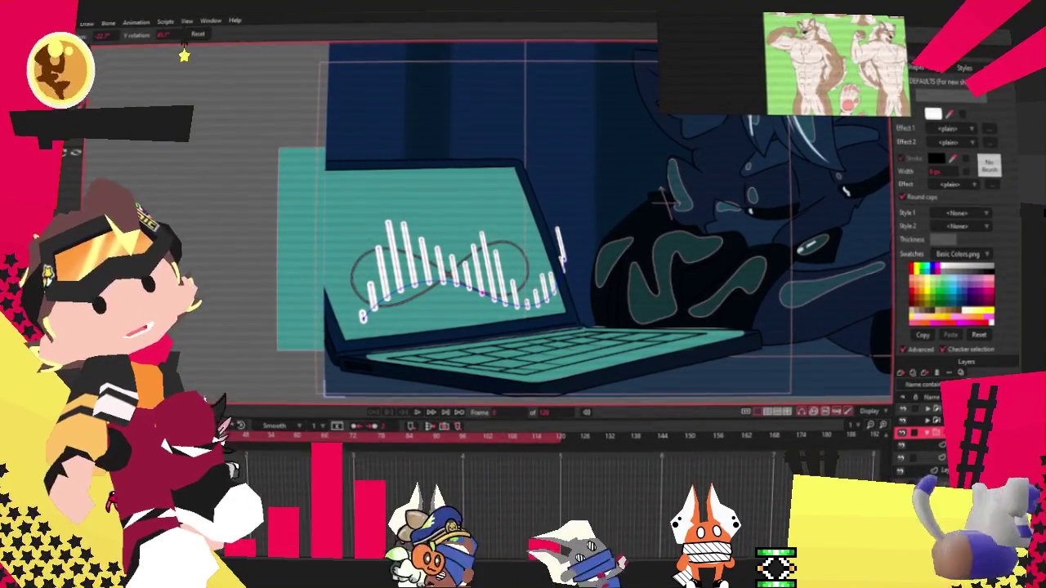
Step: With Transform Layer active, play back the waveform animation to check its fit on the screen
key(m)
key(space)
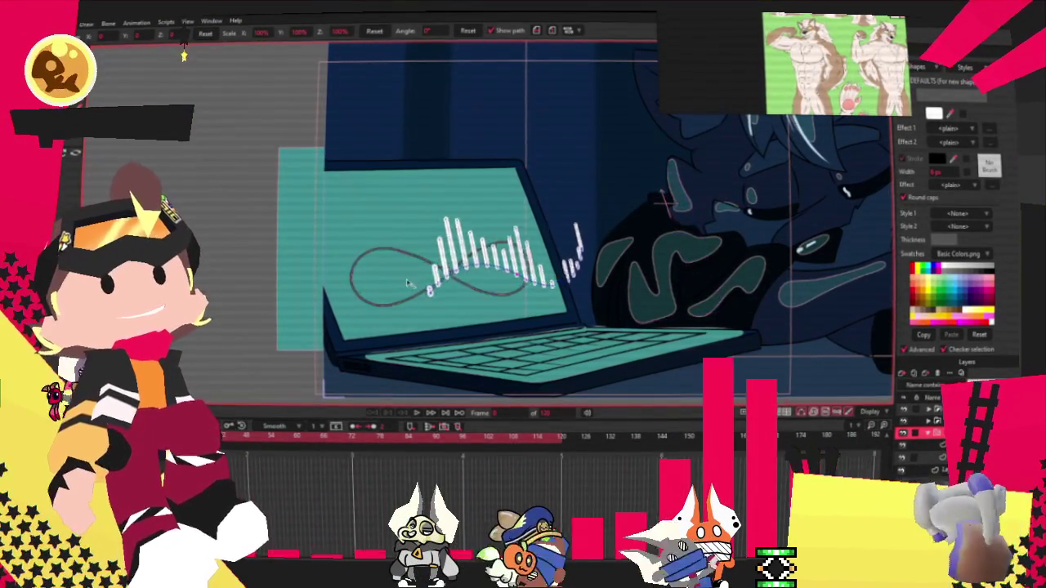
scroll(577, 244, up, 2)
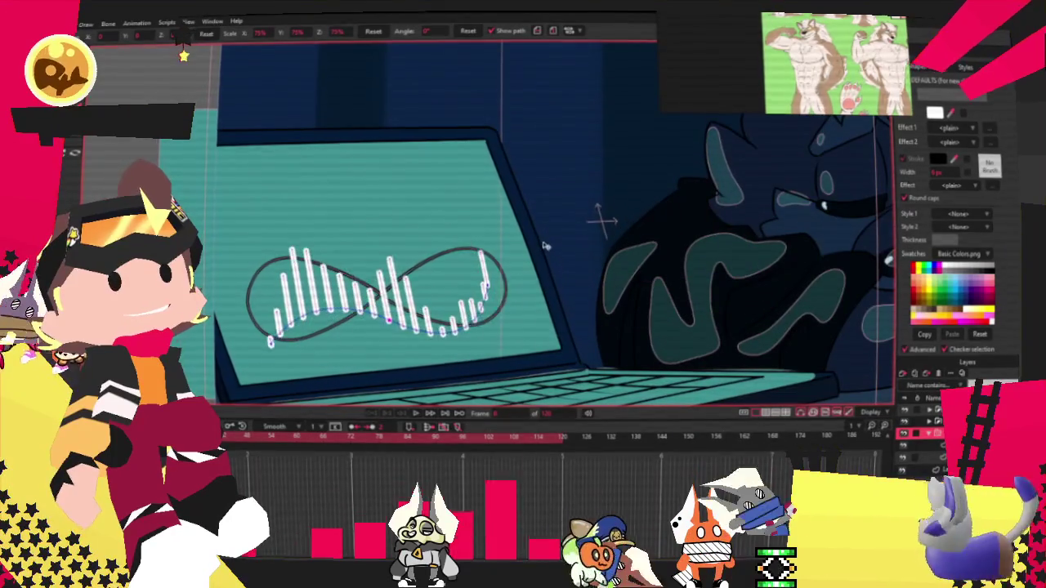
key(space)
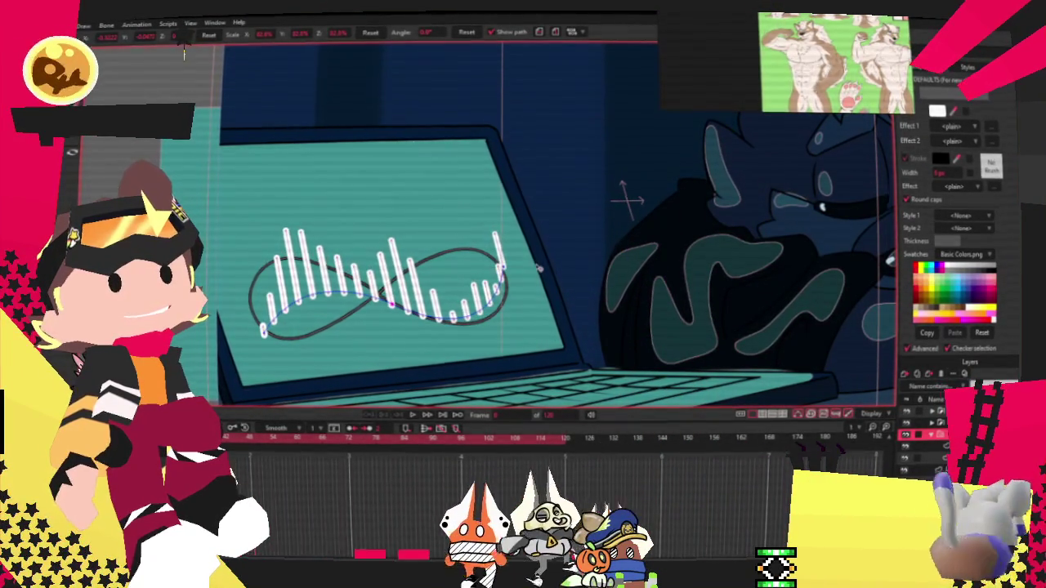
key(space)
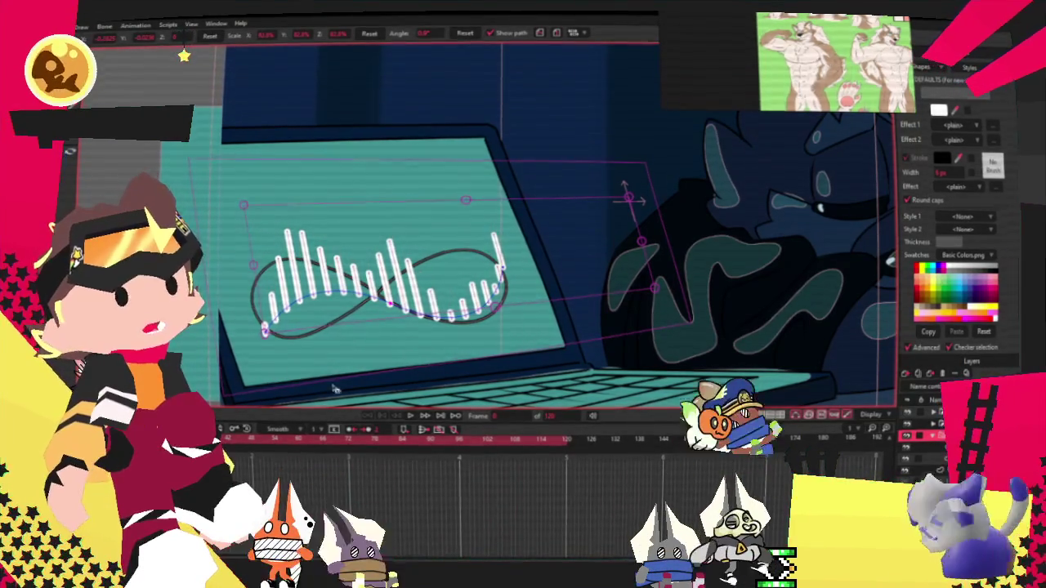
click(407, 417)
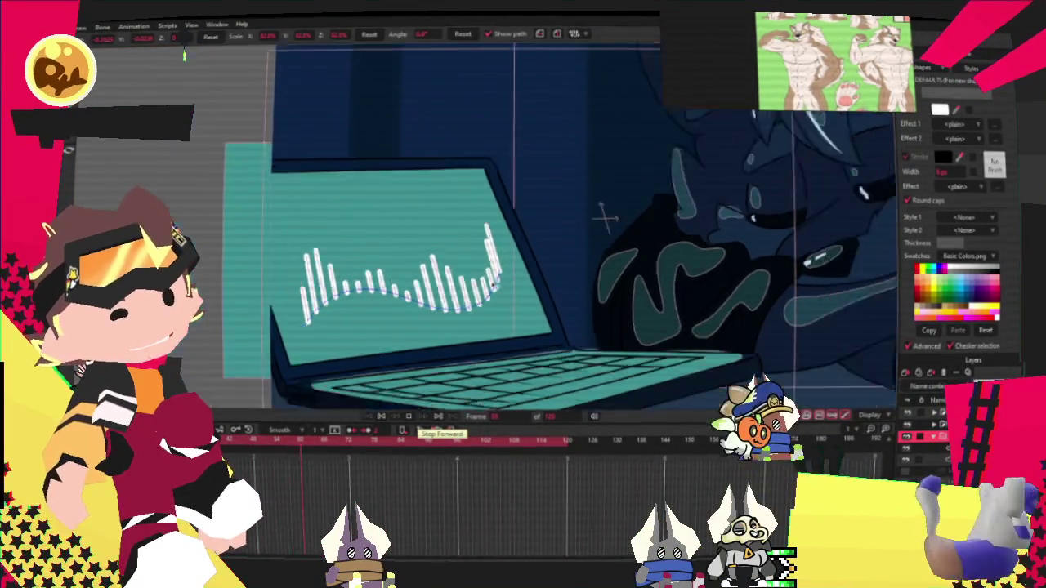
click(408, 417)
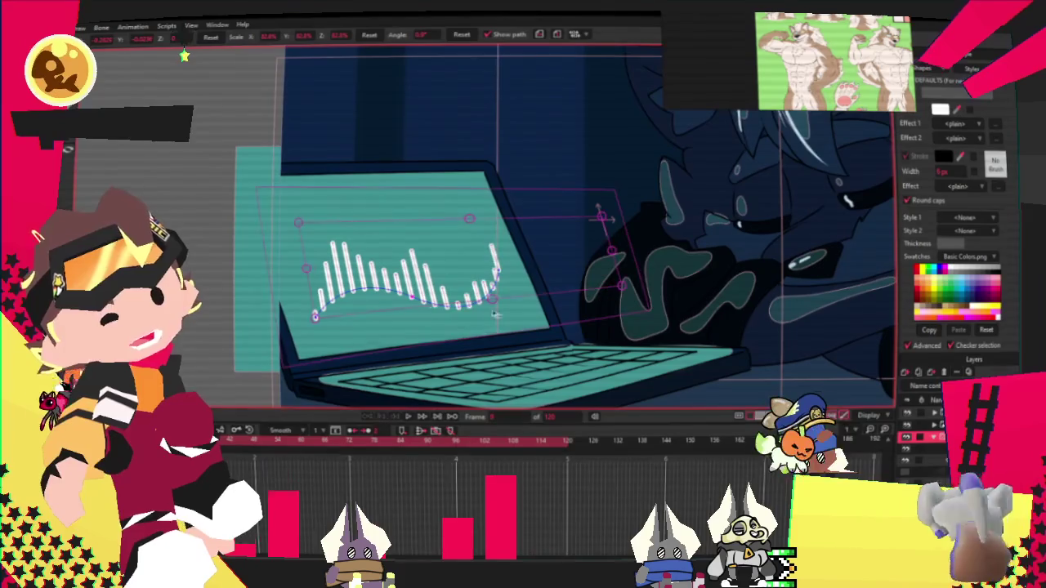
Step: Scale and slightly tilt the waveform layer onto the laptop screen, then select the screen shape layer
click(308, 334)
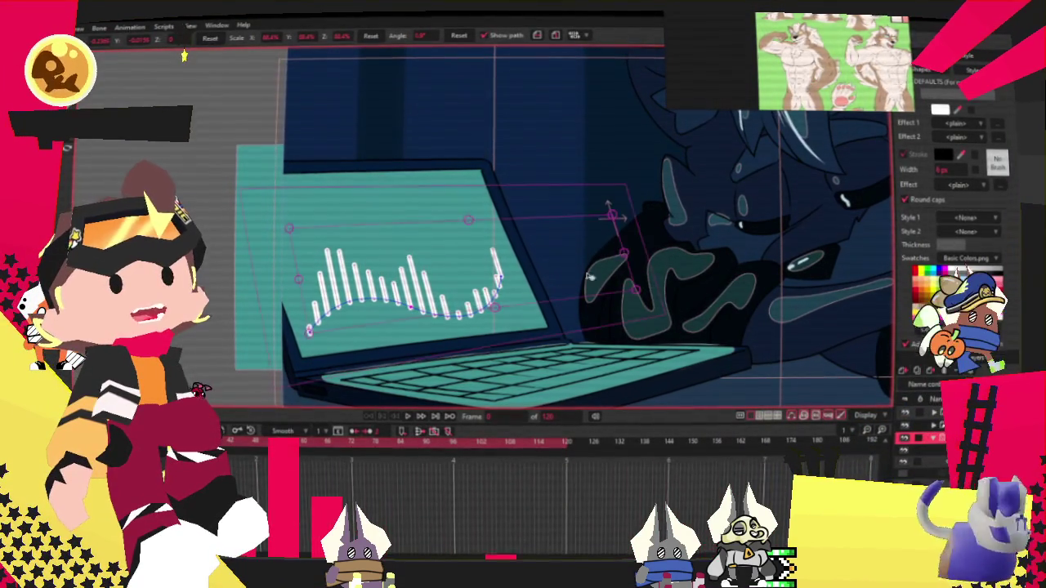
click(563, 258)
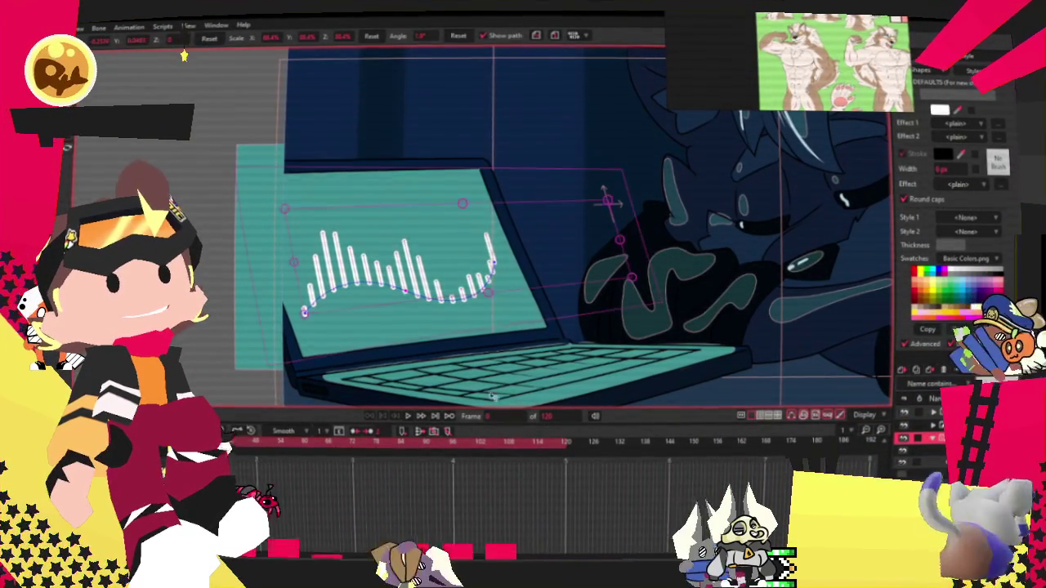
click(408, 417)
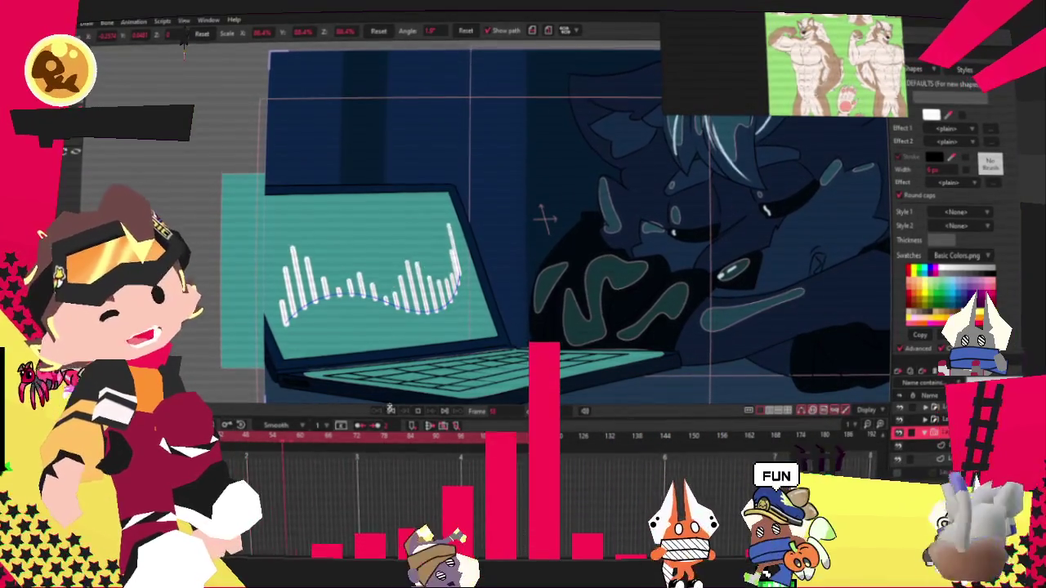
click(910, 433)
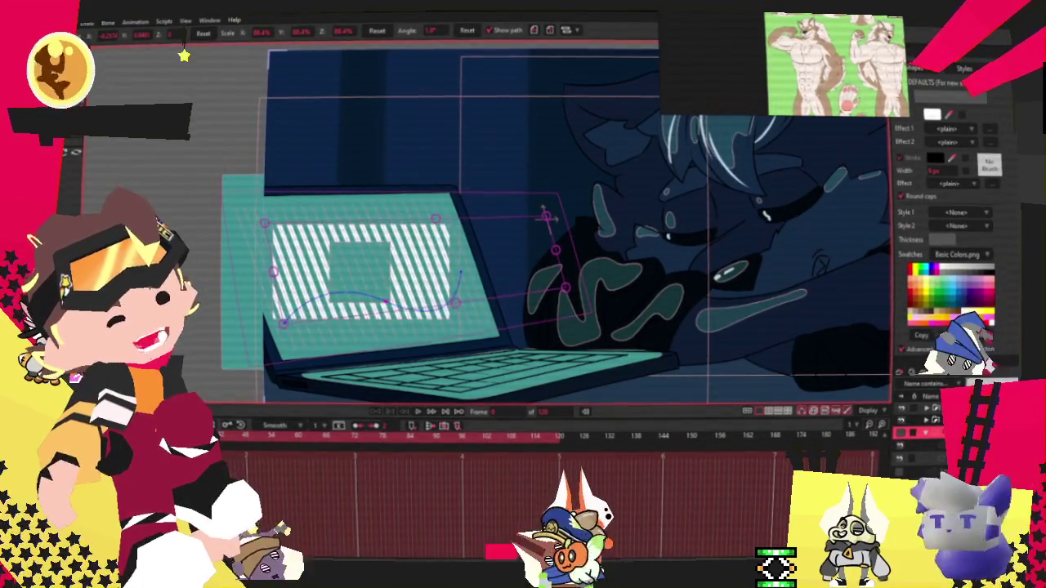
click(587, 222)
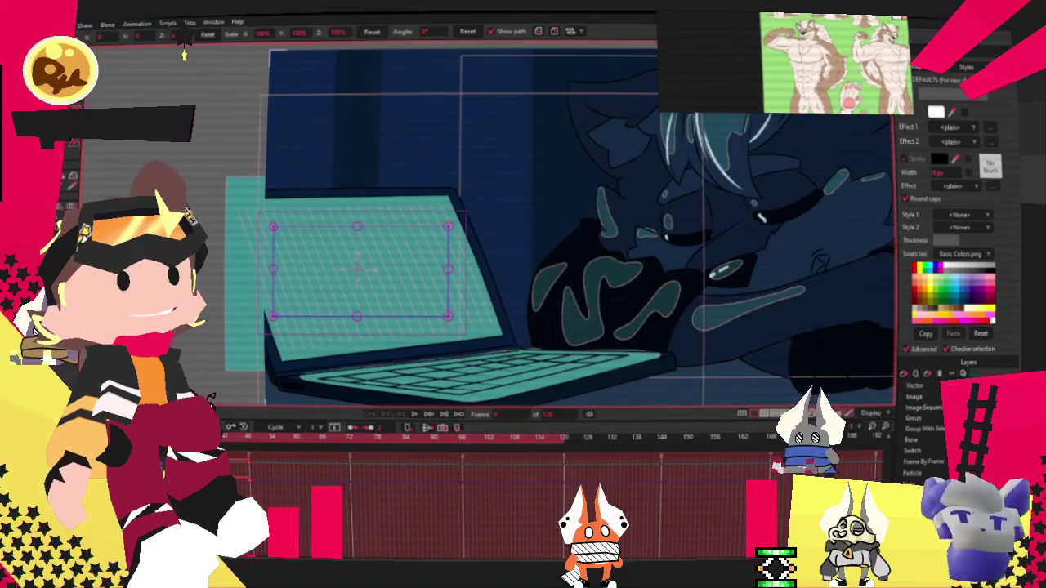
Step: Insert a new text layer reading 'Stream Ending'
click(600, 228)
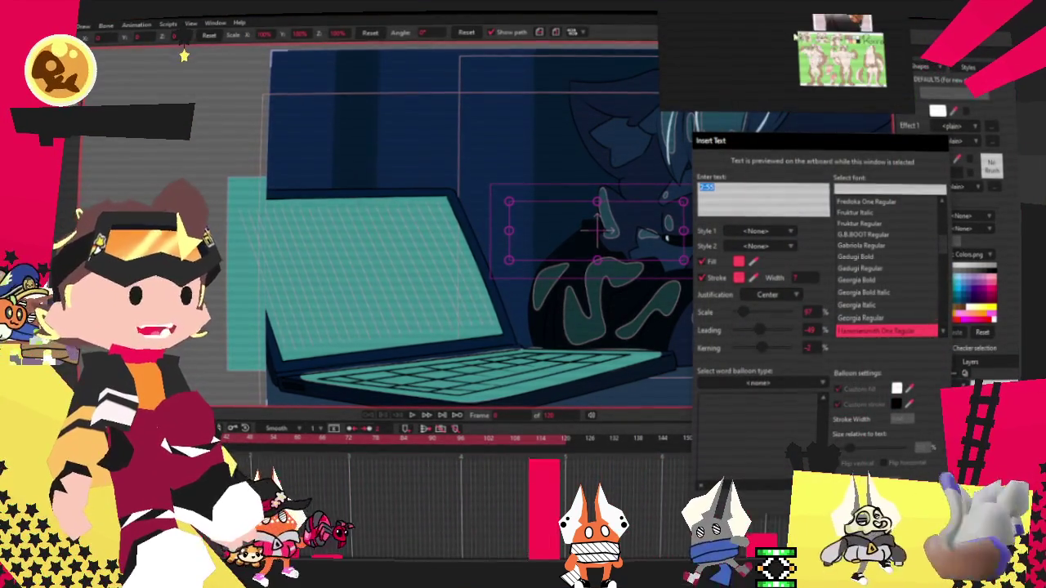
text(Stream)
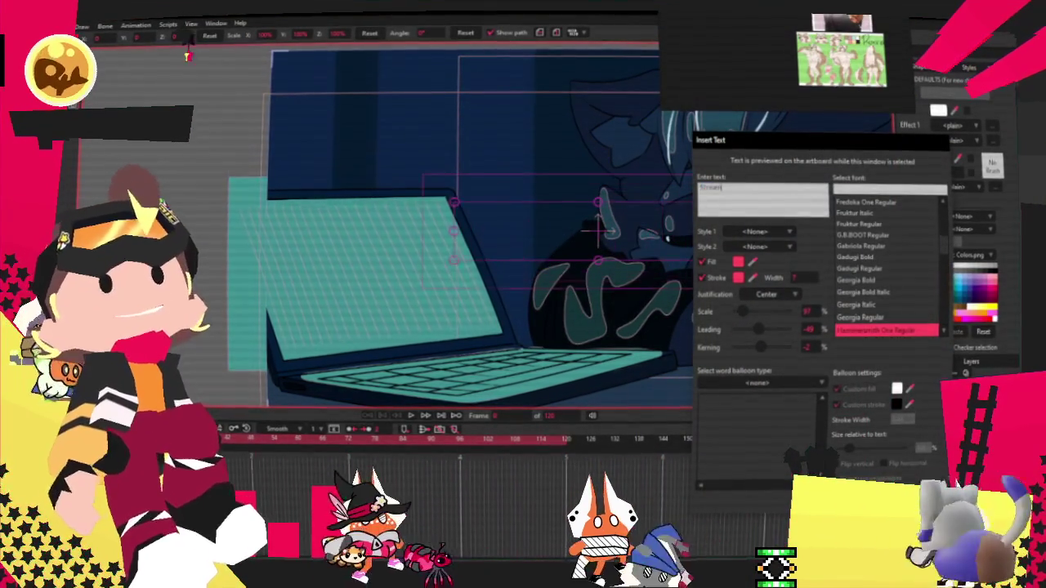
text( End)
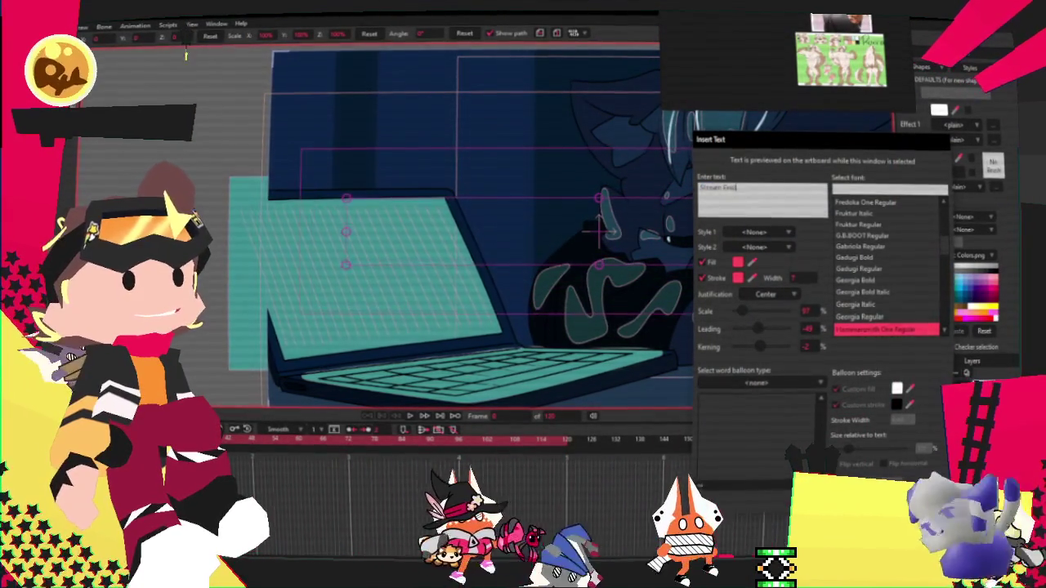
text(ing)
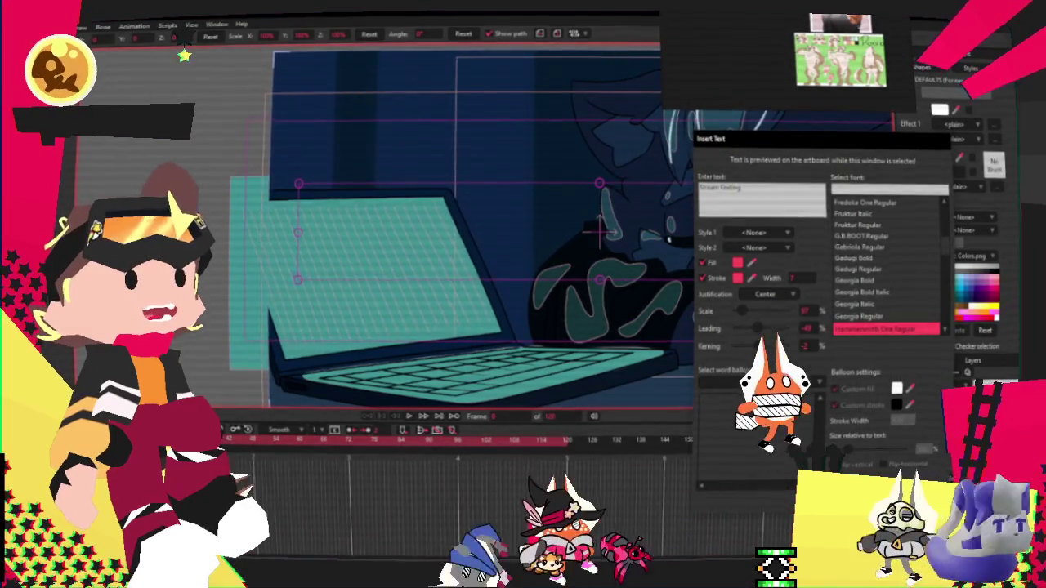
key(Return)
Step: Add the text layer to the laptop-screen mask and shift the text lower in the scene
double_click(972, 399)
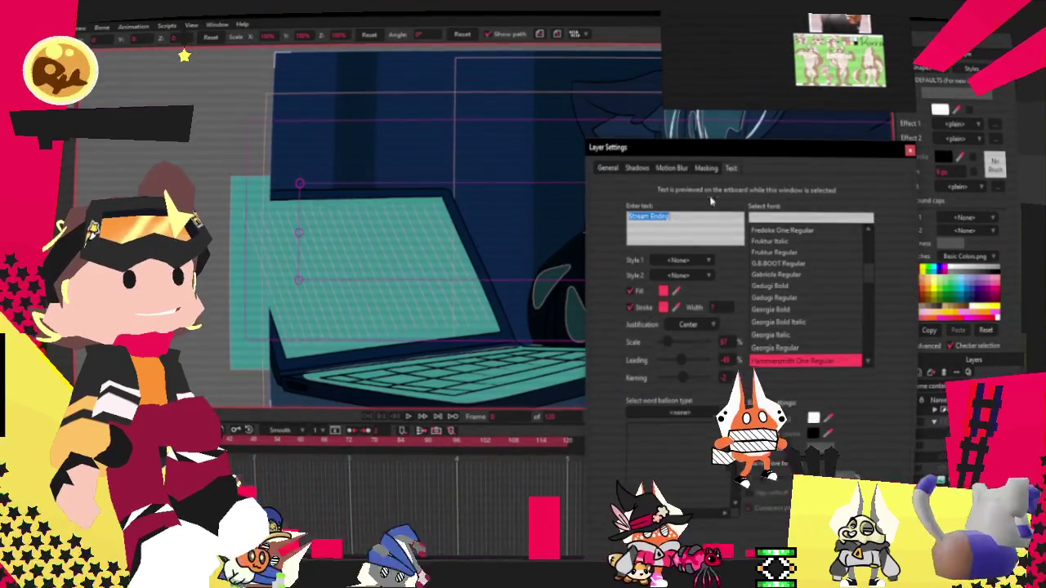
click(706, 167)
click(637, 168)
click(608, 167)
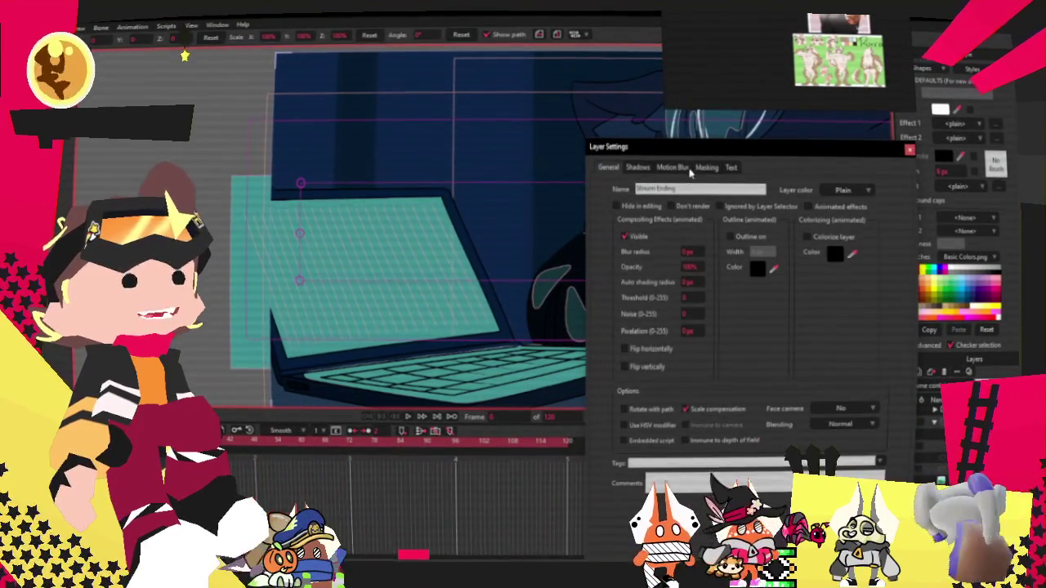
click(706, 167)
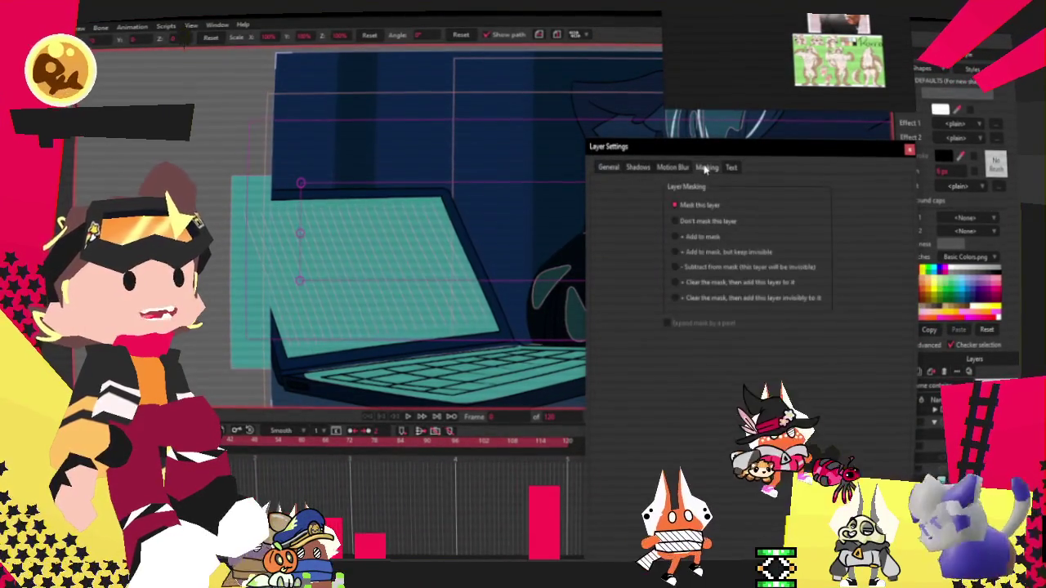
click(676, 237)
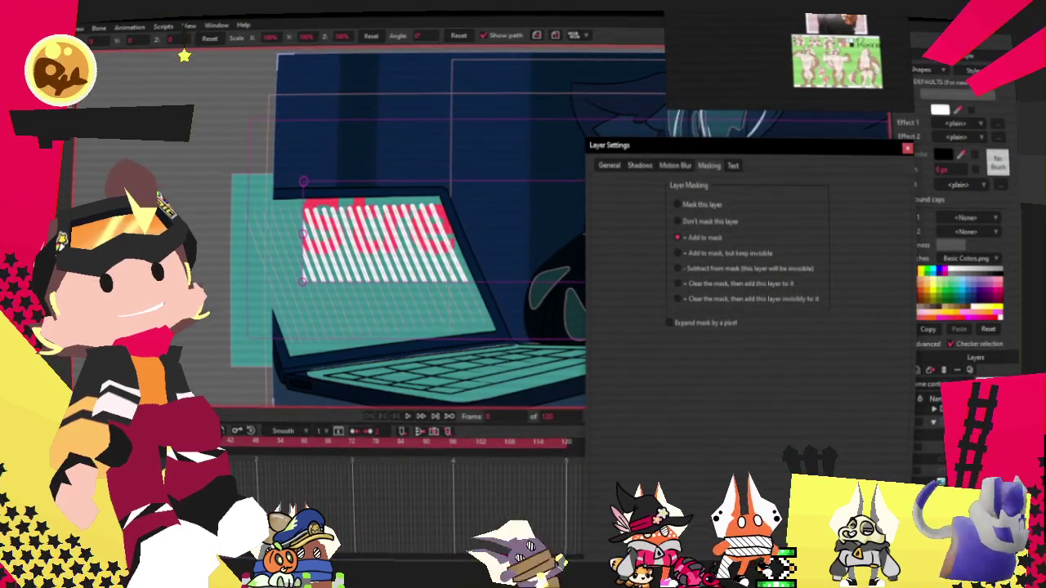
key(Return)
drag(600, 233, 582, 370)
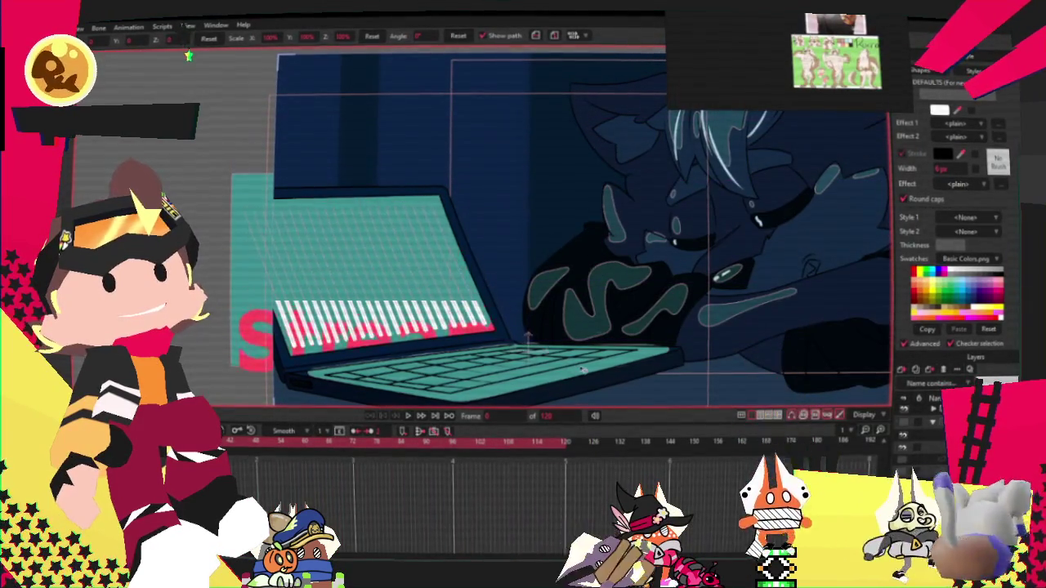
Step: Try several fonts for the masked text, settling on Luckiest Guy Regular with no stroke
click(712, 244)
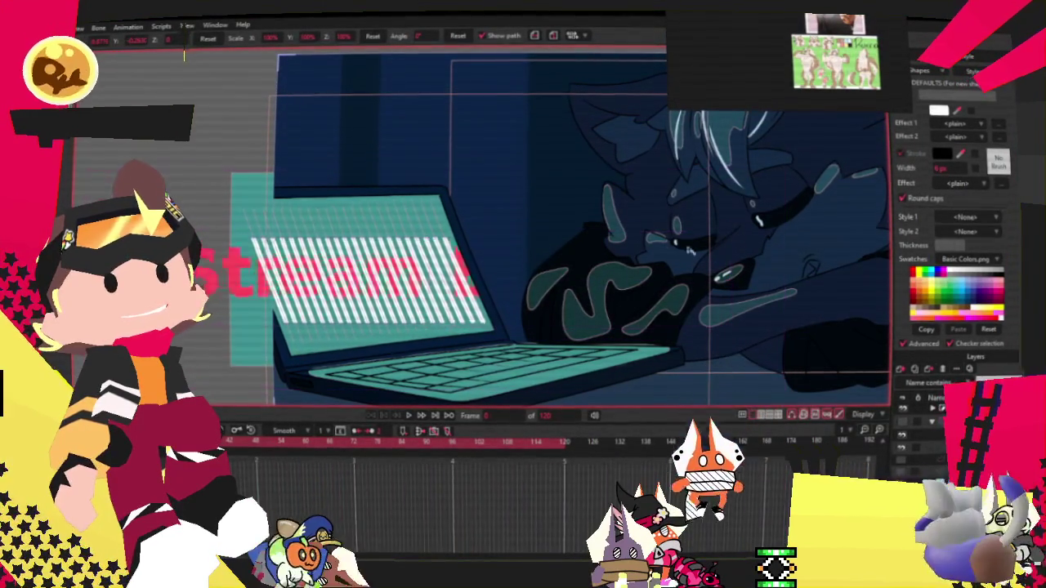
scroll(437, 277, up, 2)
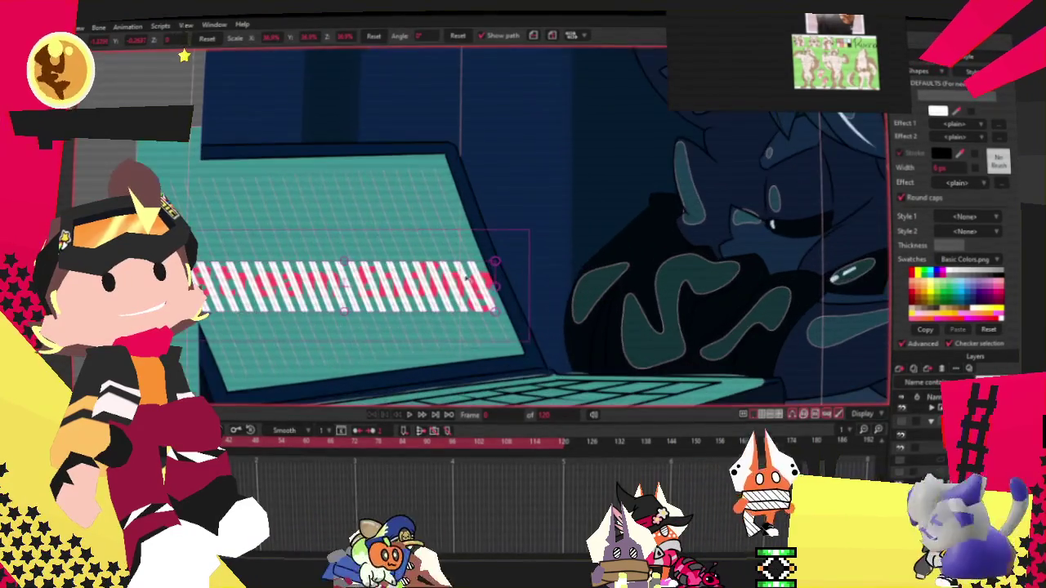
double_click(948, 409)
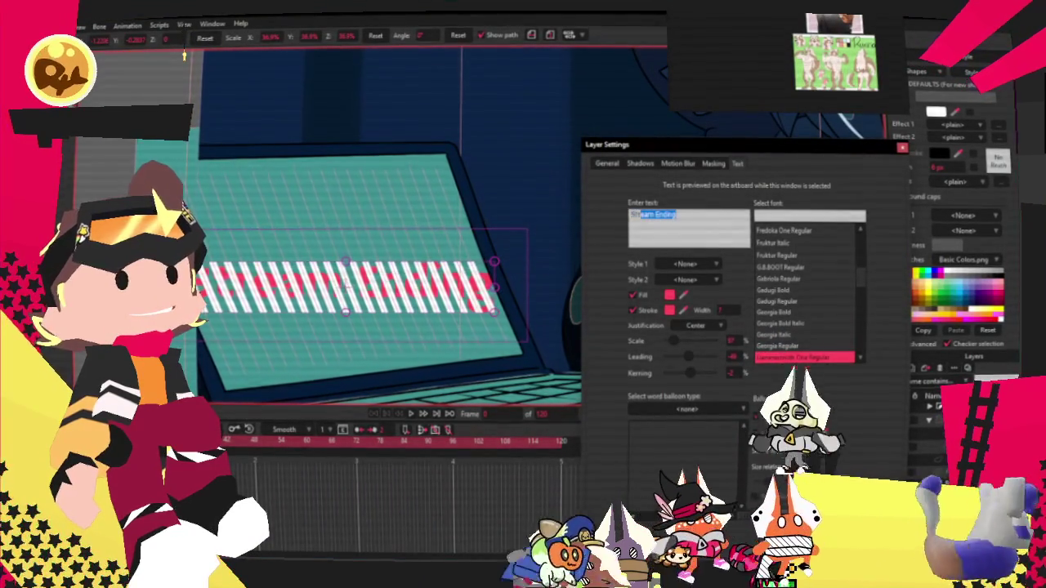
click(787, 314)
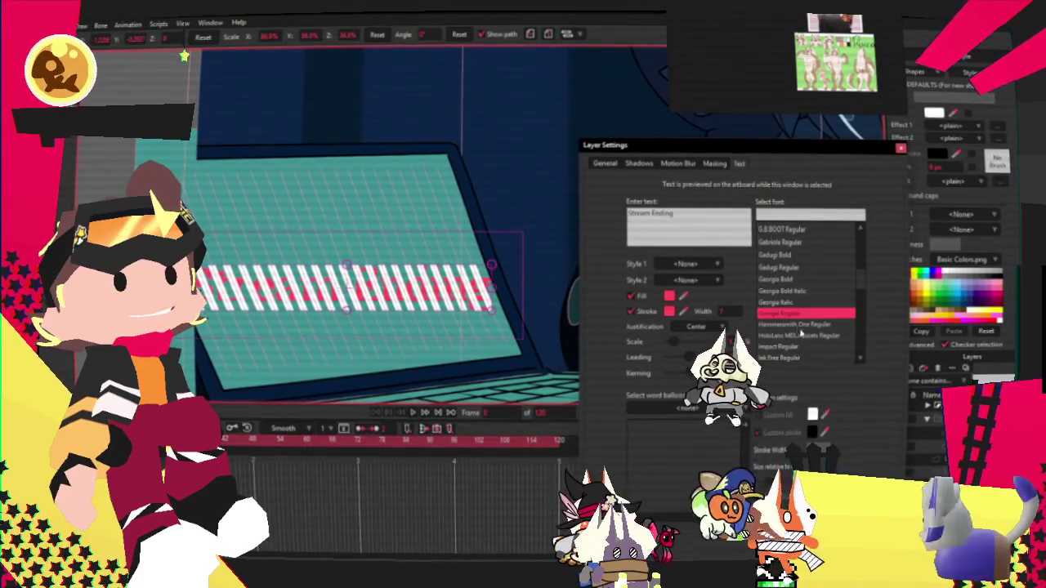
scroll(809, 340, down, 3)
click(798, 325)
scroll(798, 326, down, 1)
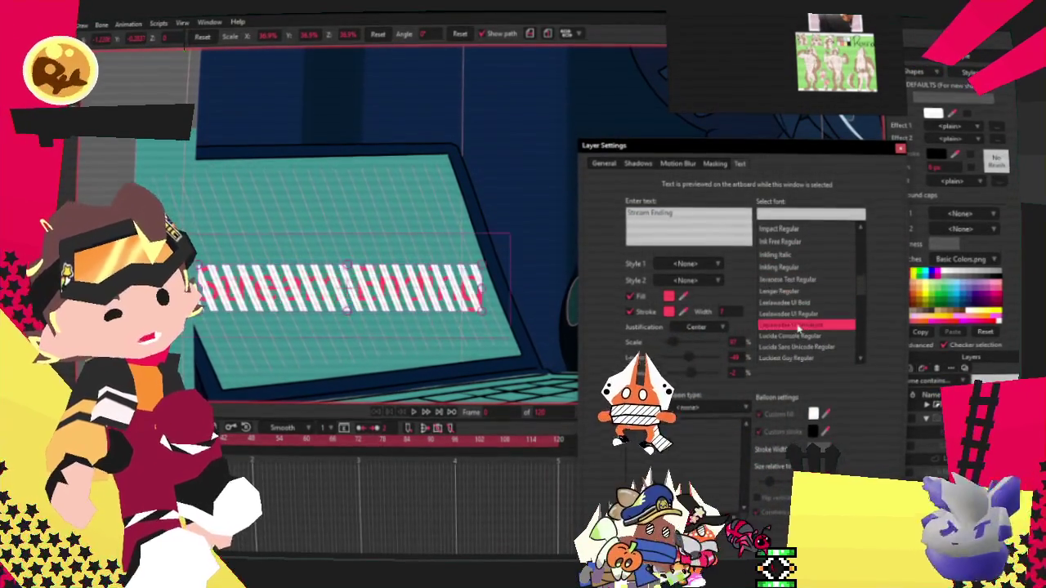
click(792, 303)
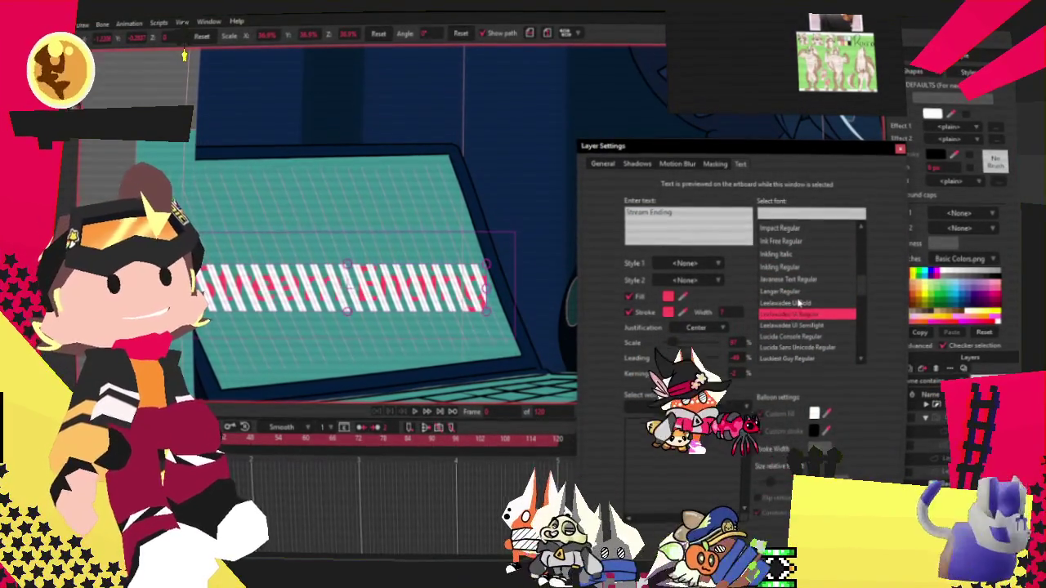
click(794, 314)
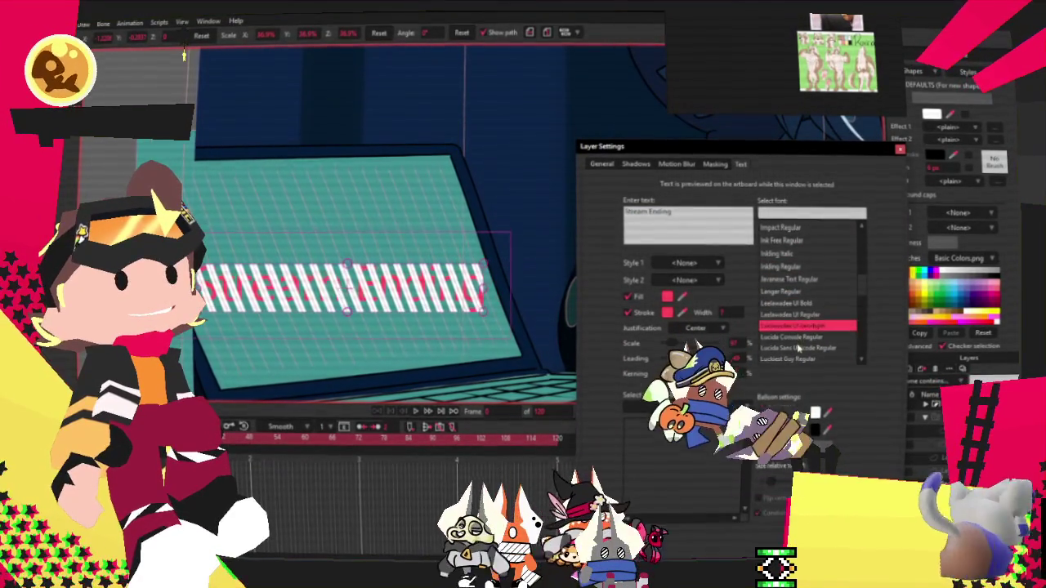
click(798, 347)
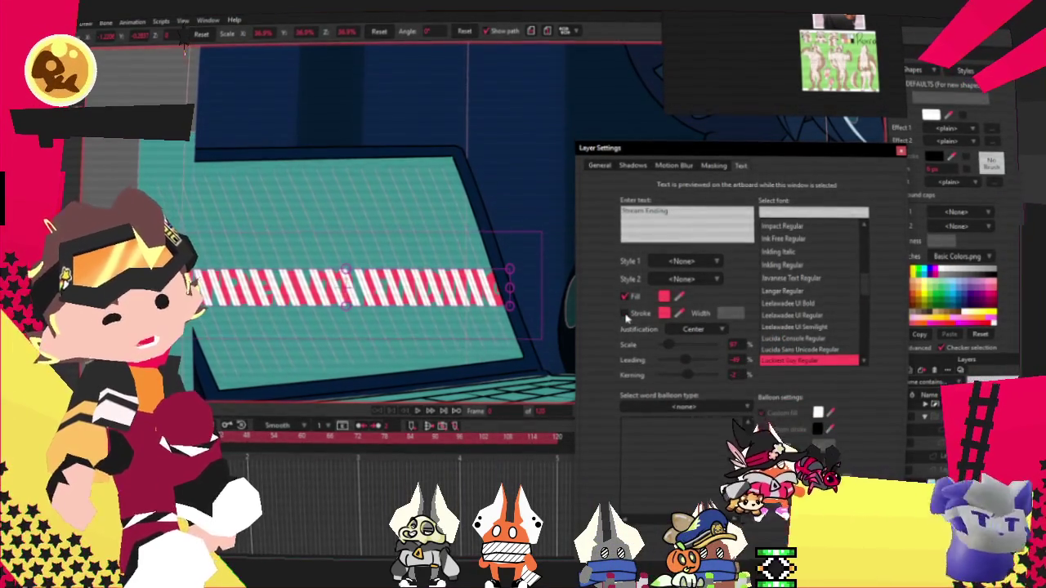
scroll(800, 327, down, 1)
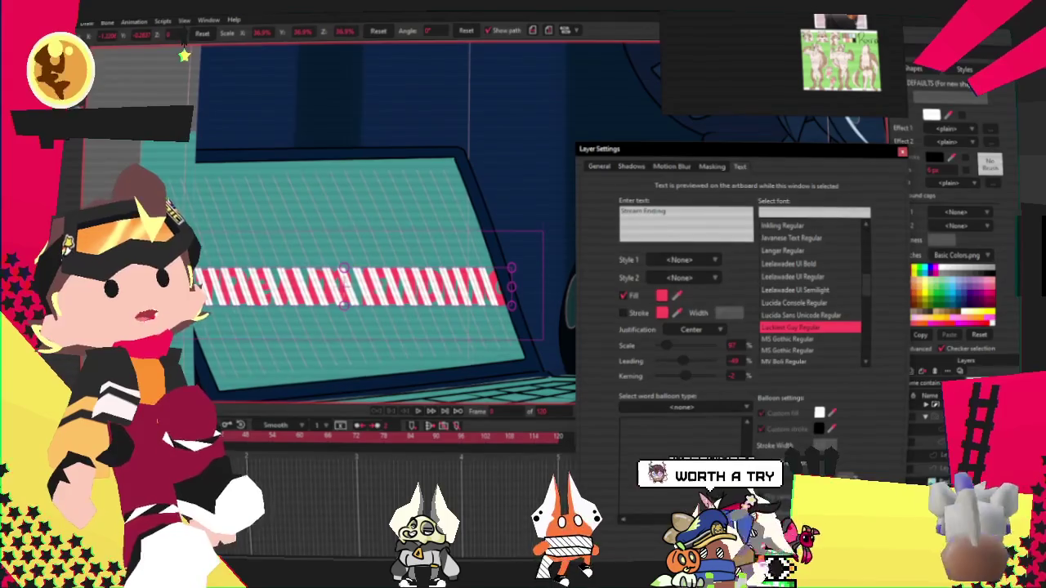
Step: Widen the letter spacing and retype the text as 'STREAM' / 'ENDING' on two lines
click(641, 211)
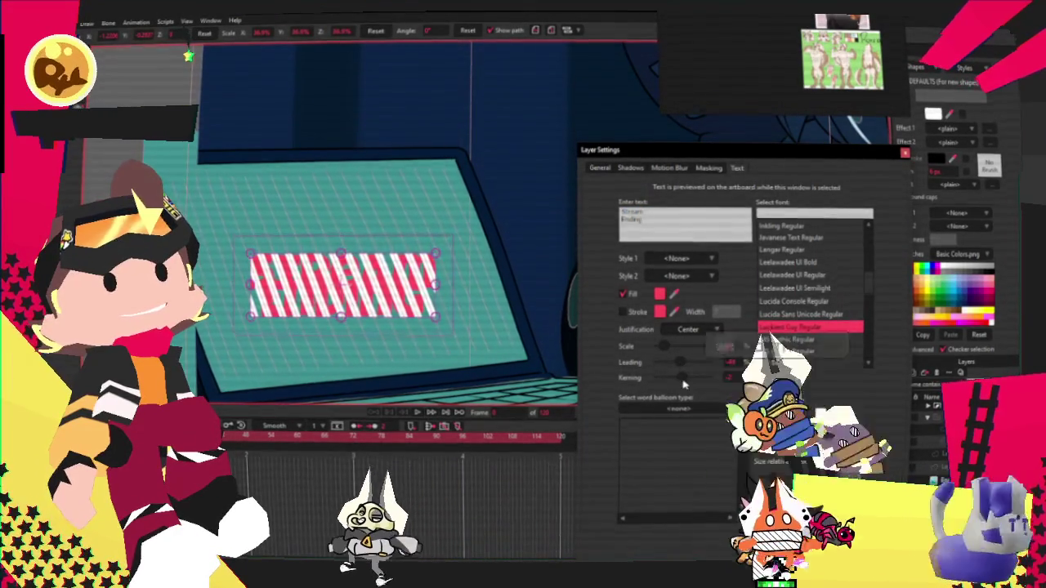
drag(683, 380, 688, 380)
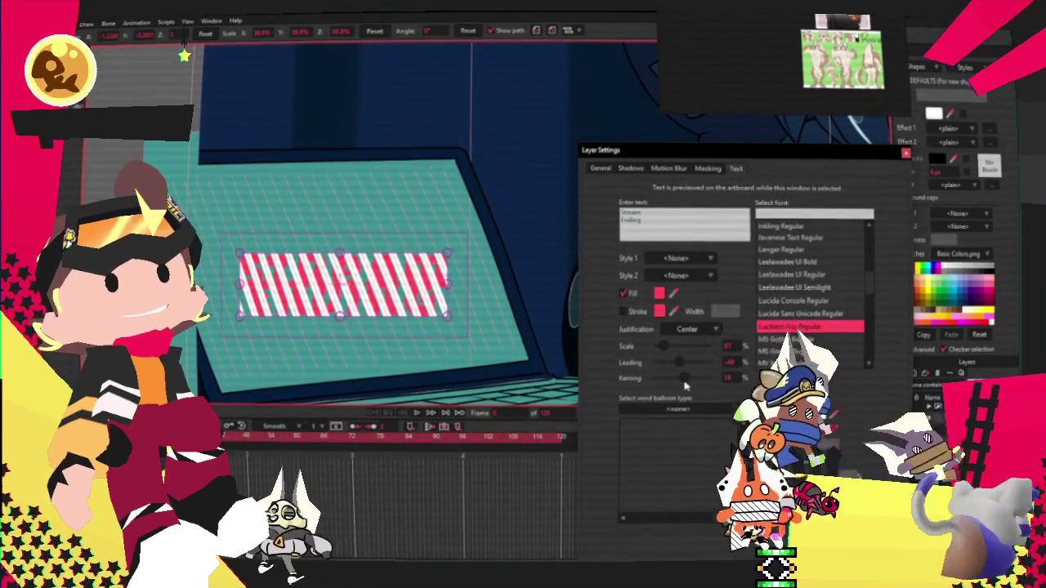
drag(621, 211, 650, 220)
text(STREAM)
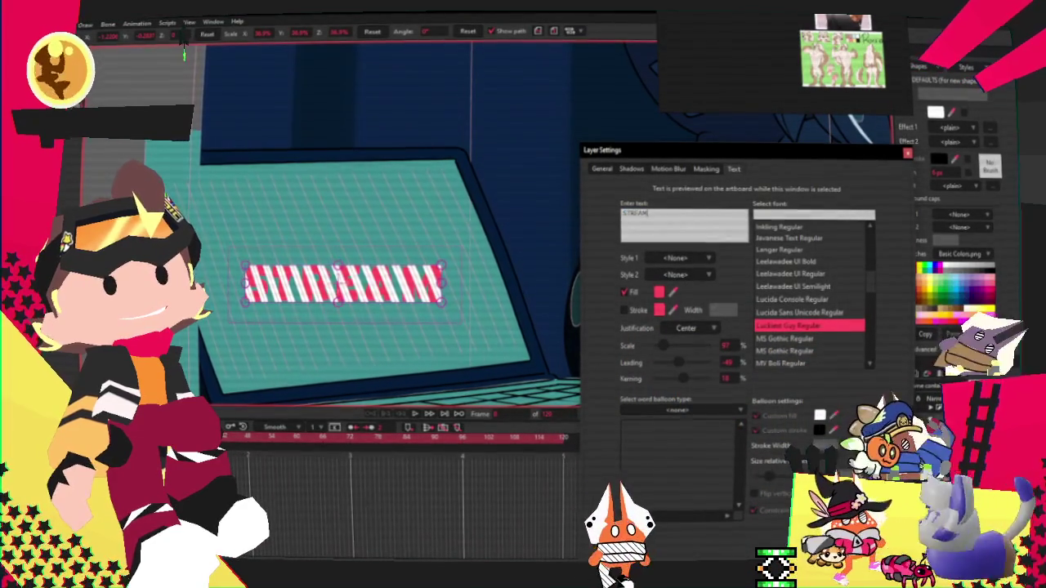
key(Return)
text(ENDING)
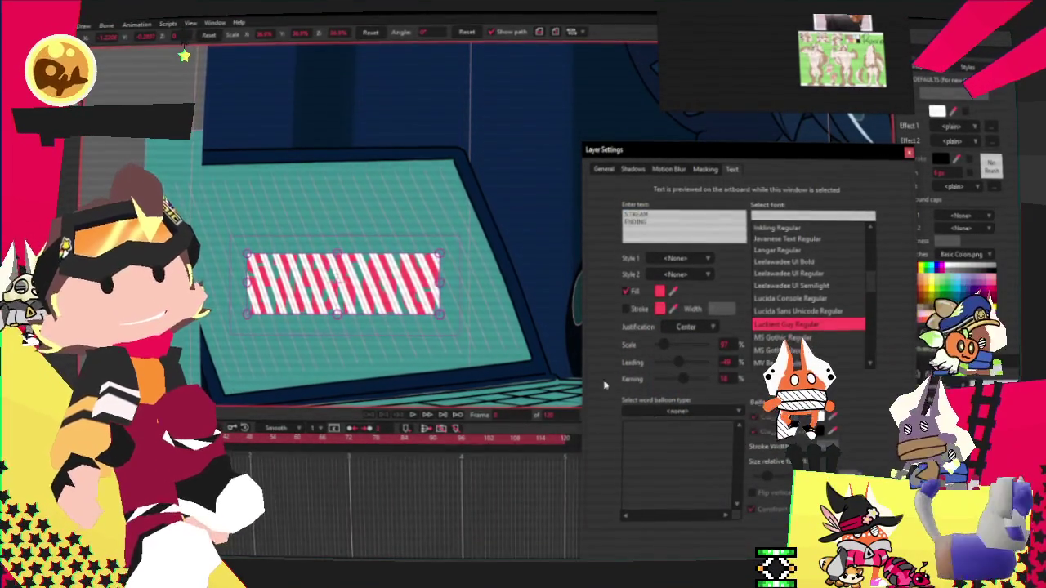
key(Escape)
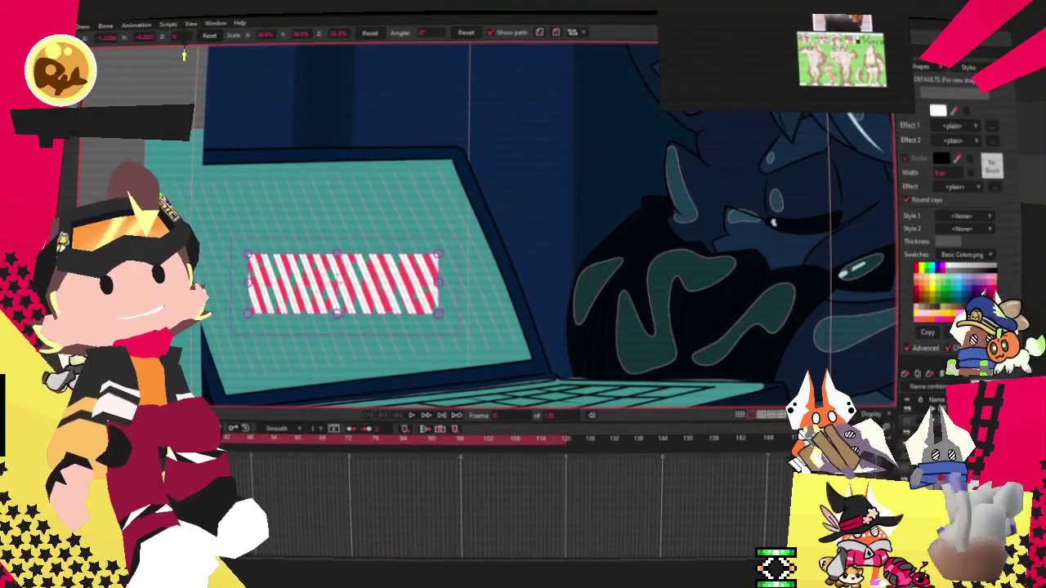
Step: Set the text fill colour to white
double_click(948, 400)
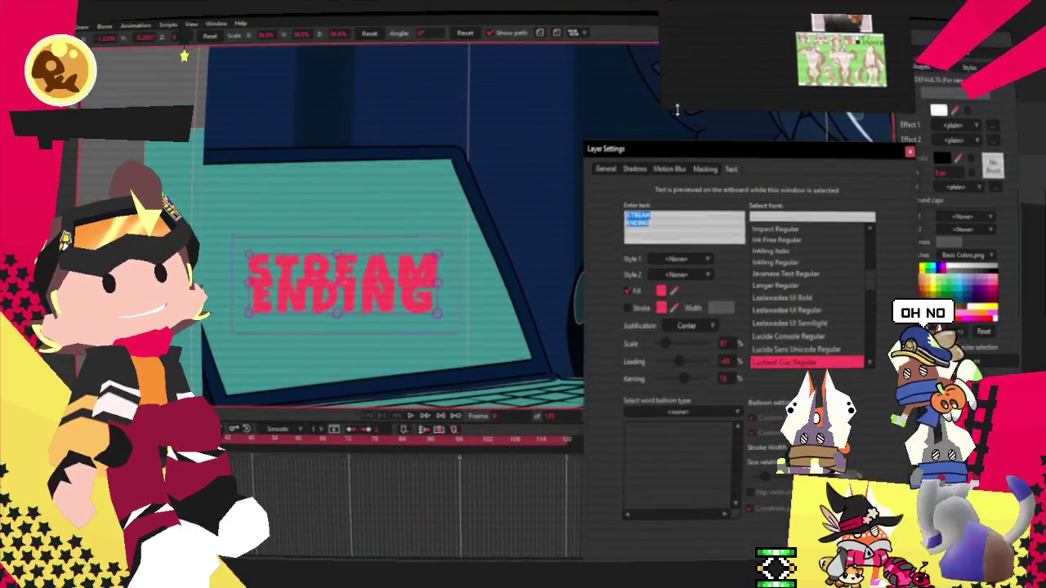
drag(701, 159, 733, 143)
click(692, 268)
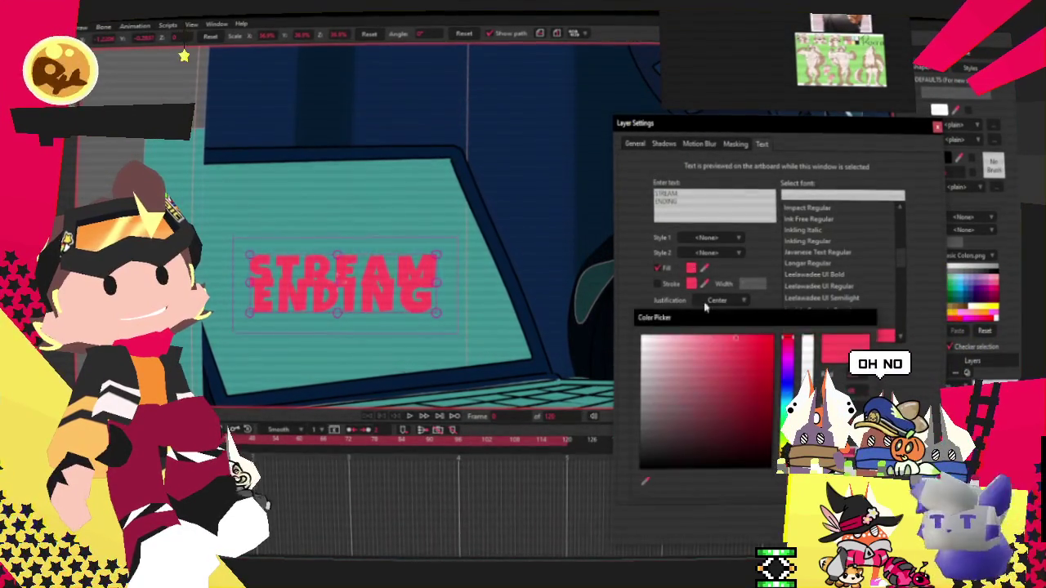
click(692, 268)
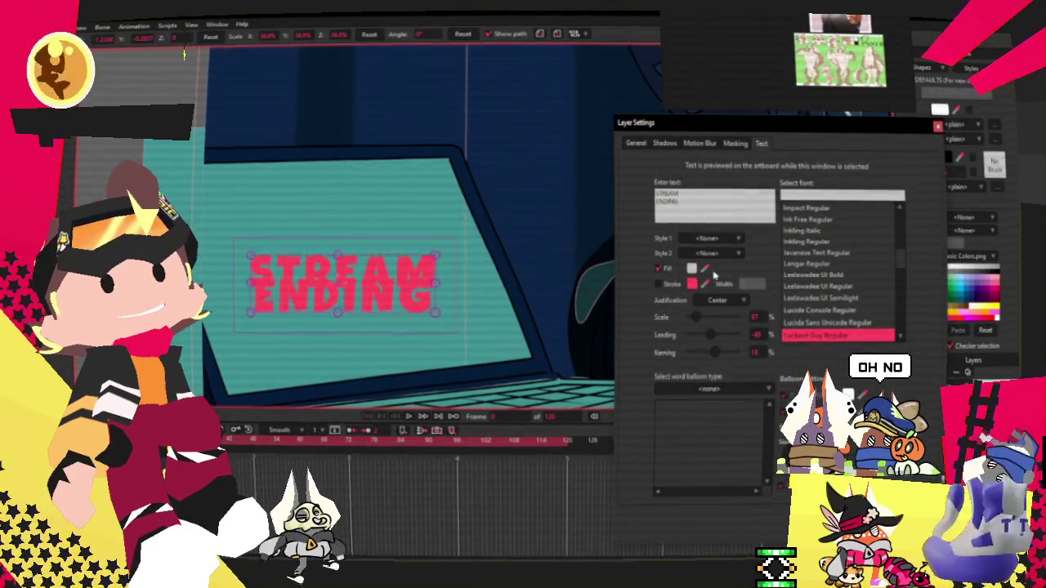
key(ctrl+a)
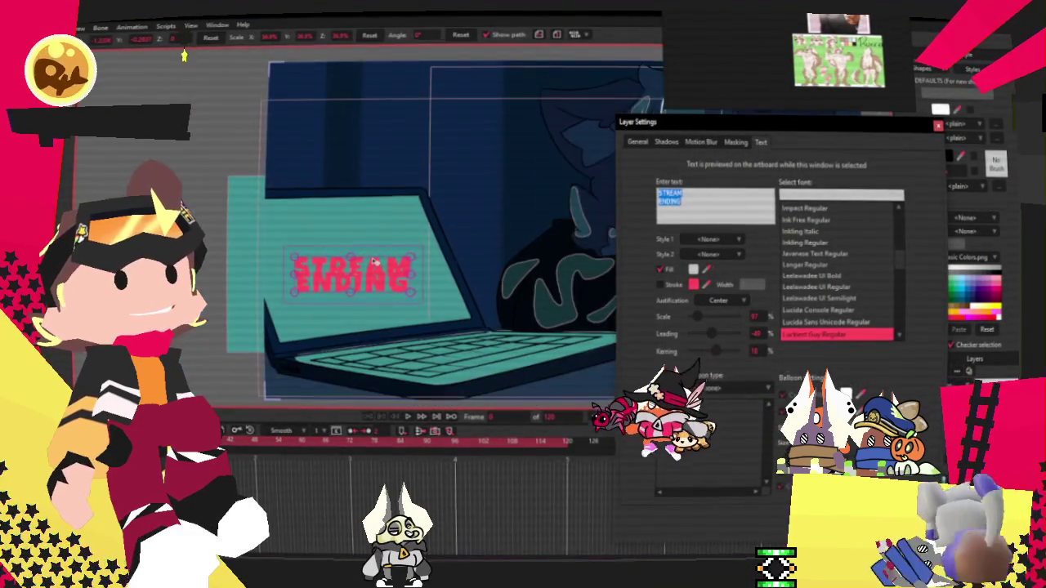
scroll(357, 294, up, 2)
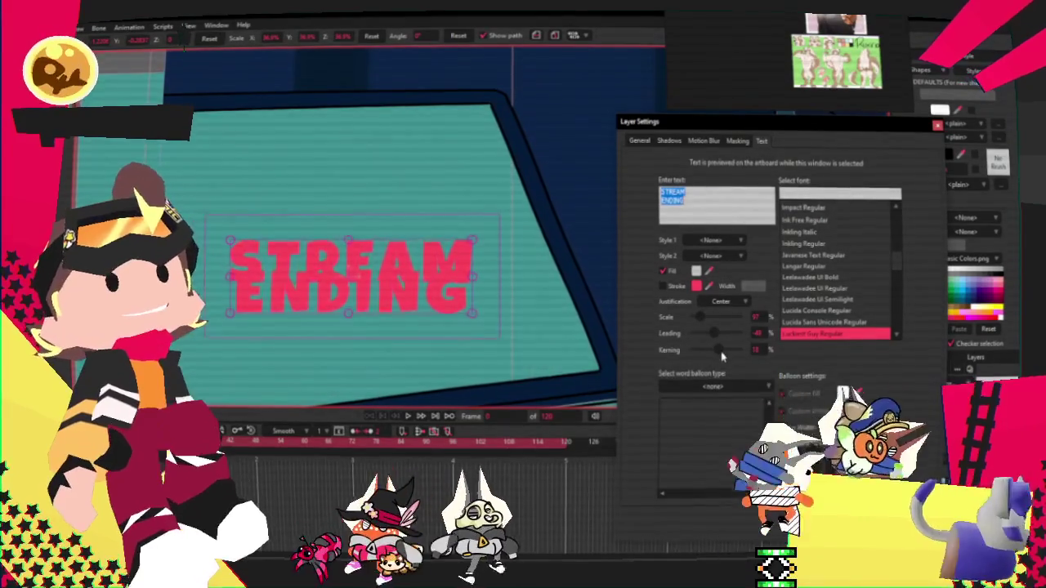
click(754, 316)
Step: Adjust letter spacing and try several fonts, settling on Microsoft PhagsPa Bold
drag(718, 357, 718, 335)
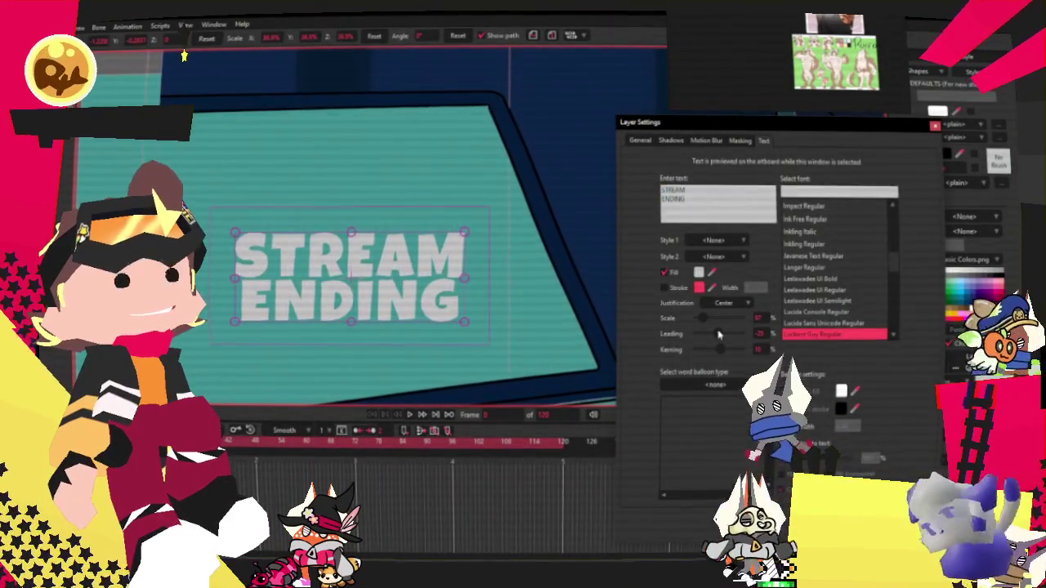
drag(719, 350, 723, 352)
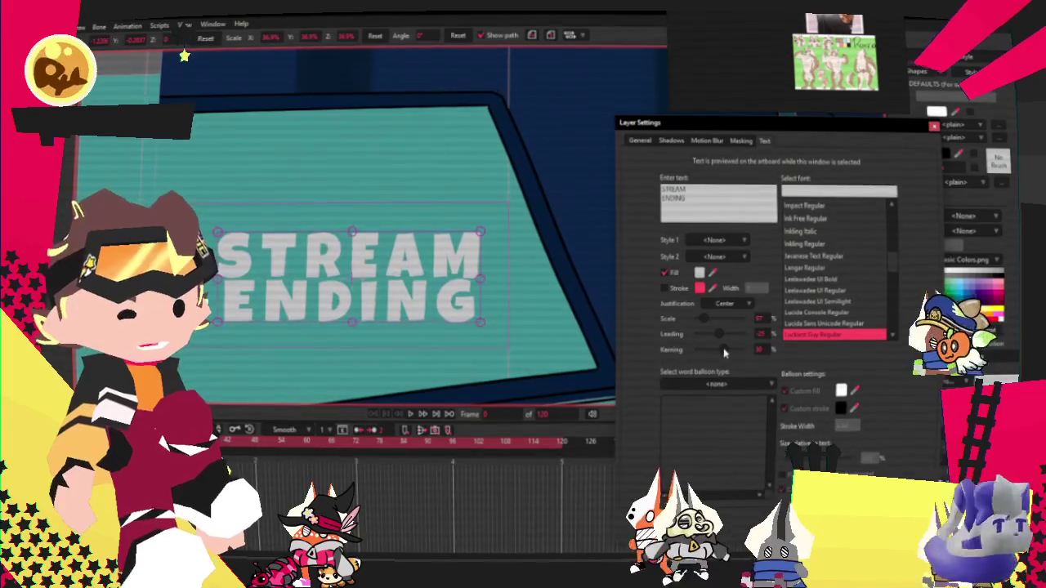
scroll(834, 278, down, 2)
click(834, 301)
scroll(817, 319, down, 2)
click(821, 310)
scroll(825, 306, down, 2)
click(831, 291)
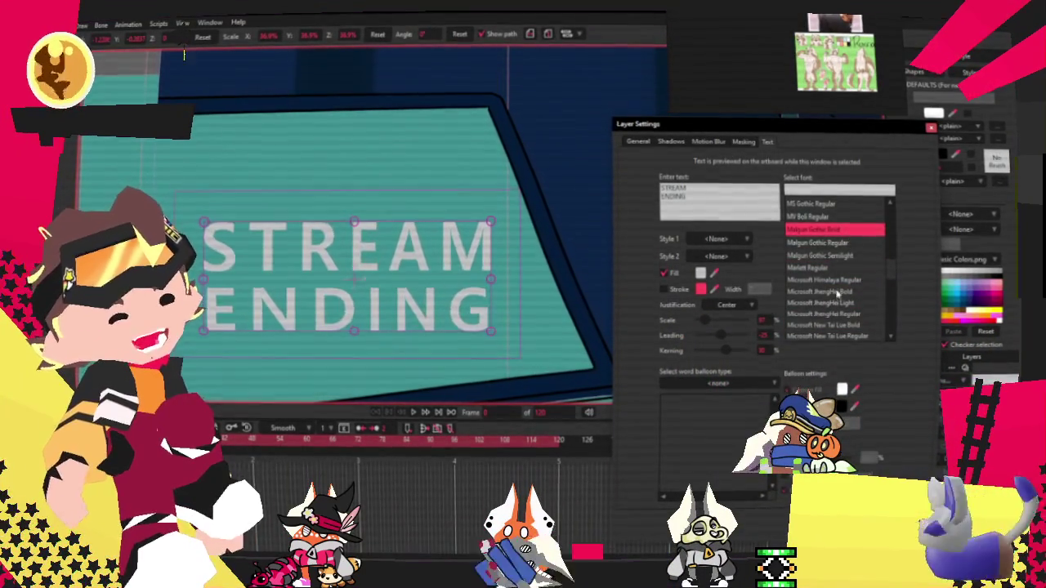
scroll(833, 301, down, 1)
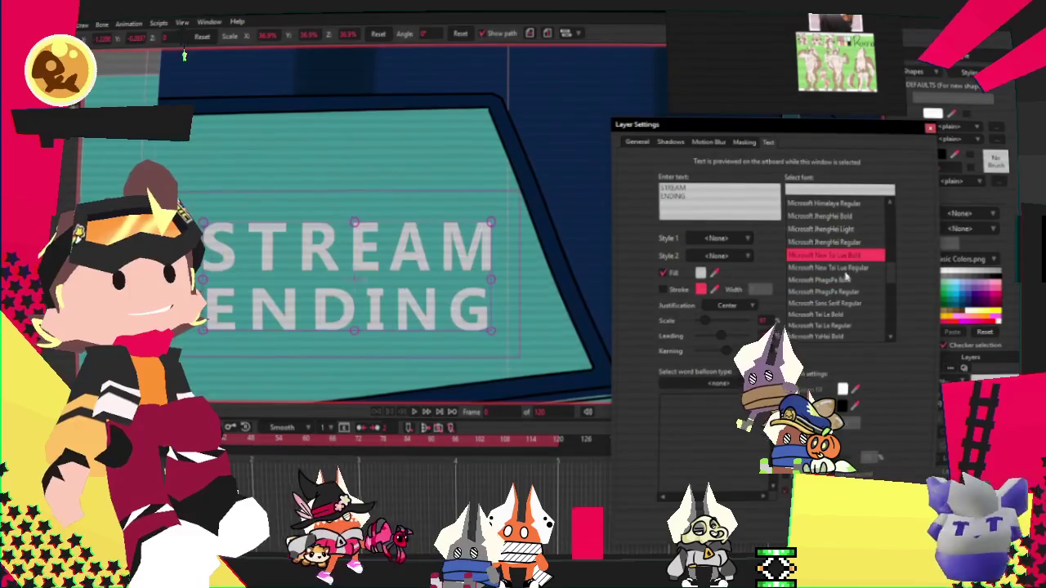
click(825, 291)
scroll(823, 294, down, 1)
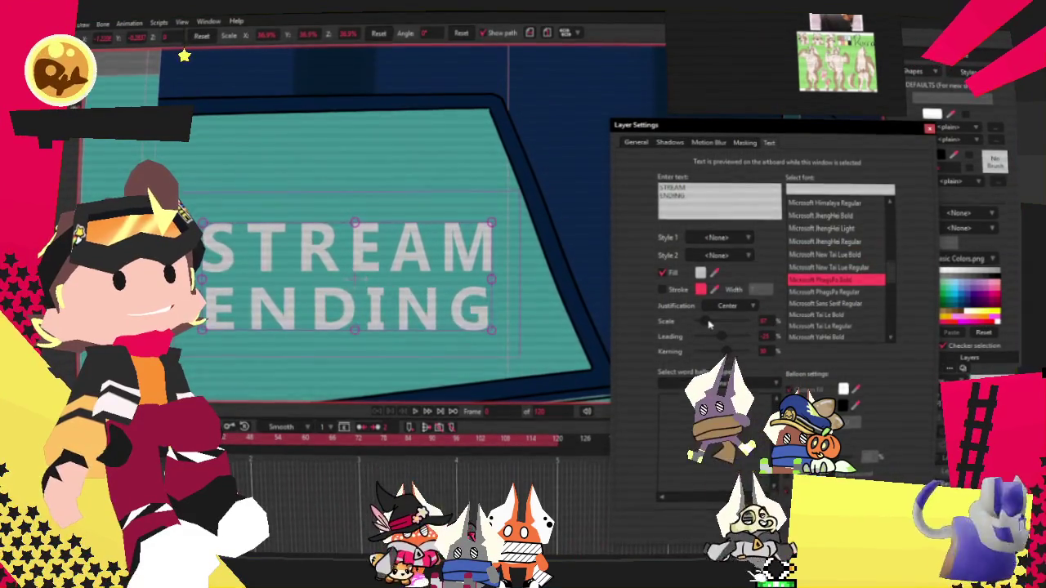
Step: Scale the text to 107%, tighten the kerning and widen the line gap
drag(704, 322, 707, 323)
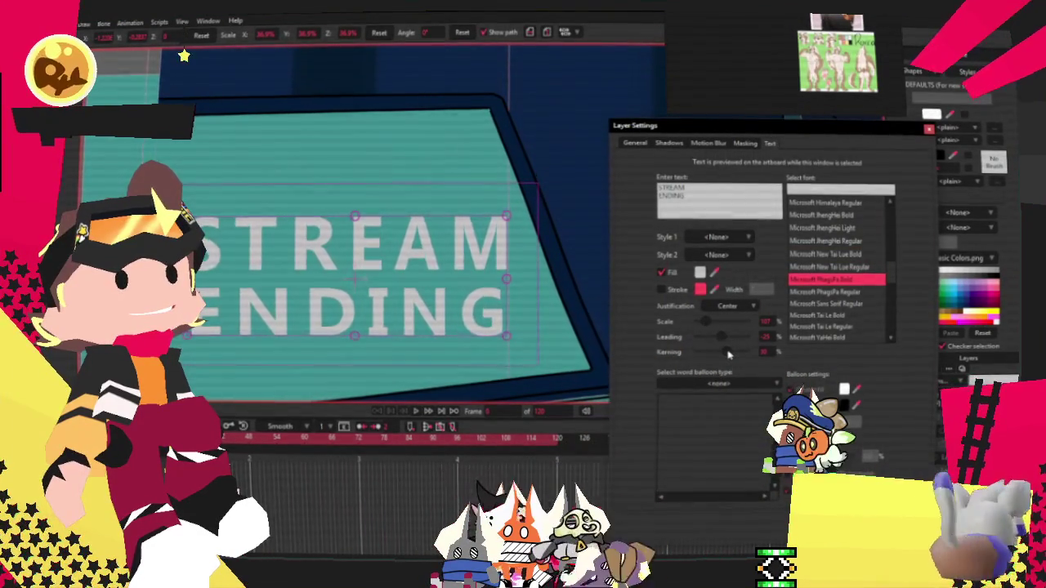
drag(732, 353, 722, 355)
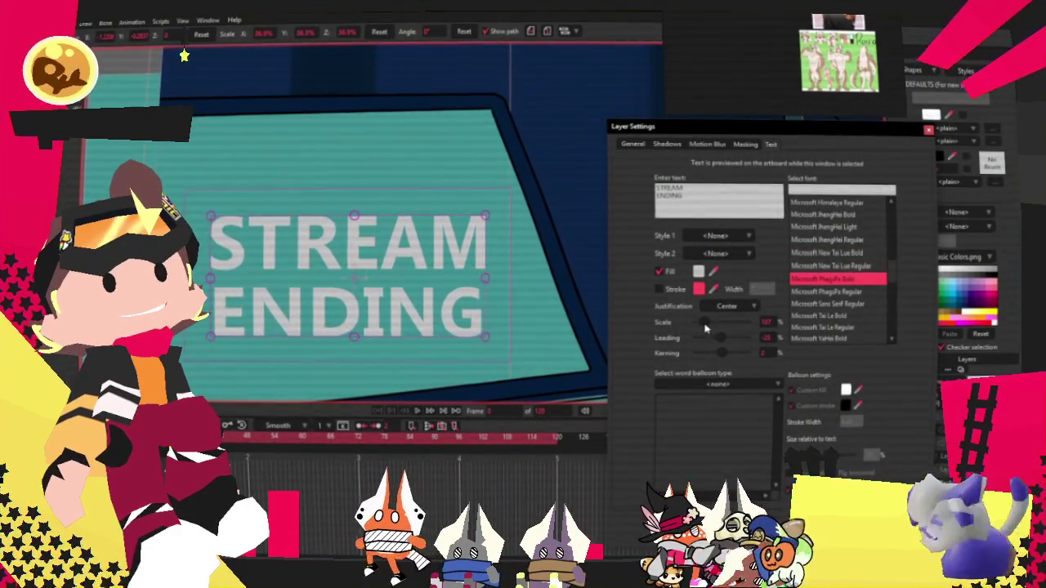
drag(720, 338, 718, 344)
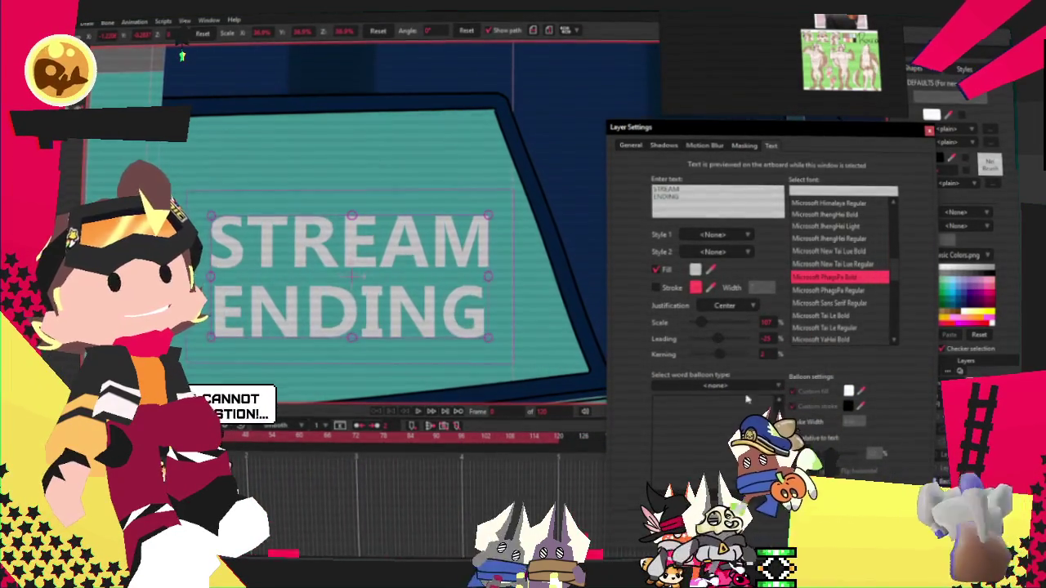
key(Return)
scroll(569, 303, down, 2)
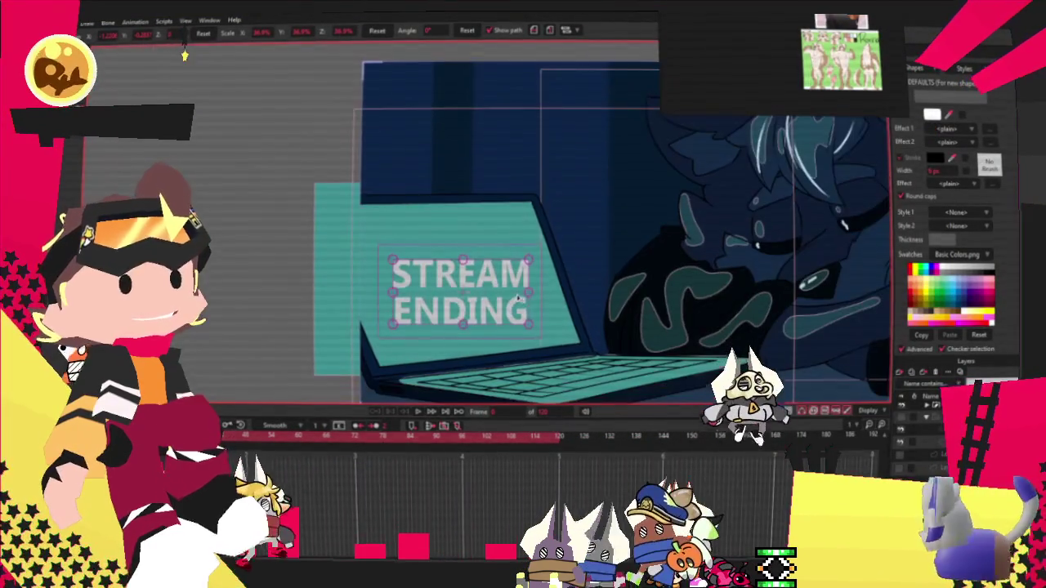